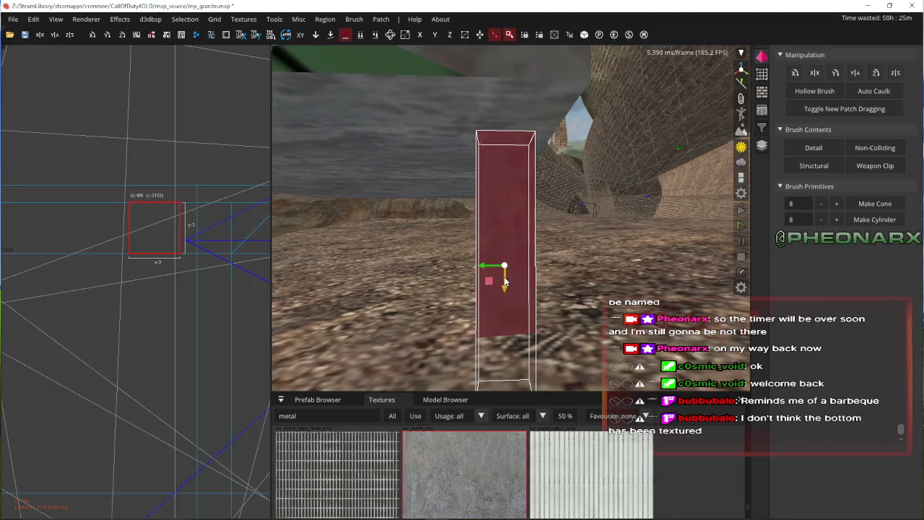
- Fly the 3D camera toward the stone pillars near the metal box
right_click(505, 282)
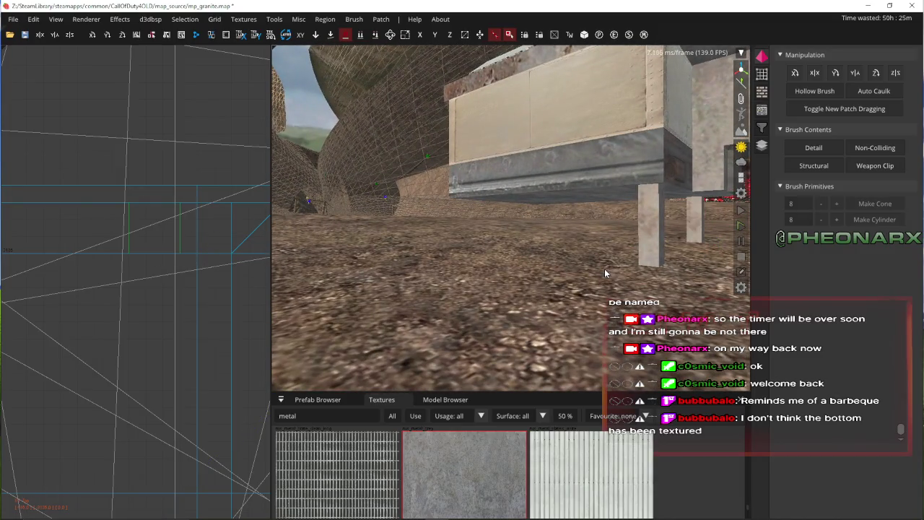
left_click(648, 216, "shift")
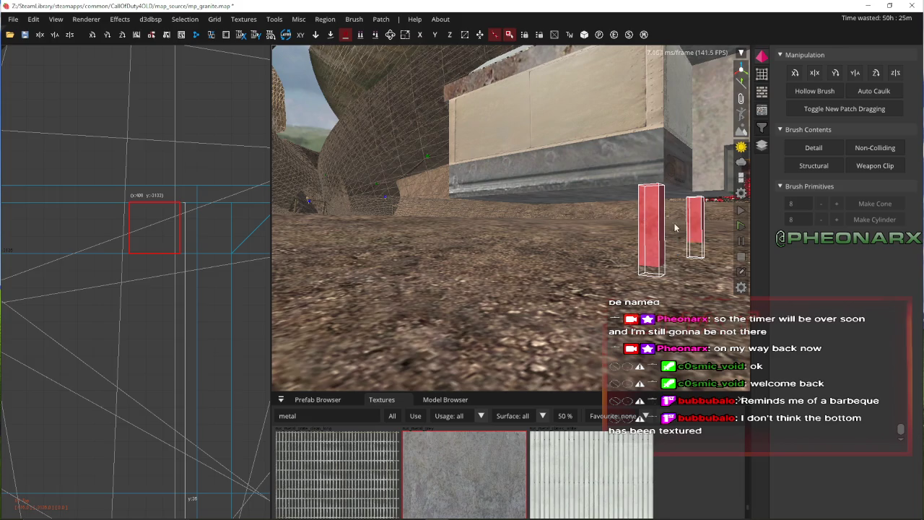
right_click(700, 231)
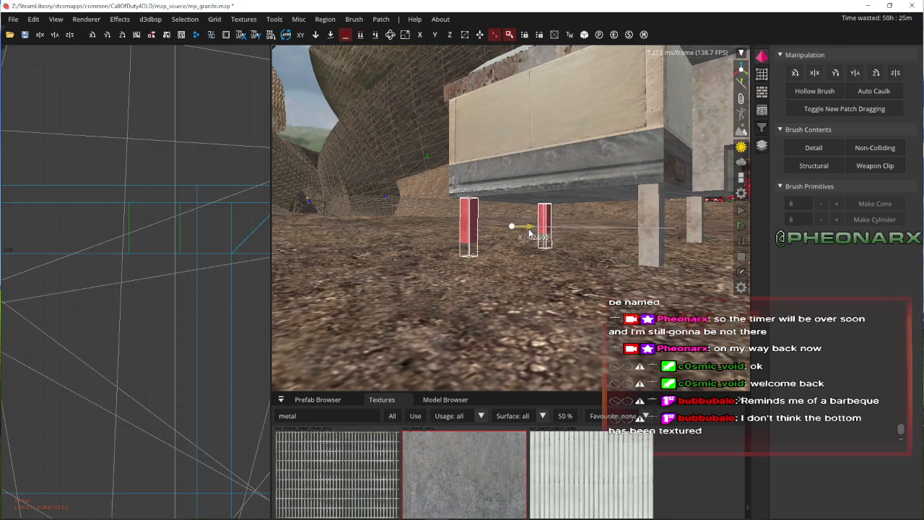
right_click(526, 248)
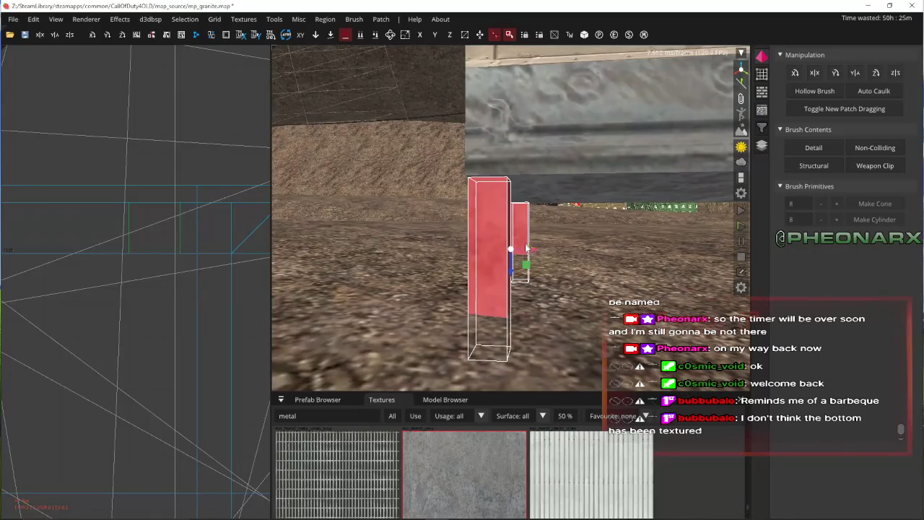
right_click(537, 258)
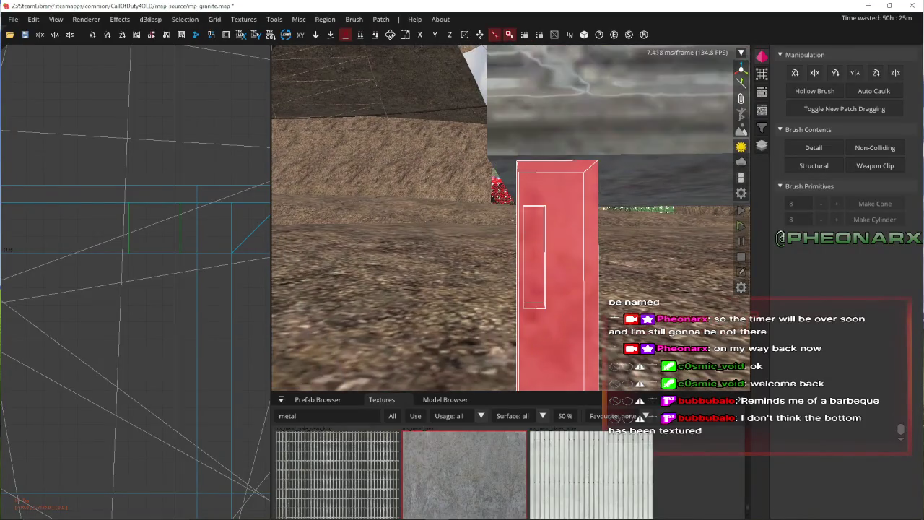
- Fly up to the metal box, save the map, and select the box's top brush
key("Up")
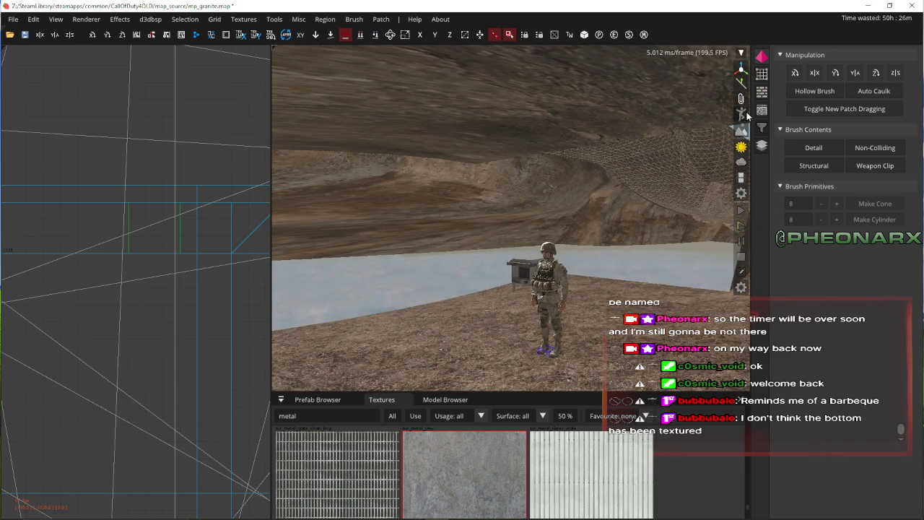
key("Up")
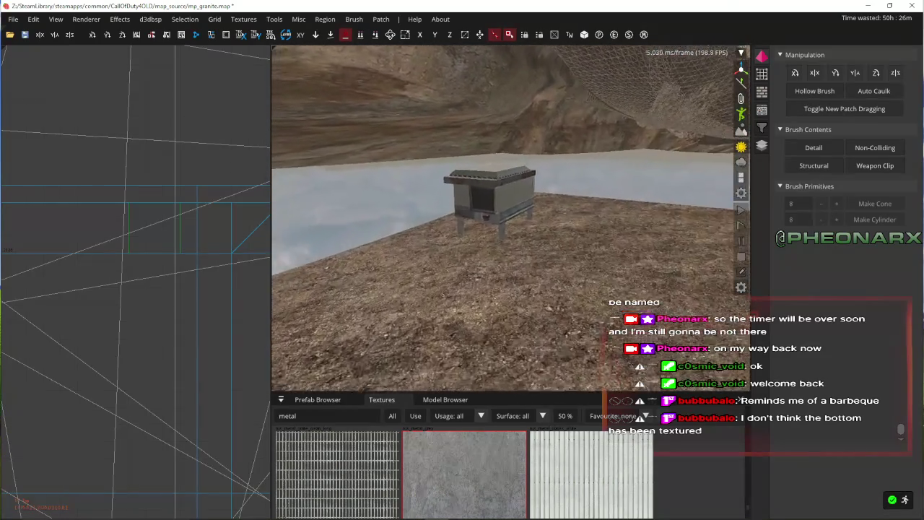
key("Up")
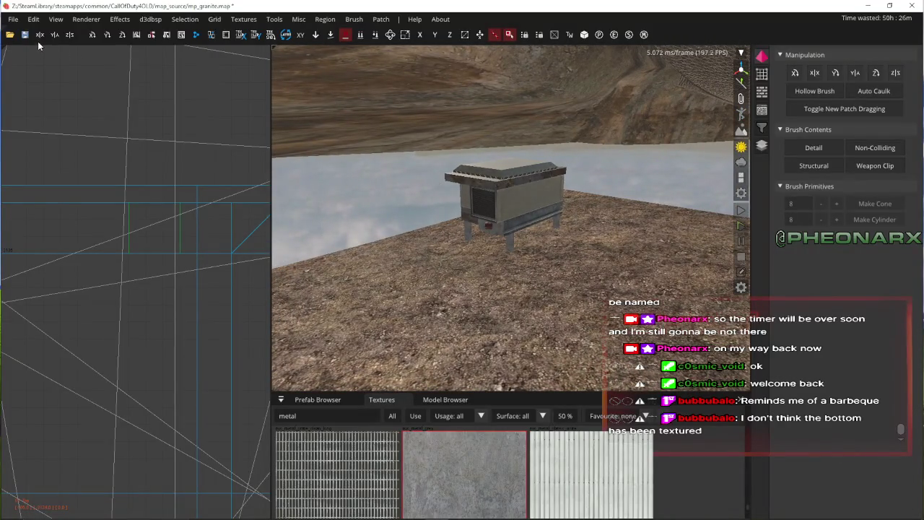
key("Up")
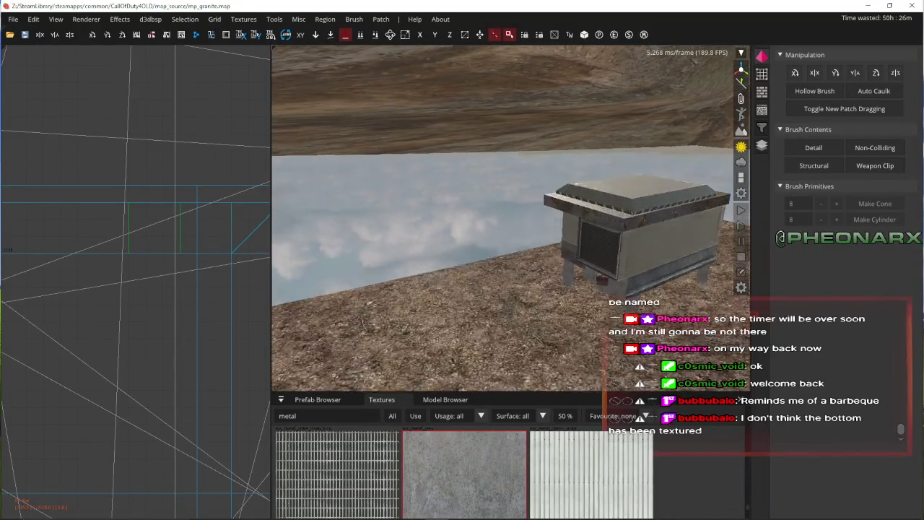
left_click(497, 234, "shift")
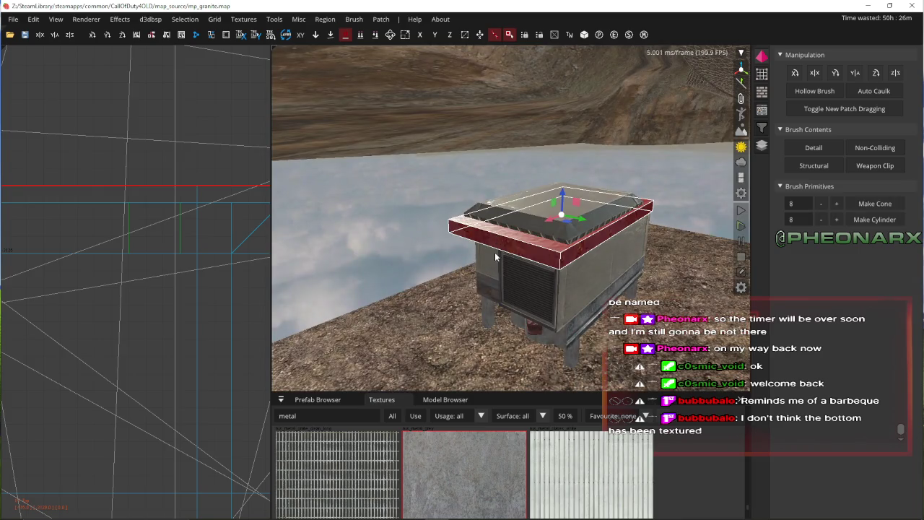
- Drag the top brush's edges in the 2D view into a thin slab
scroll(178, 221, "up", 5)
scroll(170, 222, "down", 3)
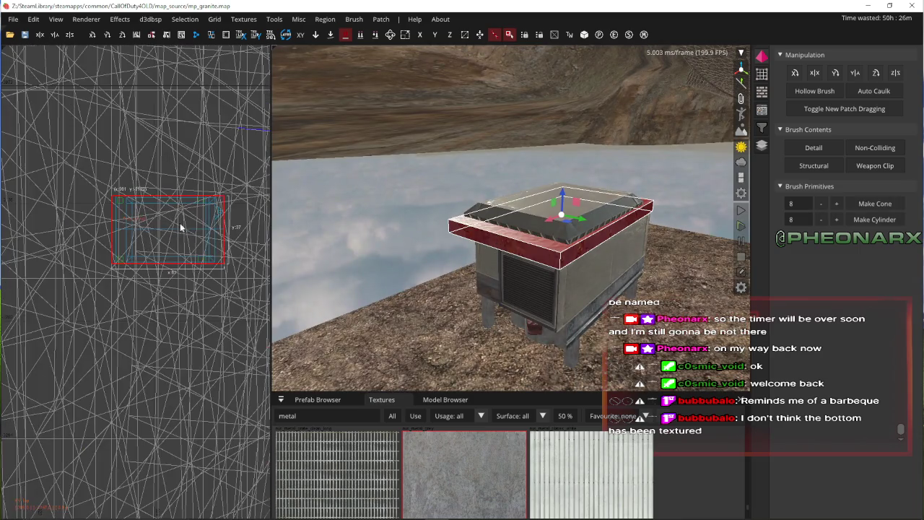
scroll(200, 220, "up", 3)
scroll(189, 220, "up", 2)
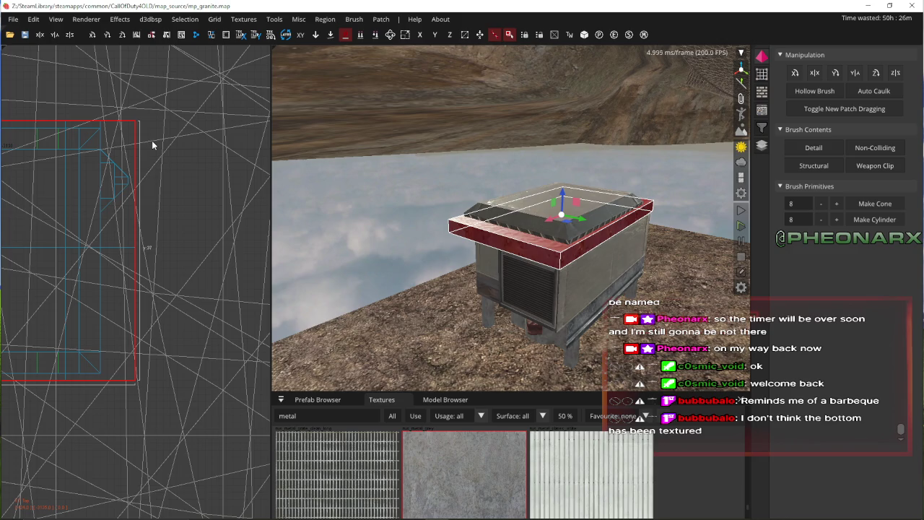
left_click_drag(160, 150, 126, 157)
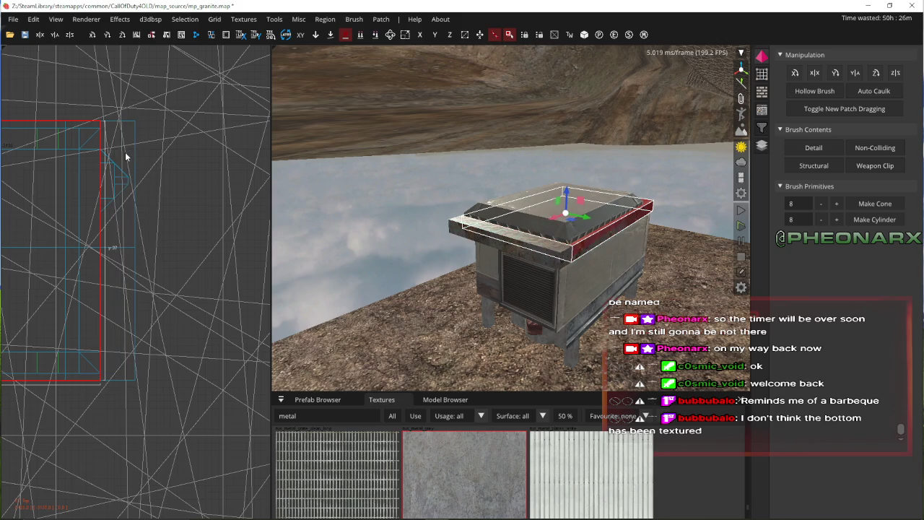
scroll(122, 157, "down", 2)
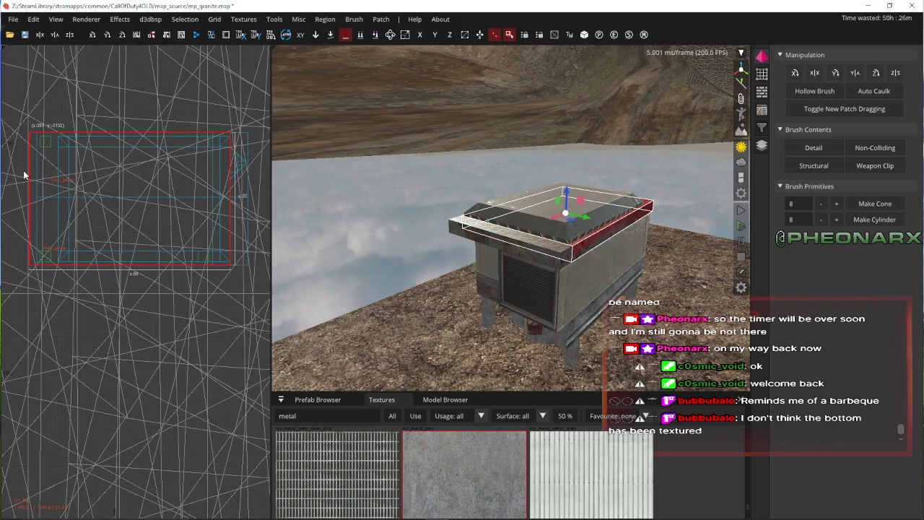
mouse_move(24, 176)
left_mouse_down()
mouse_move(212, 181)
mouse_move(252, 163)
mouse_move(214, 163)
mouse_move(236, 162)
left_mouse_up()
- Raise the slab onto the box top and narrow it to a strip
scroll(212, 181, "up", 2)
scroll(188, 186, "up", 2)
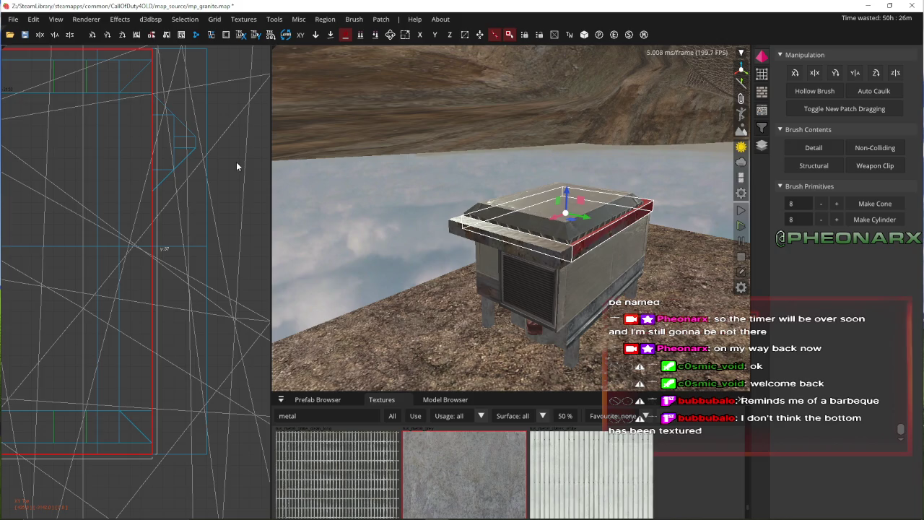
key("Escape")
left_click(496, 240, "shift")
scroll(222, 178, "down", 5)
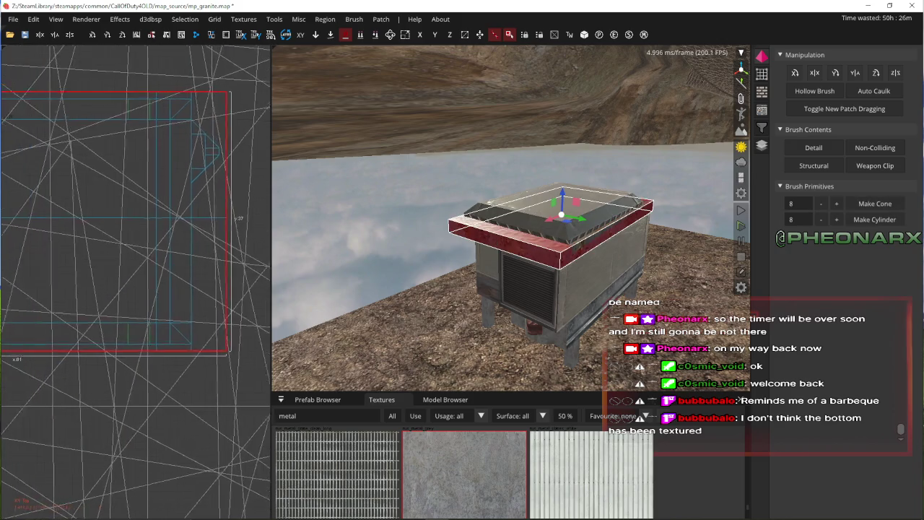
left_click_drag(32, 176, 215, 191)
scroll(214, 191, "up", 5)
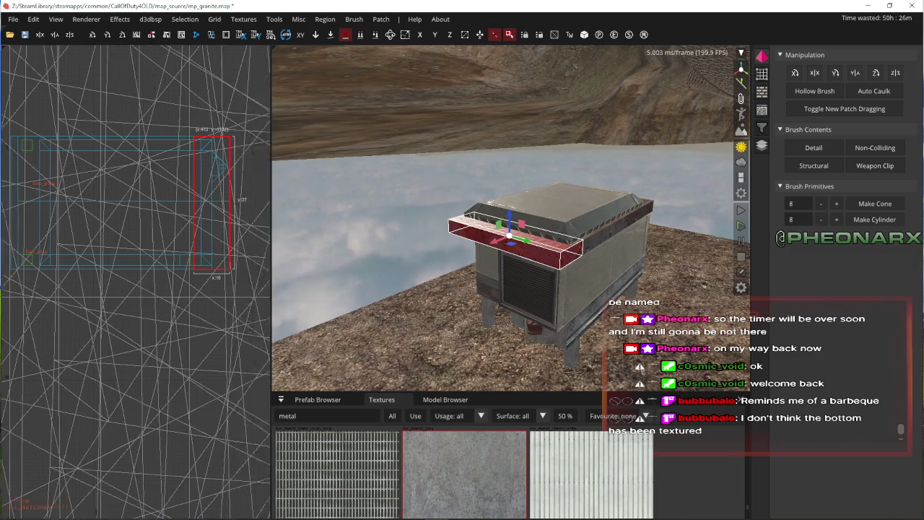
- Shorten the slab, try slanting its corners in vertex mode, then revert it
mouse_move(42, 129)
left_mouse_down()
mouse_move(116, 147)
mouse_move(104, 130)
left_mouse_up()
right_click(288, 175)
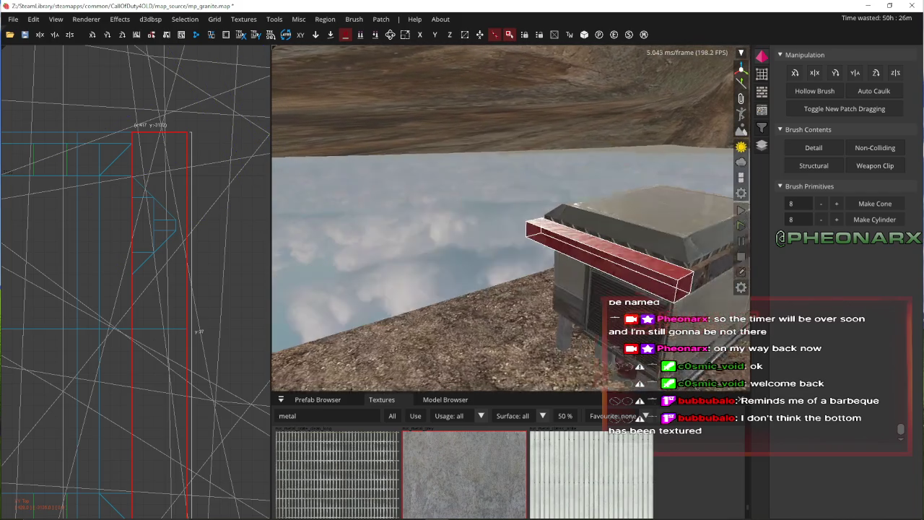
scroll(109, 179, "down", 2)
key("v")
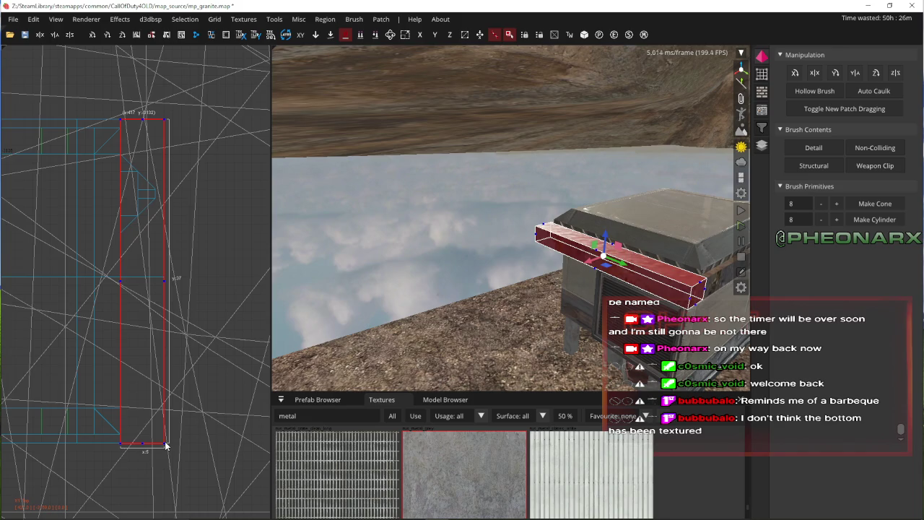
left_click_drag(165, 445, 143, 360)
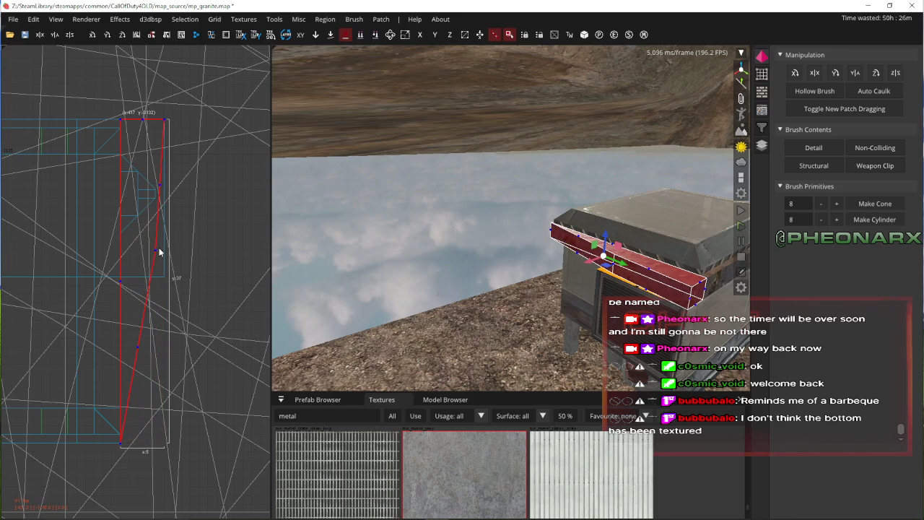
left_click_drag(159, 246, 148, 246)
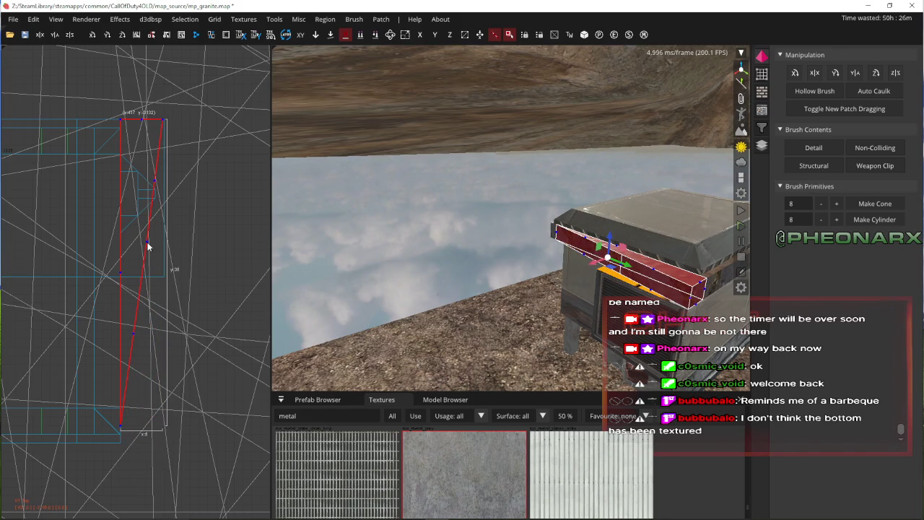
key("ctrl+z")
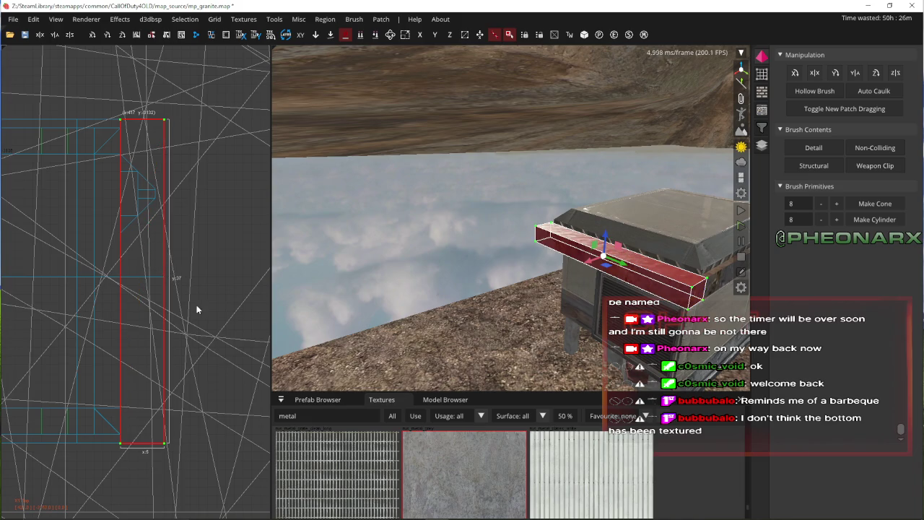
key("v")
- Shorten the rim brush from its bottom end and slide it down the box edge
left_click_drag(148, 456, 174, 292)
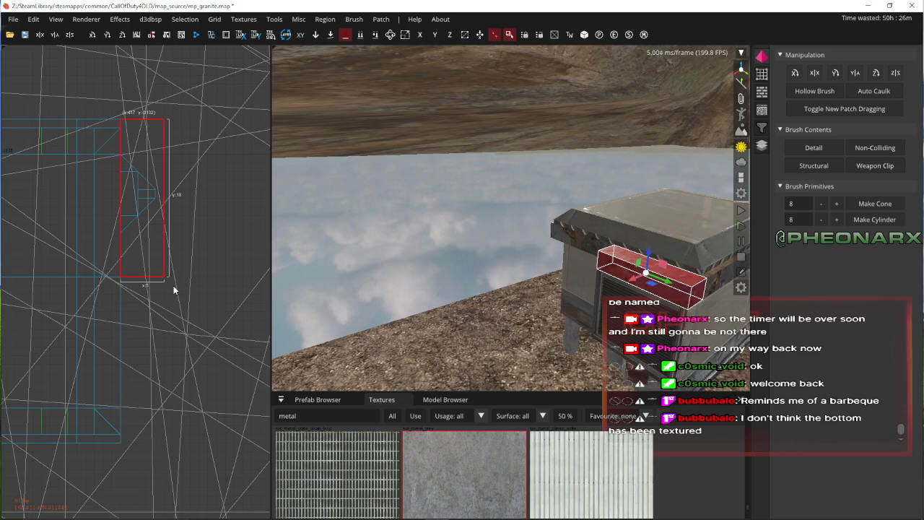
left_click_drag(159, 210, 159, 367)
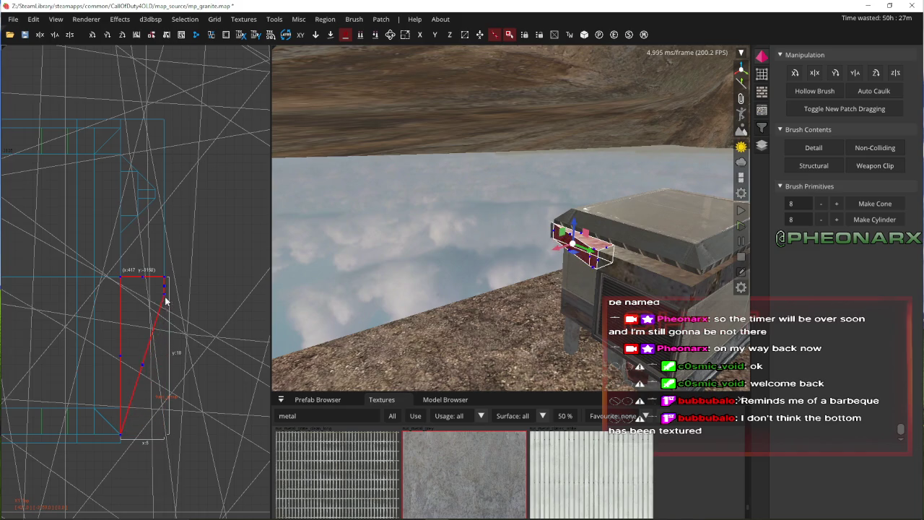
key("Up")
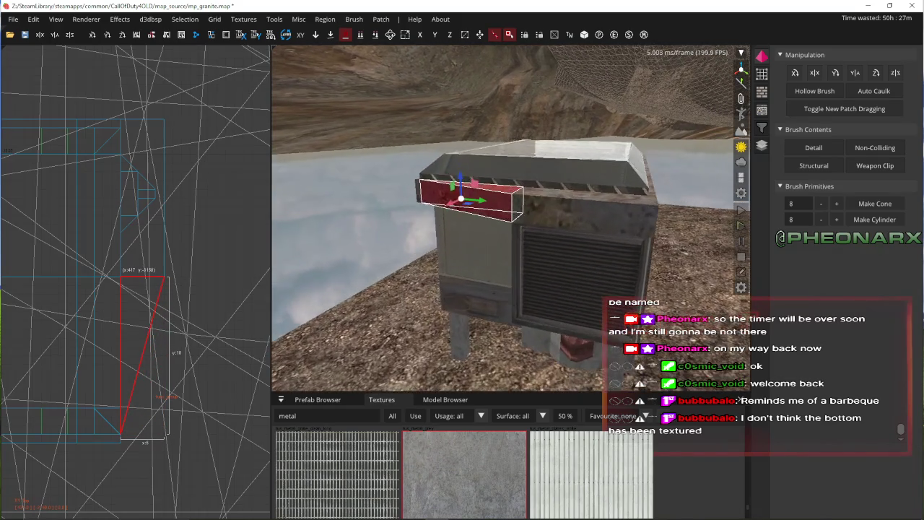
left_click(456, 242, "shift")
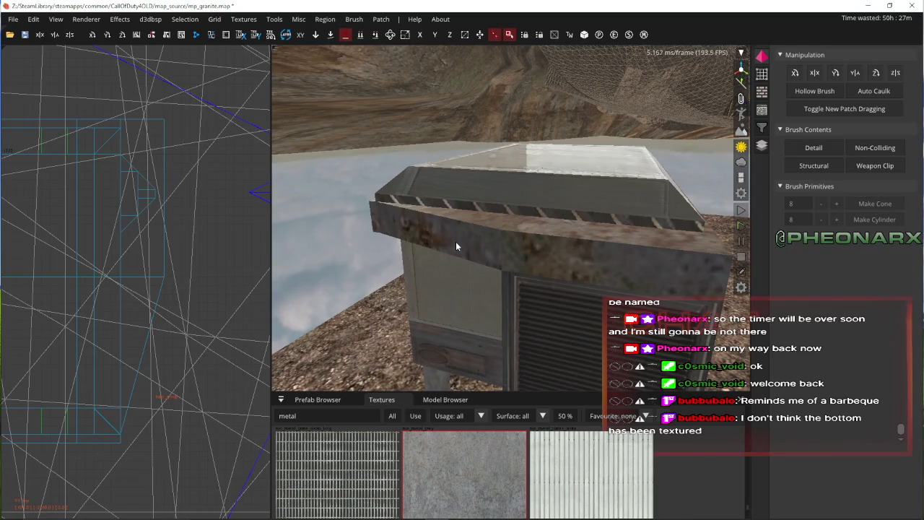
left_click(408, 246, "shift")
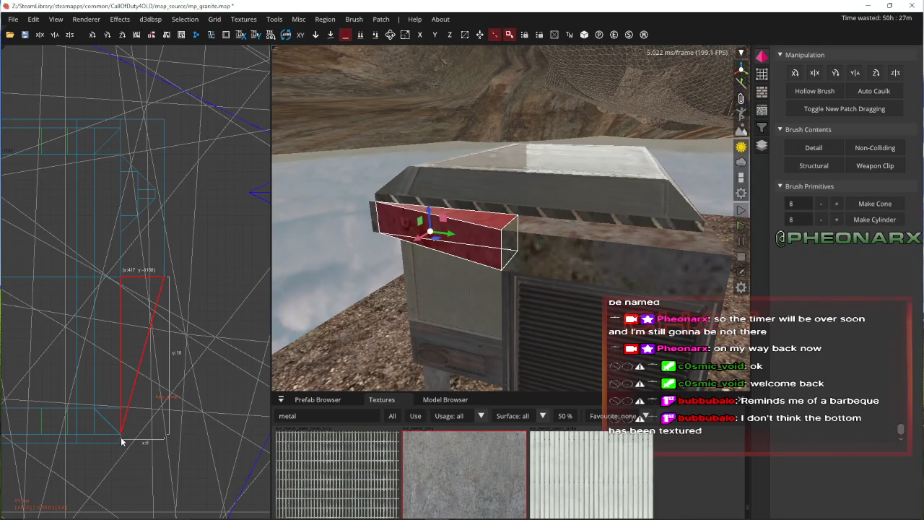
left_click_drag(121, 442, 121, 443)
key("Escape")
- Circle the camera around the box to inspect the trimmed lid, then select the front trim piece
key("Down")
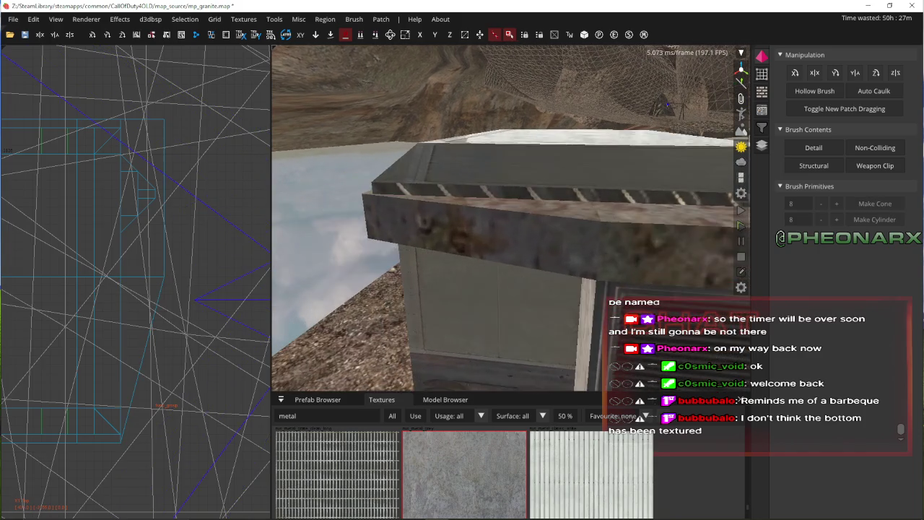
key("Up")
key("Left")
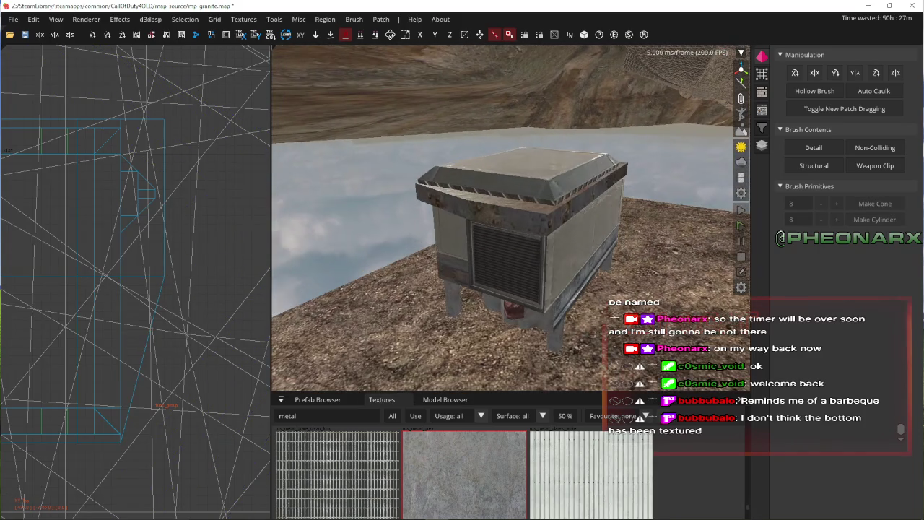
key("Right")
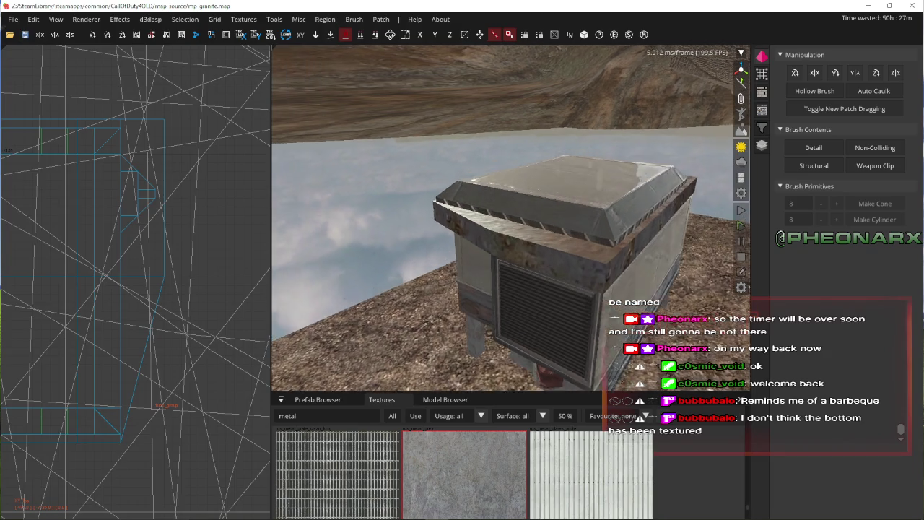
key("Down")
key("Up")
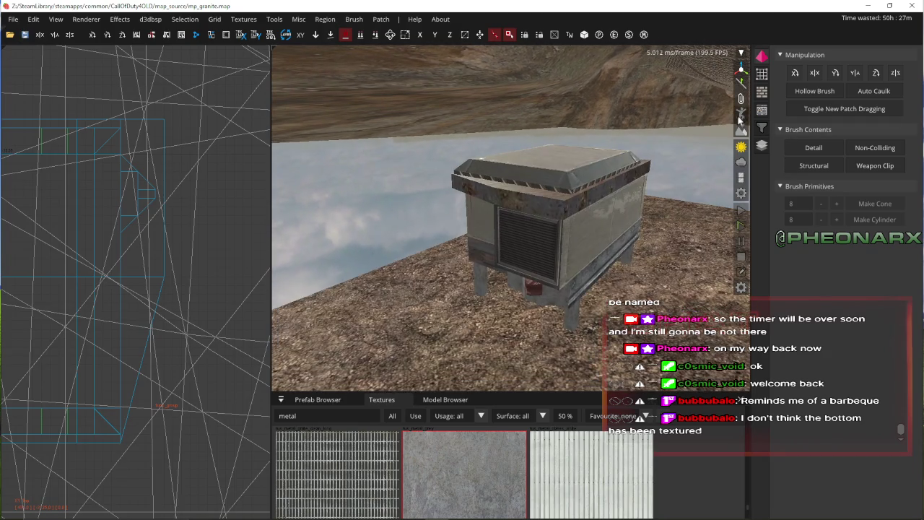
key("Right")
key("Up")
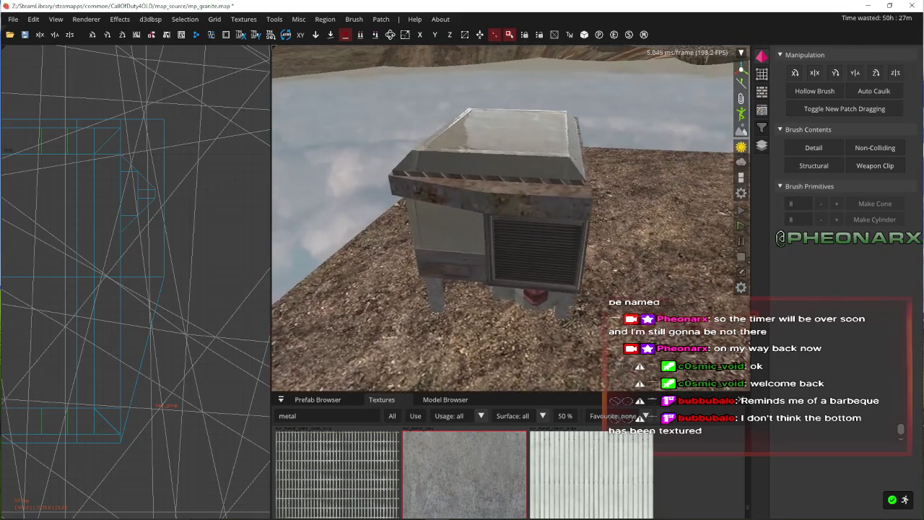
left_click(530, 216, "shift")
- Mirror the trim piece on two axes with Selection > Flip and move it to the box's right front
mouse_move(529, 216)
left_mouse_down()
mouse_move(523, 185)
mouse_move(514, 203)
left_mouse_up()
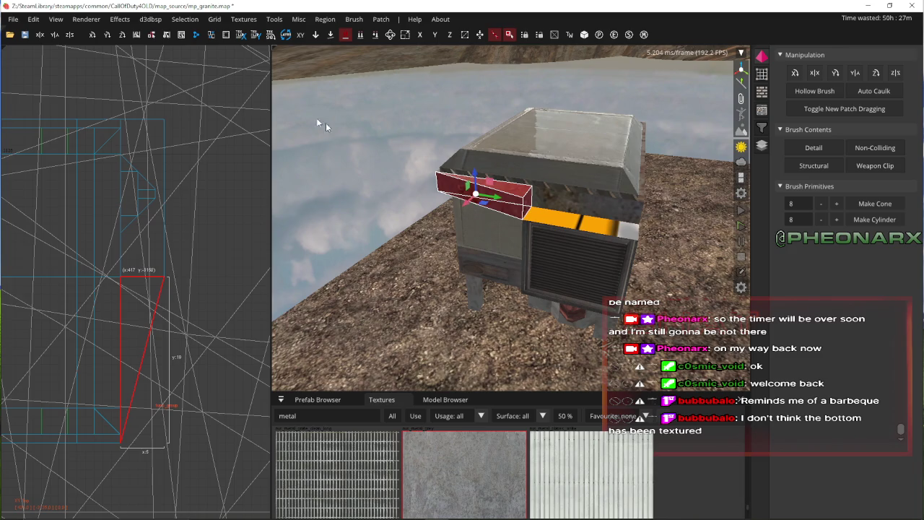
left_click(185, 19)
mouse_move(325, 127)
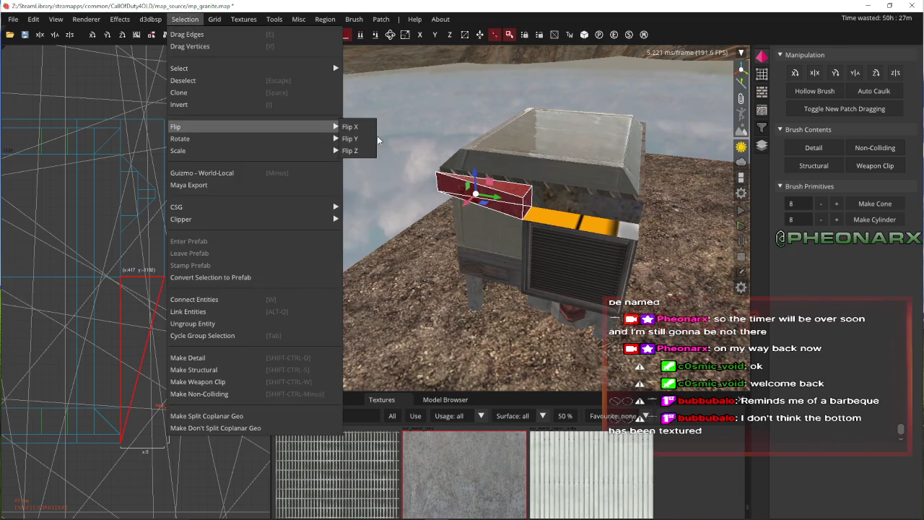
left_click(364, 127)
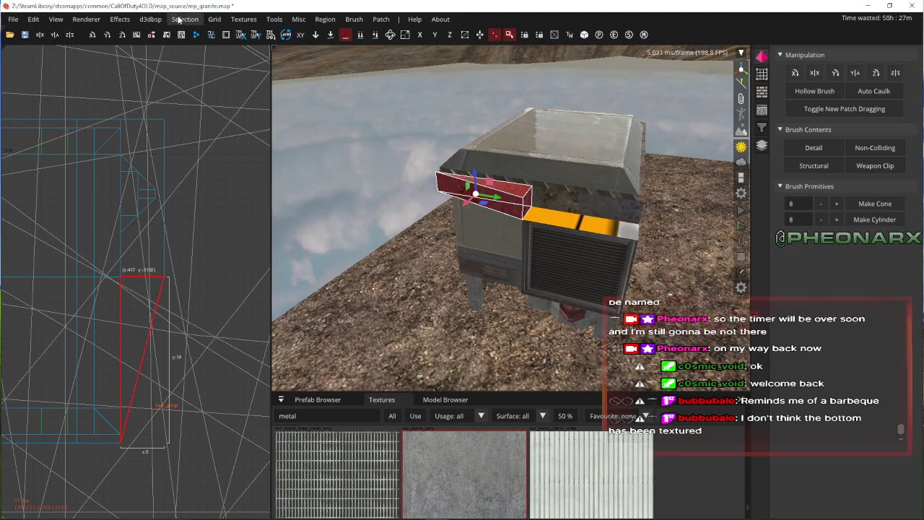
left_click(181, 19)
mouse_move(325, 124)
left_click(357, 142)
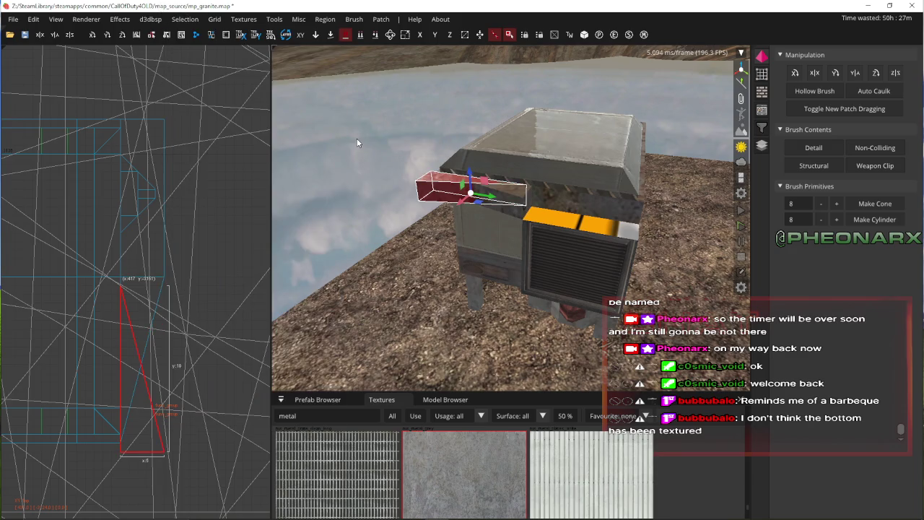
left_click_drag(488, 207, 616, 232)
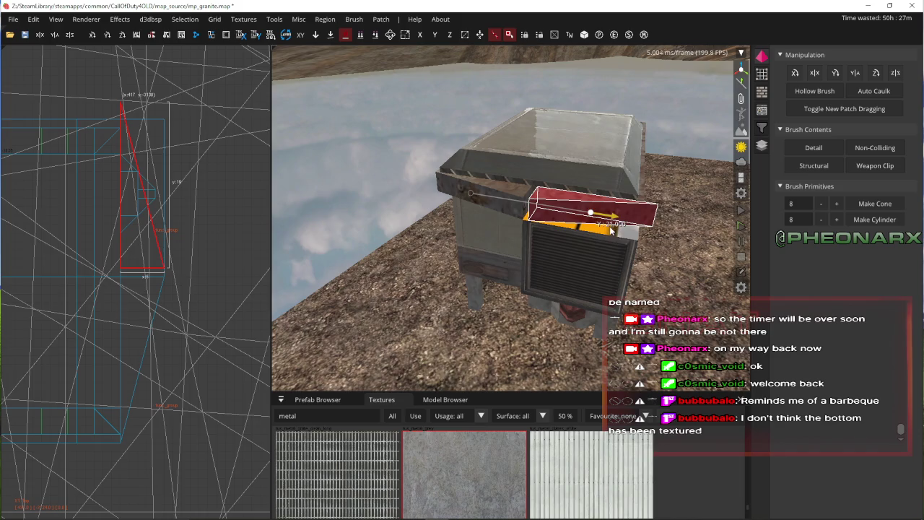
- Orbit around the box, clear the trim selection, and select the front vent grille
right_click(612, 230)
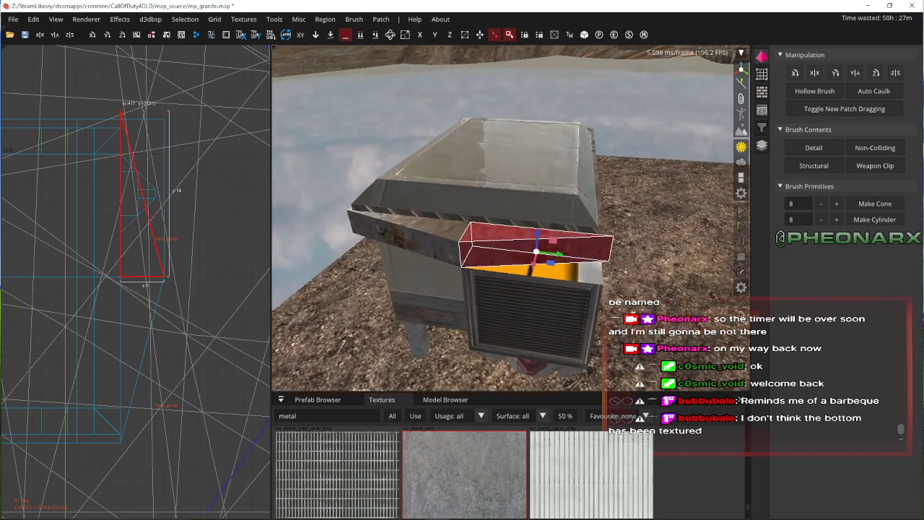
right_click(602, 229)
key("Escape")
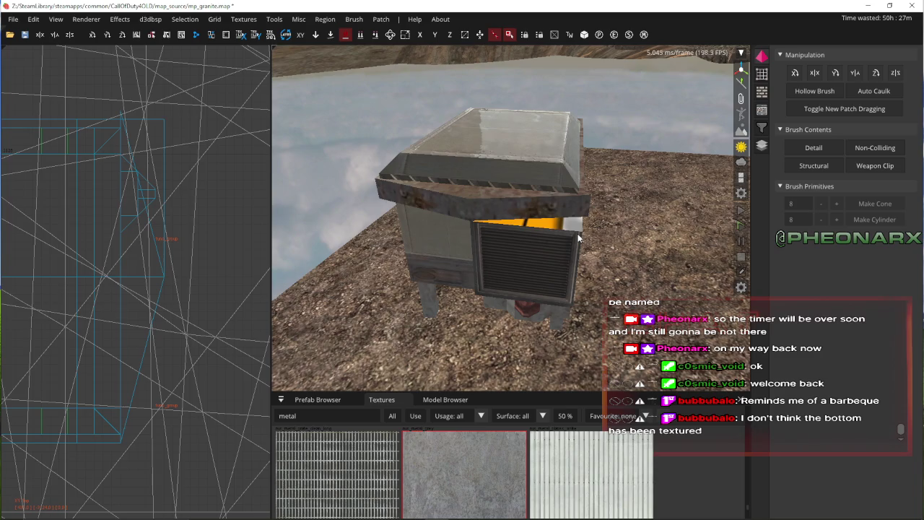
left_click(575, 254, "shift")
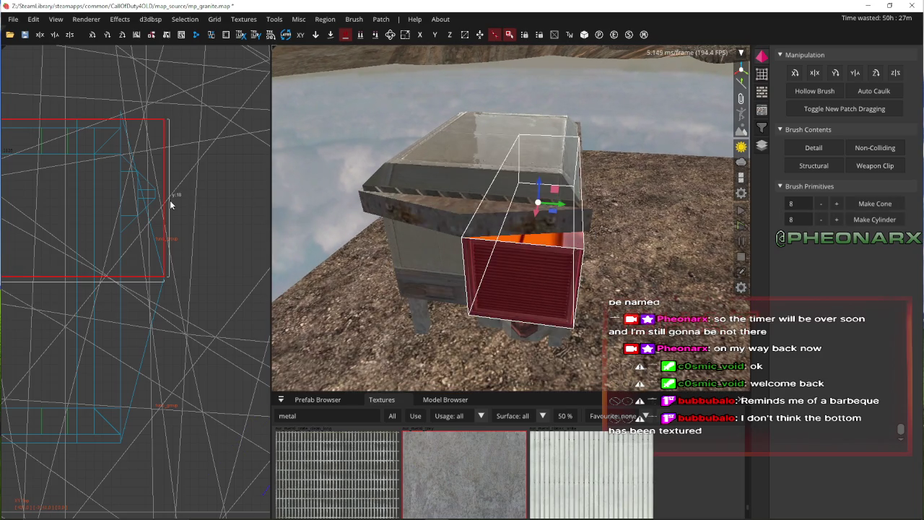
right_click(413, 229)
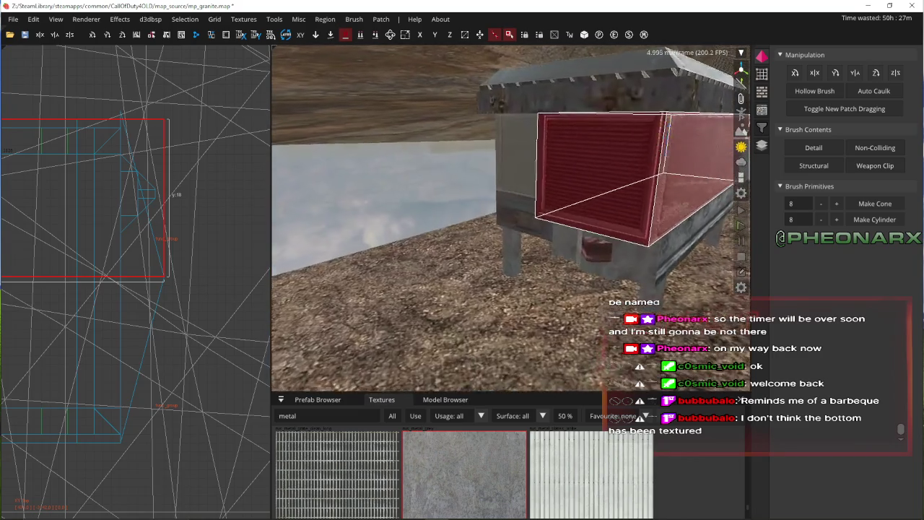
- Deselect the grille, select and deselect the whole box, and view it from afar
right_click(413, 227)
key("Escape")
key("ctrl+z")
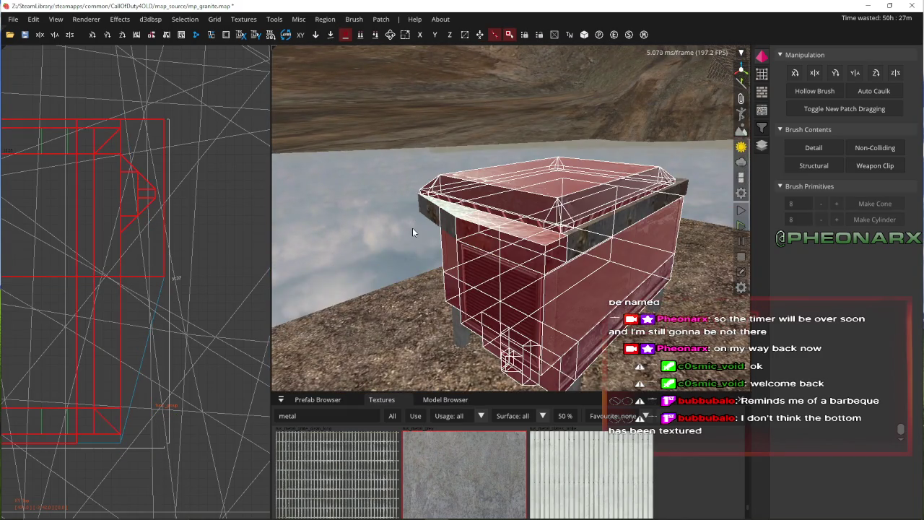
key("Escape")
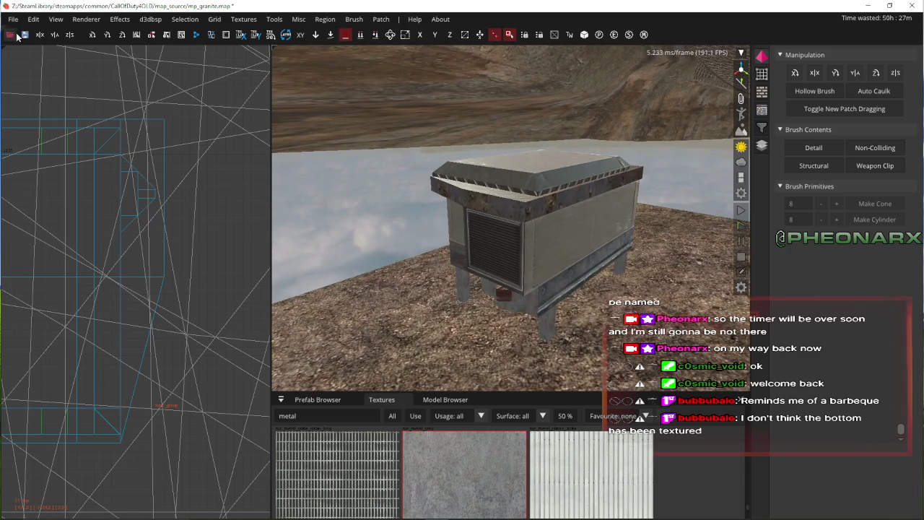
right_click(462, 246)
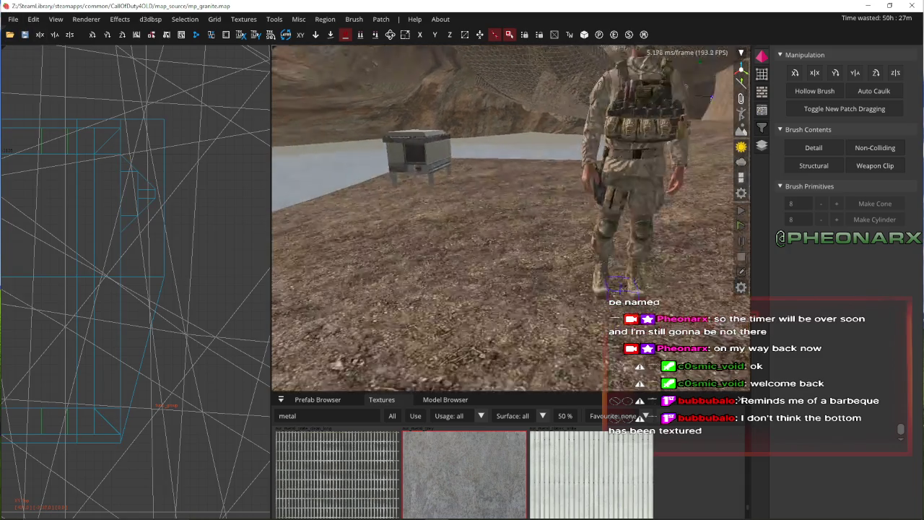
right_click(567, 203)
- Fly past the box's vent side and on into the cave
key("w")
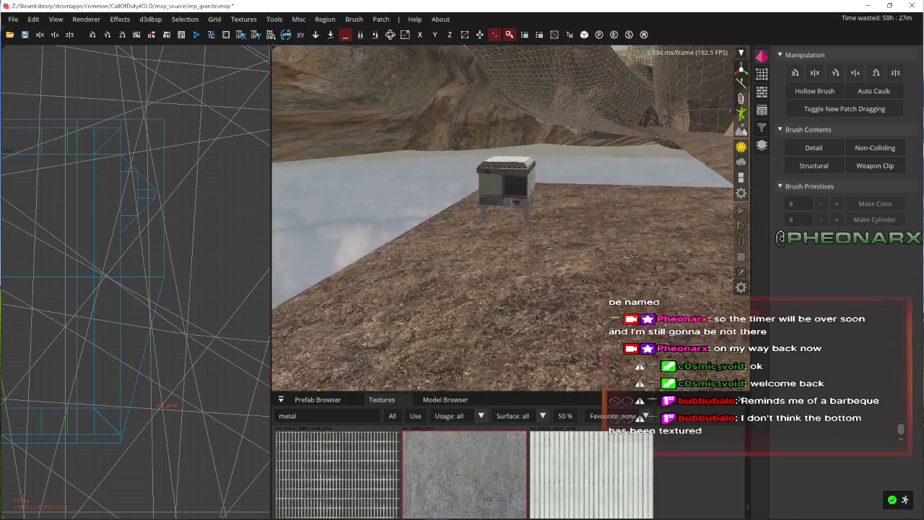
key("s")
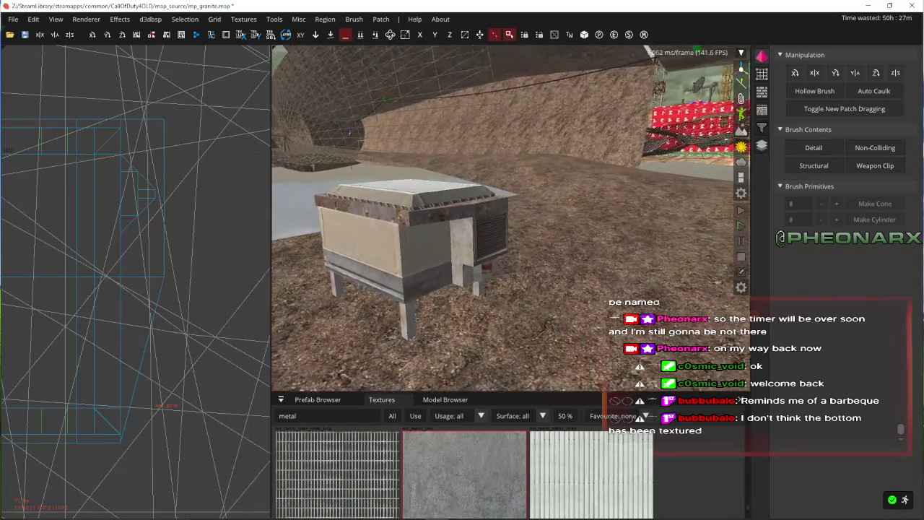
key("w")
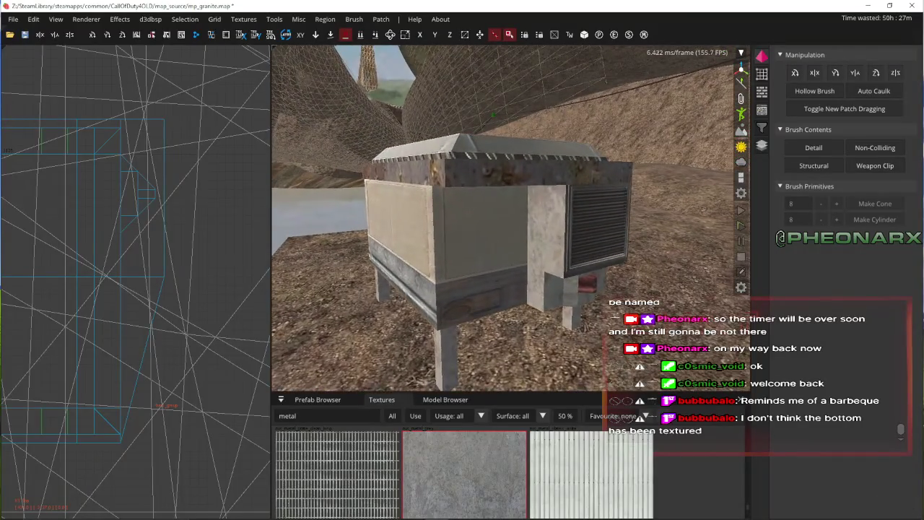
key("s")
key("w")
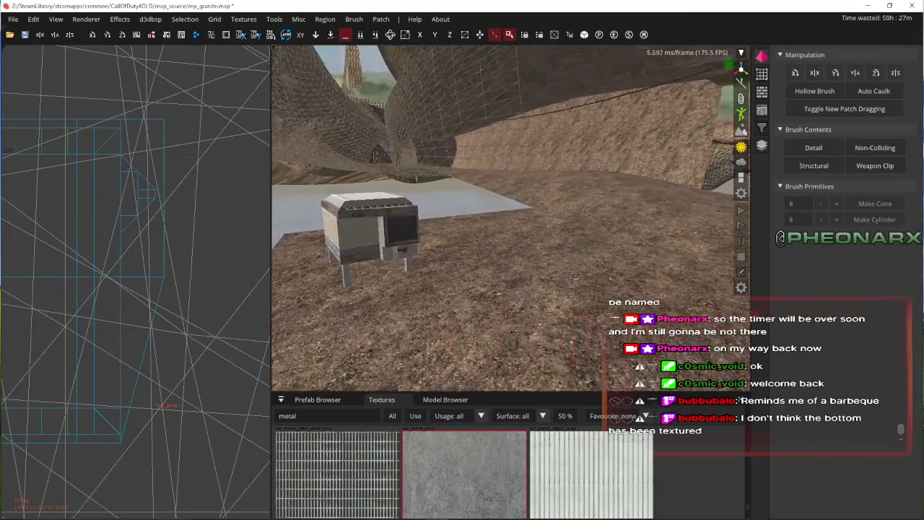
key("w")
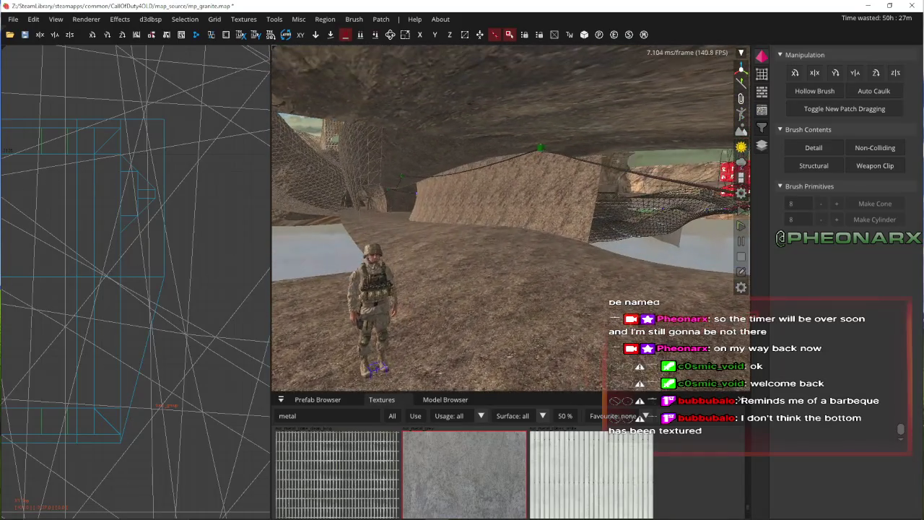
- Frame the selection in both views and switch the 2D view to top-down
left_click(536, 130, "shift")
left_click(540, 135, "shift")
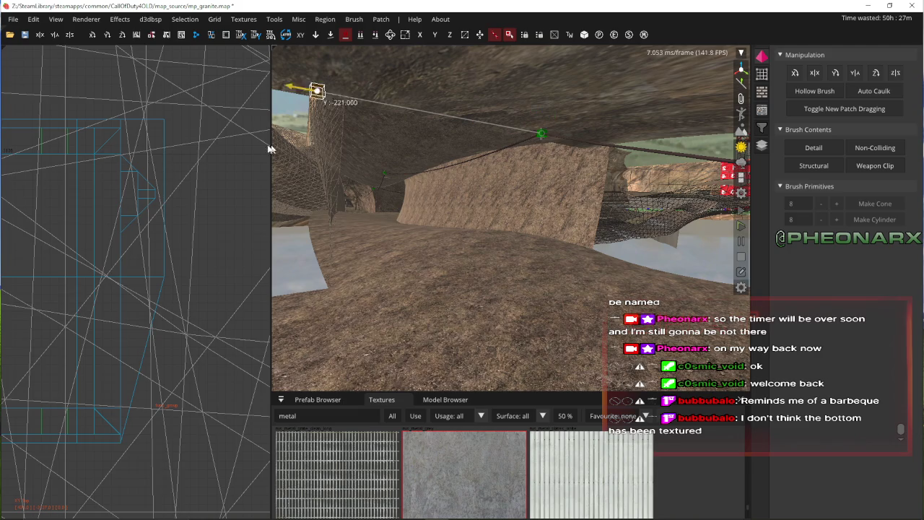
key("s")
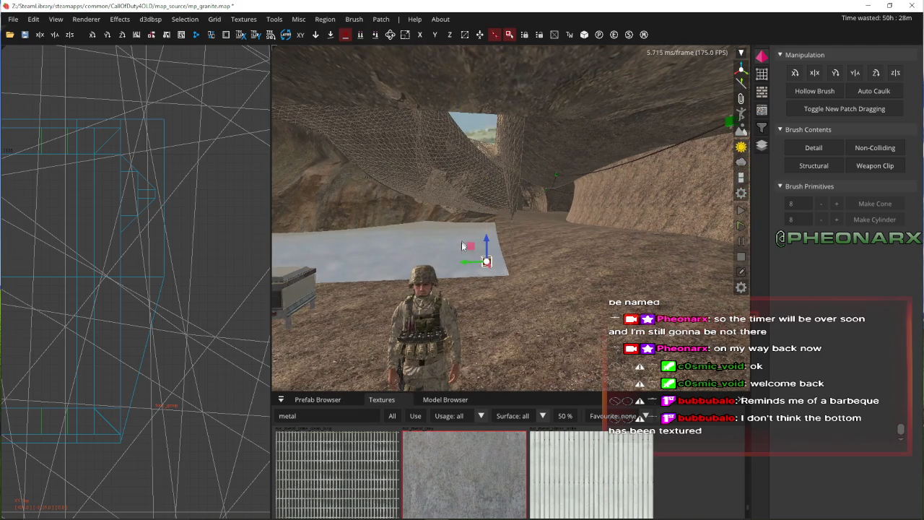
key("f")
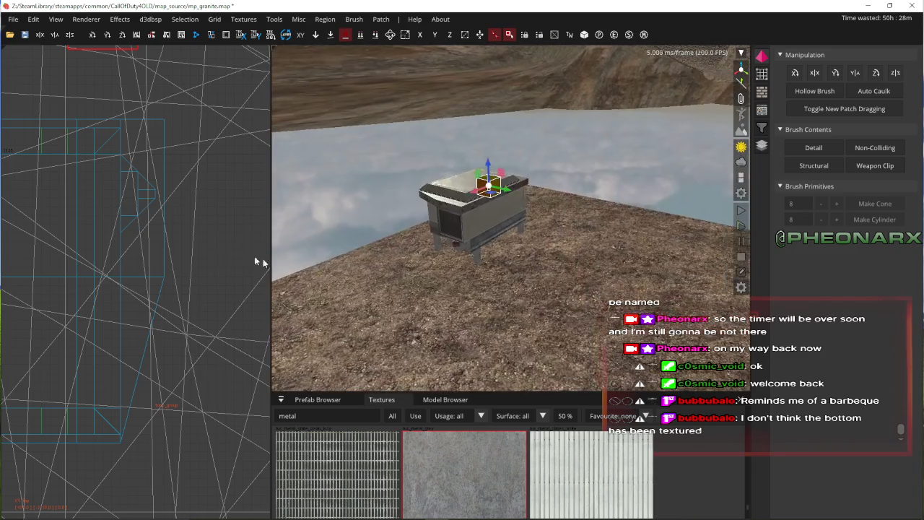
key("ctrl+Tab")
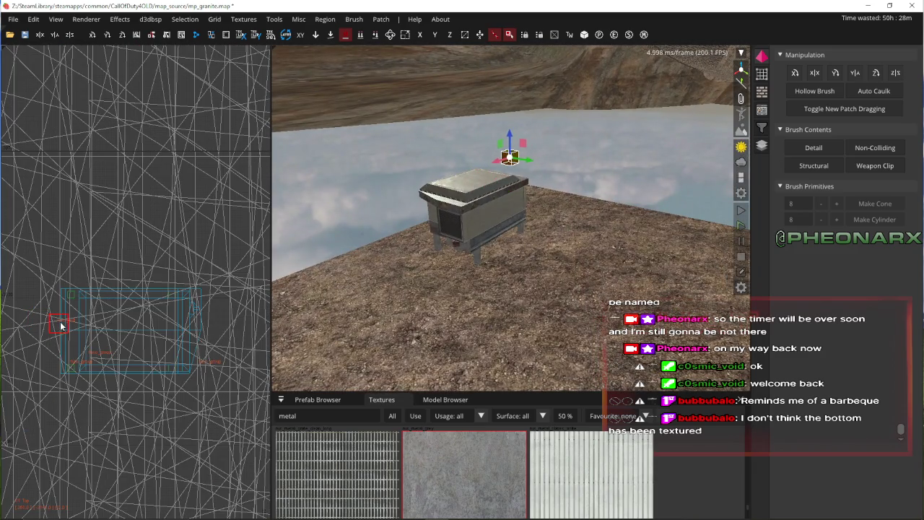
- Free-look around the cave to see its floor, the box and the soldier
right_click(403, 247)
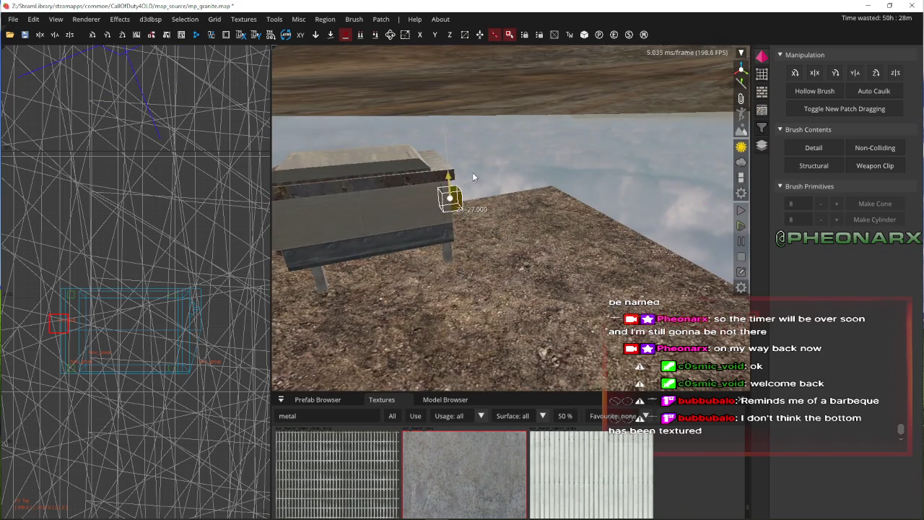
right_click(473, 172)
right_click(473, 171)
right_click(473, 172)
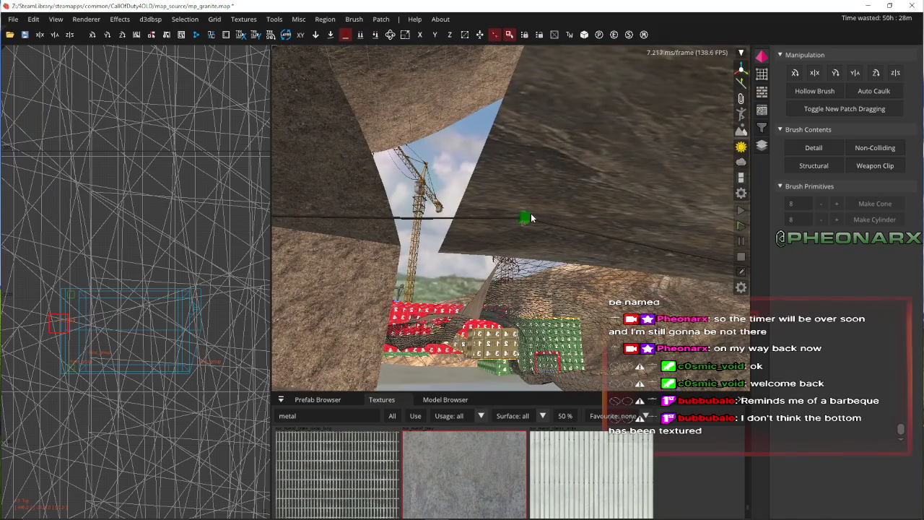
right_click(531, 215)
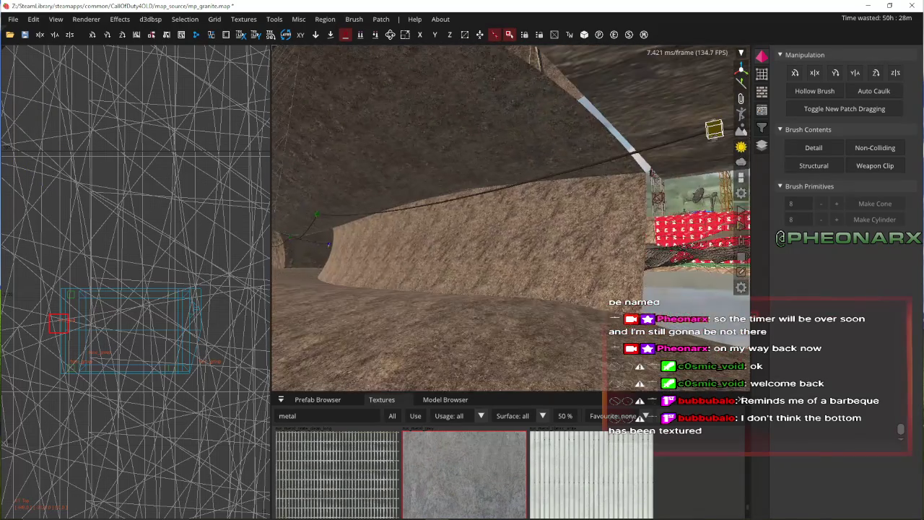
right_click(480, 298)
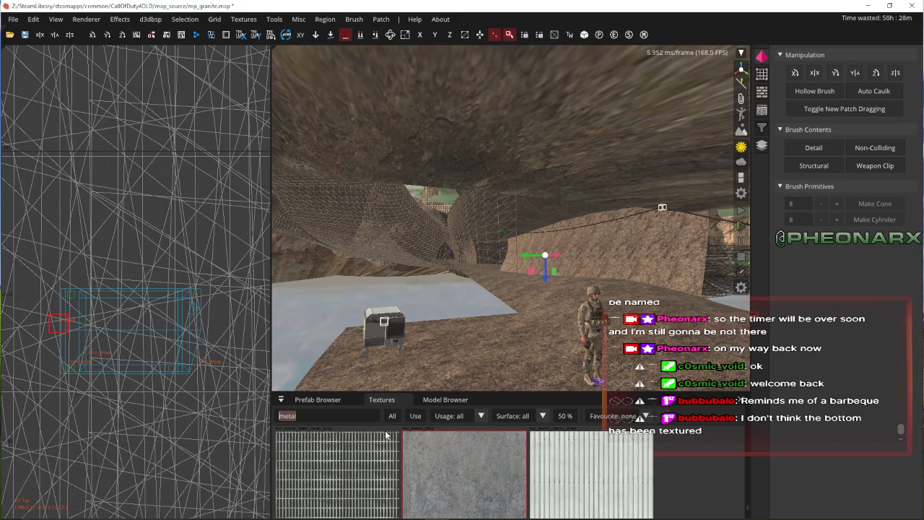
- Generate a wire rope between the two null points with thickness 2, slack 12, subdivision 3
type("wire")
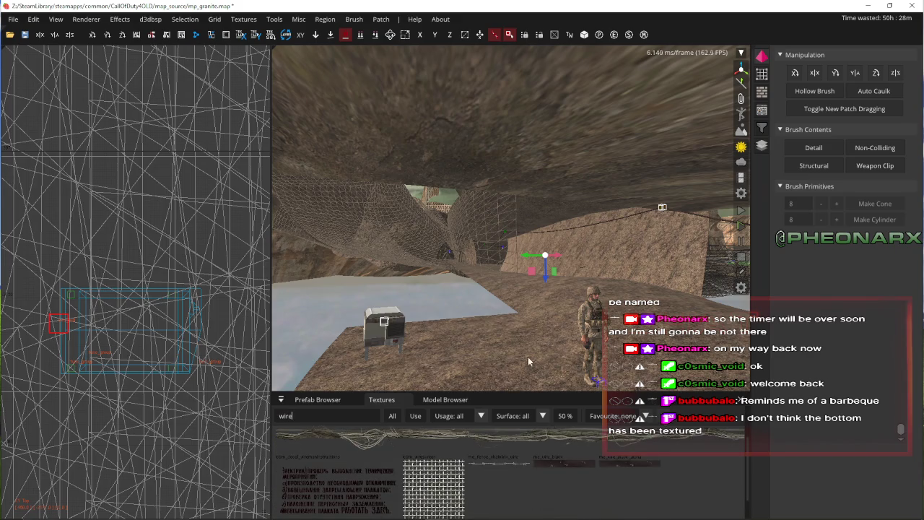
right_click(528, 361)
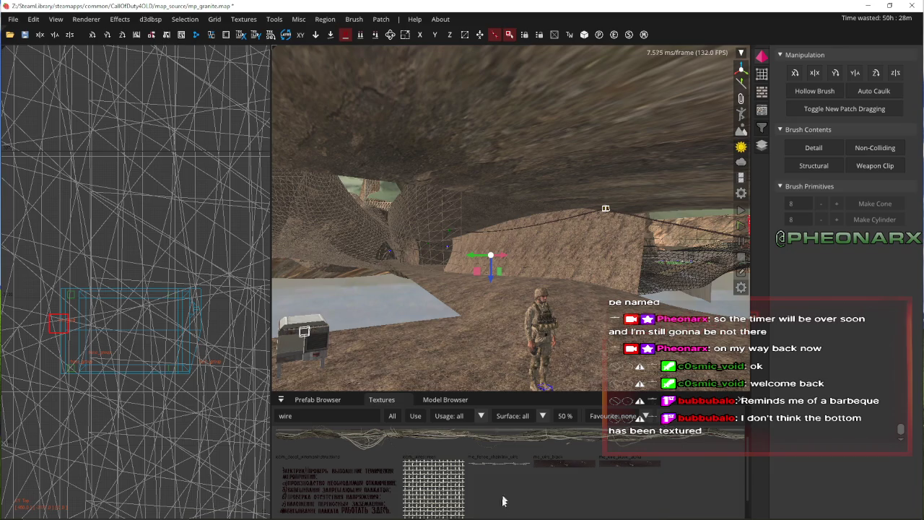
left_click(354, 19)
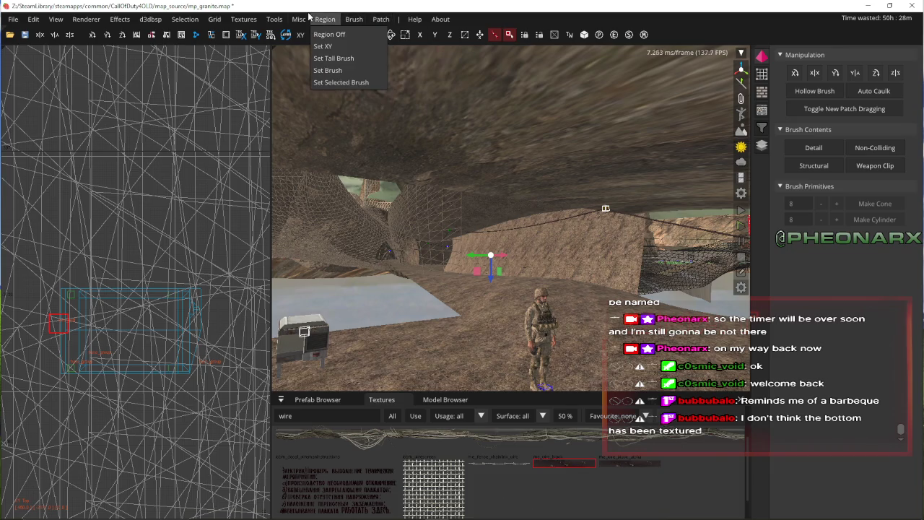
left_click(279, 34)
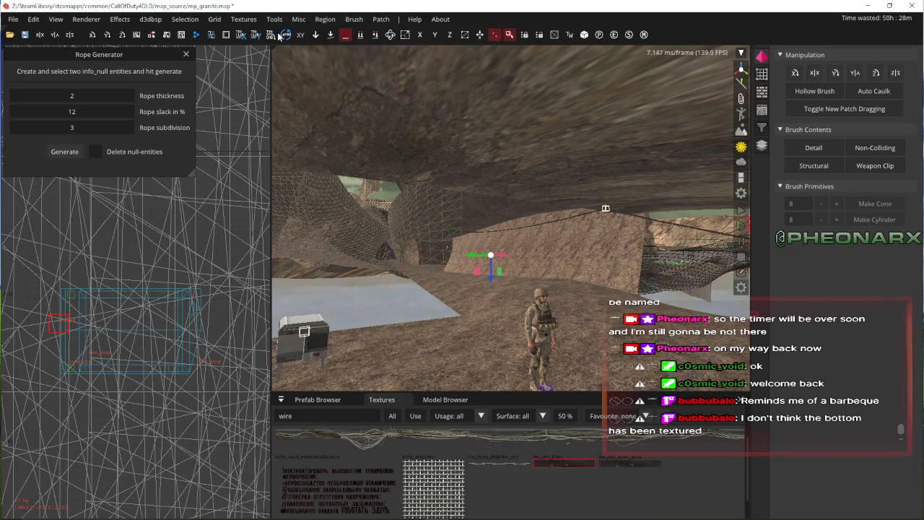
left_click(64, 152)
key("Escape")
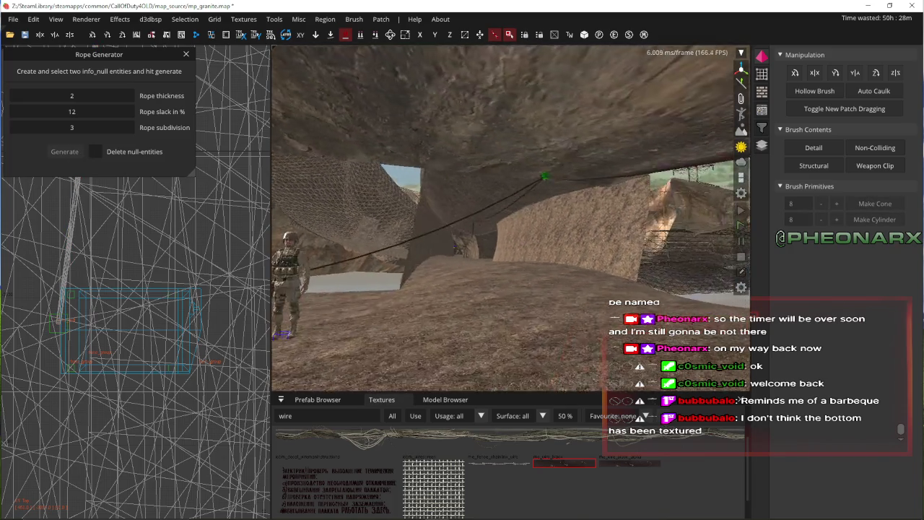
- Fly the camera through the cave along the new rope
key("Up")
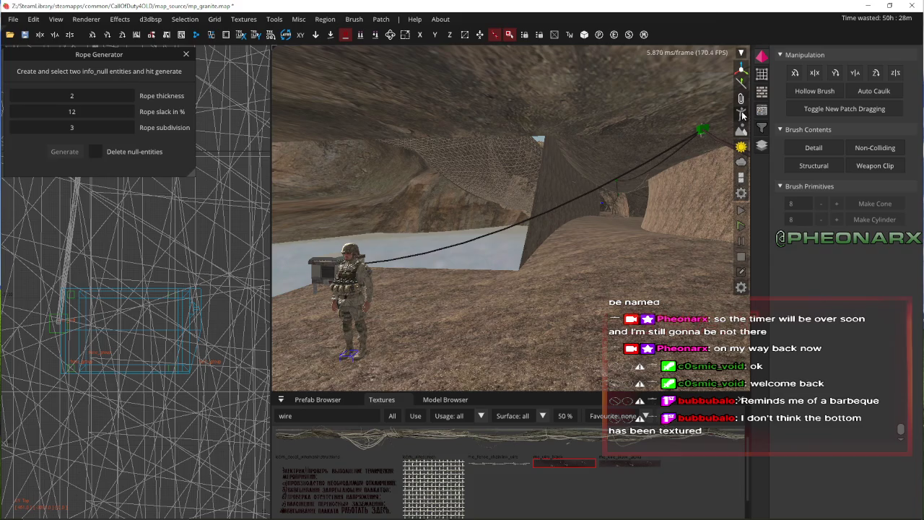
key("Left")
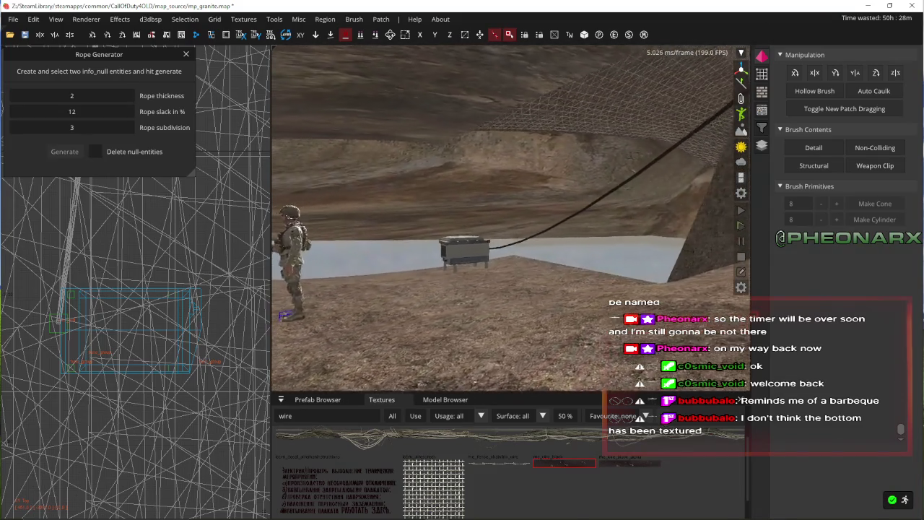
key("Right")
key("Up")
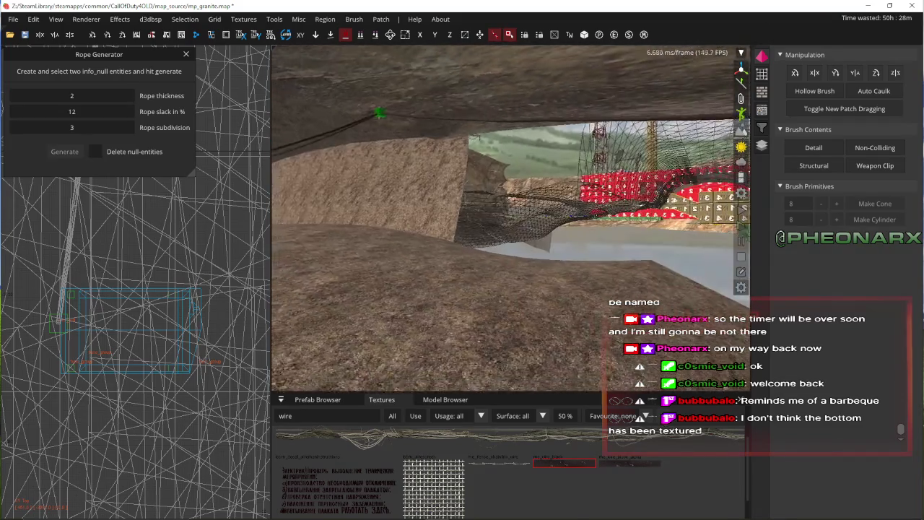
key("Down")
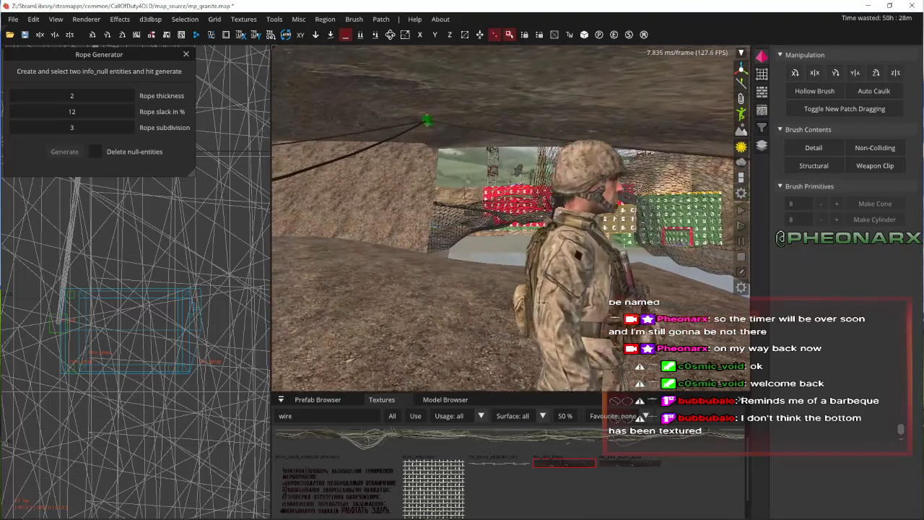
key("Up")
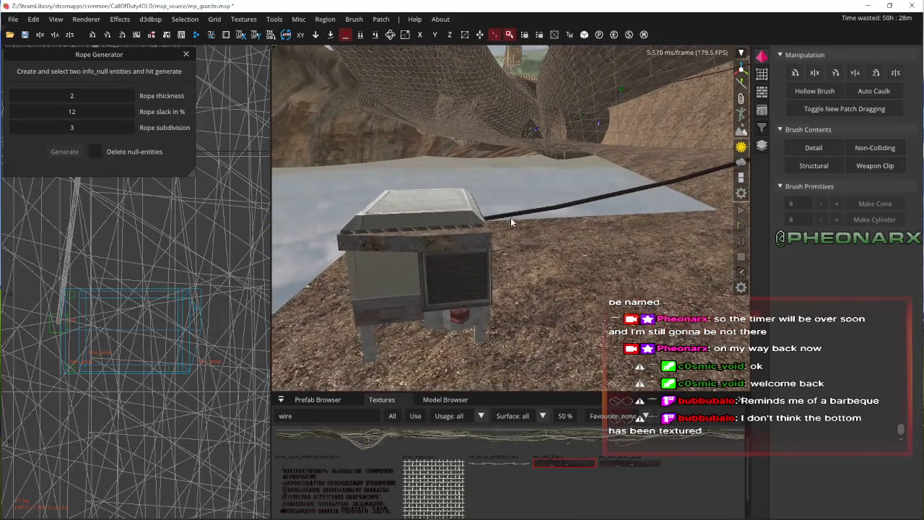
- Look around to find the rope's far end, then select the rope
right_click(511, 222)
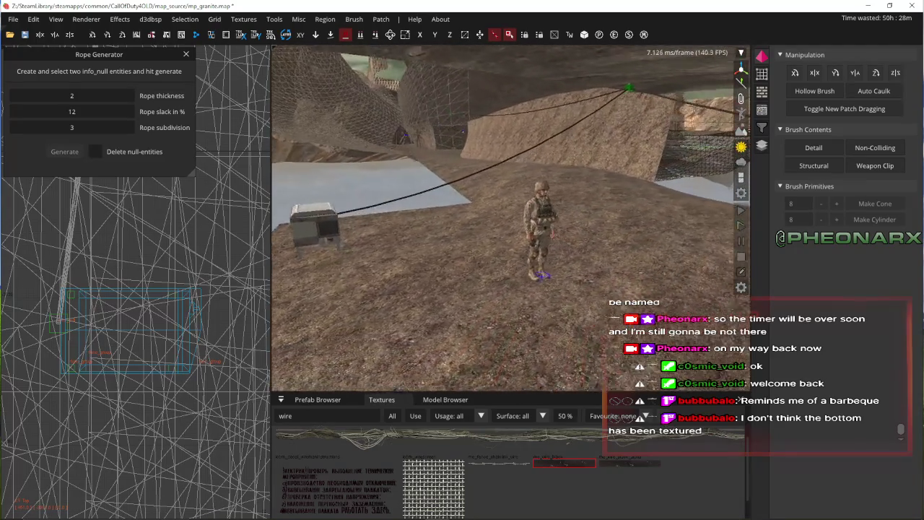
key("Up")
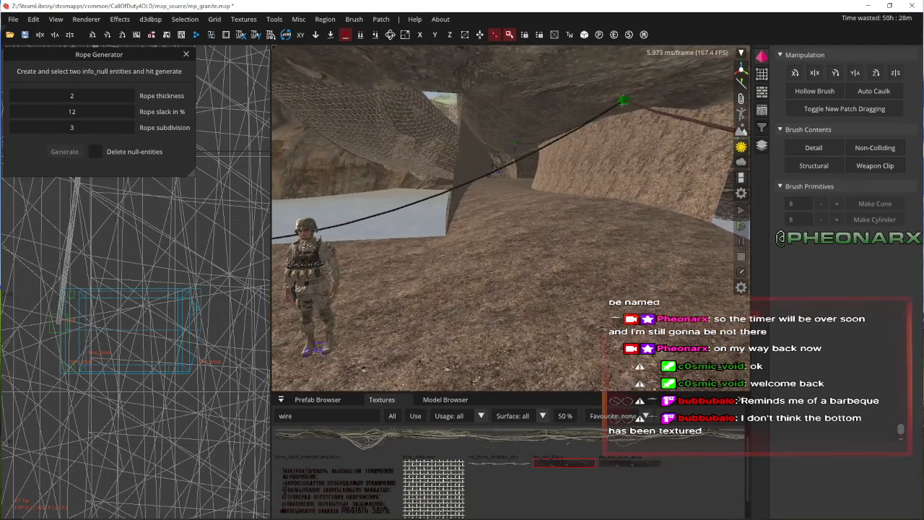
key("Left")
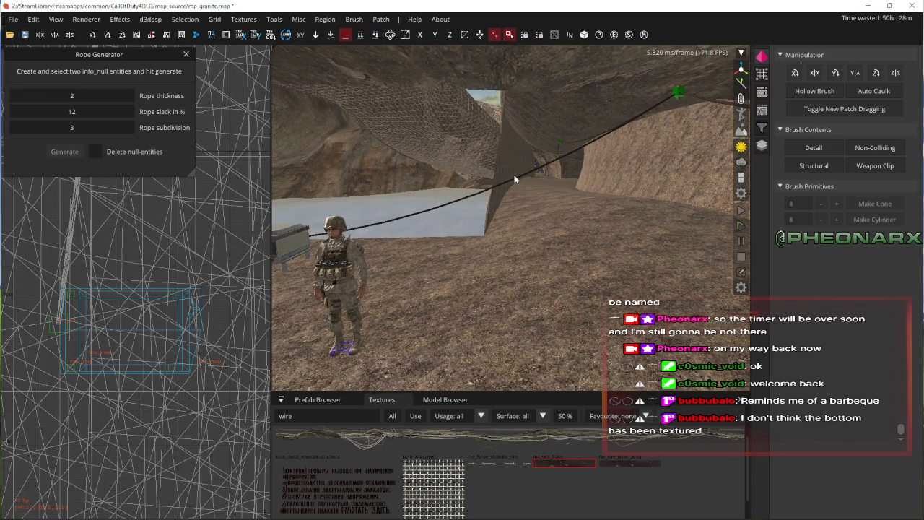
key("Up")
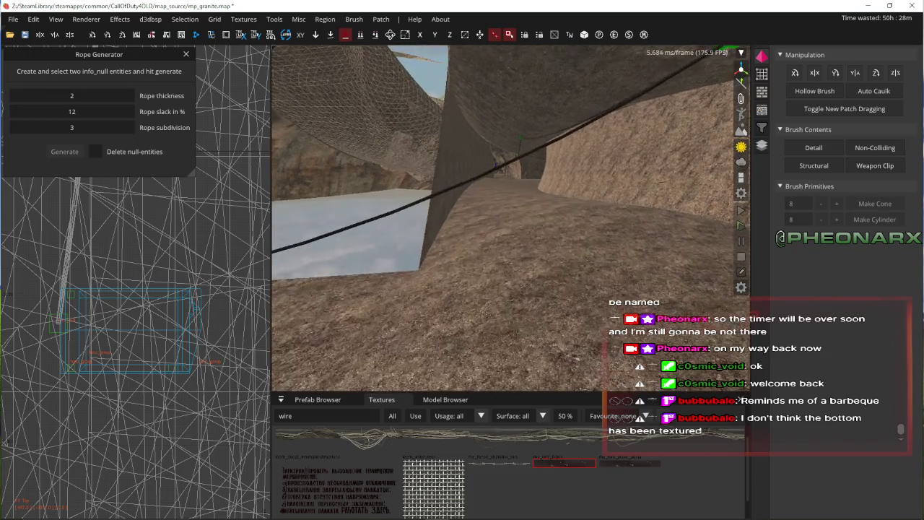
key("Down")
left_click(597, 232)
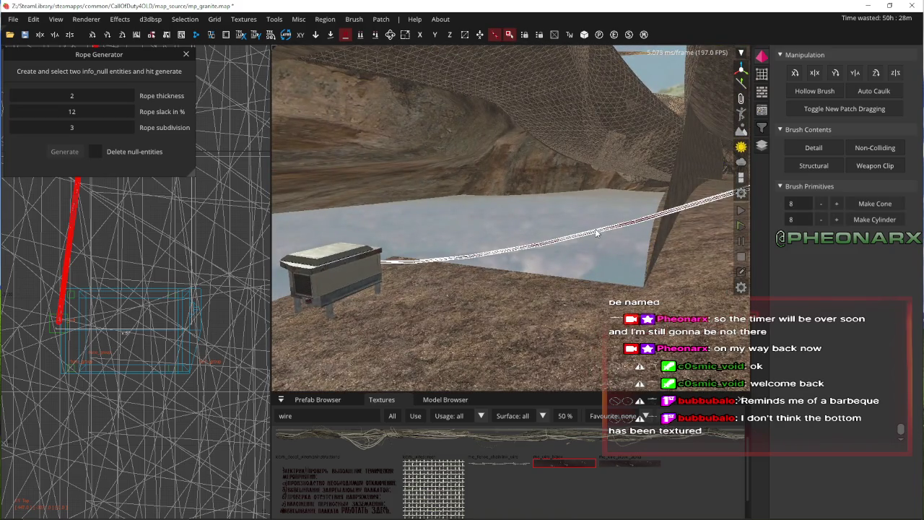
- Delete the first rope, regenerate it with 6% slack, and close the Rope Generator
key("Delete")
key("Down")
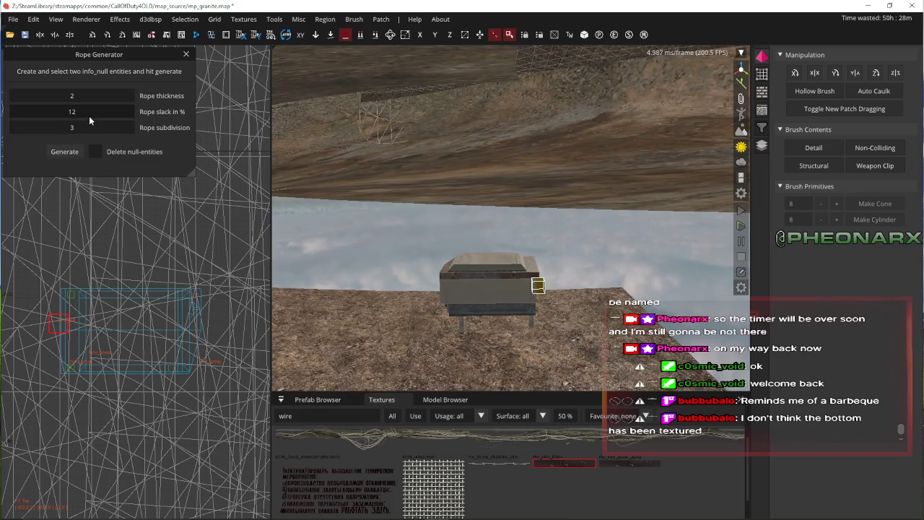
left_click_drag(88, 113, 19, 112)
left_click(64, 152)
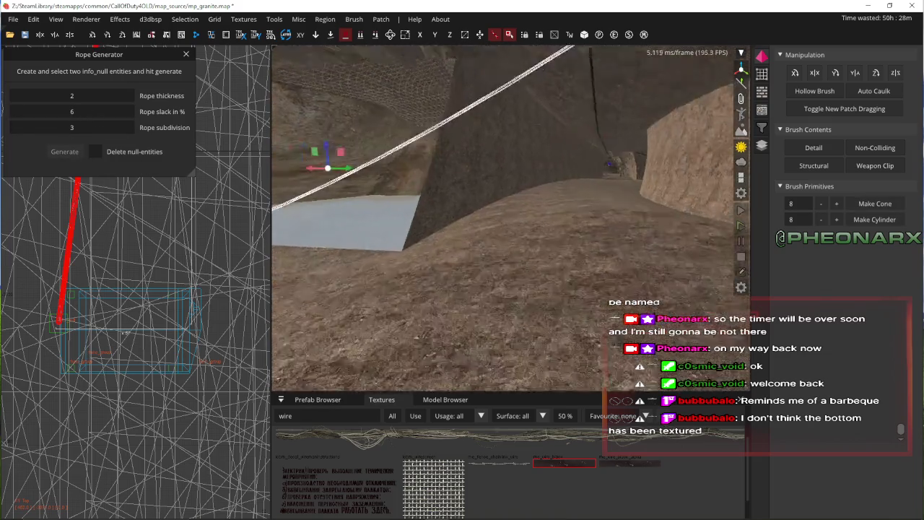
key("Escape")
key("Up")
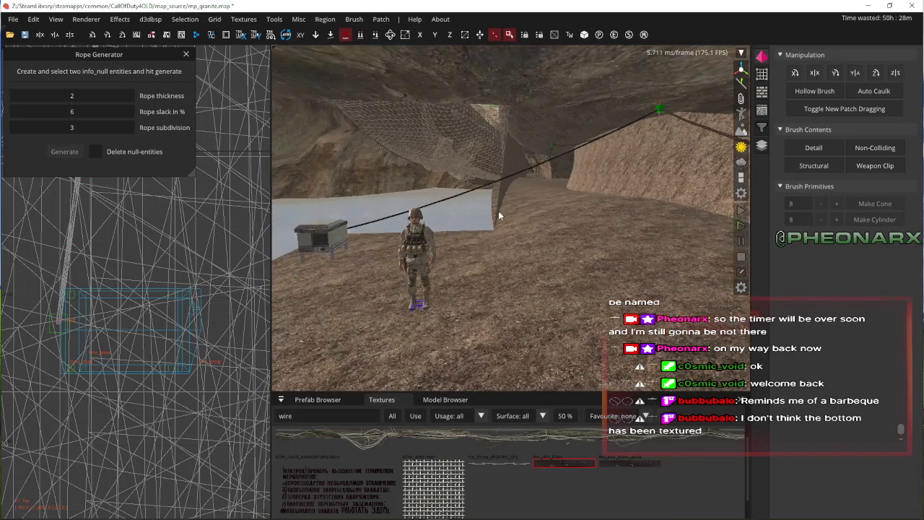
left_click(185, 54)
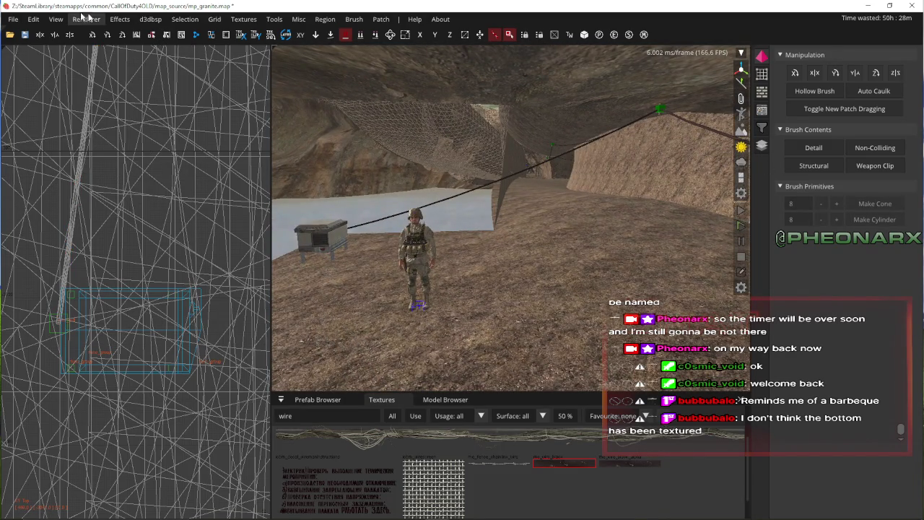
key("Left")
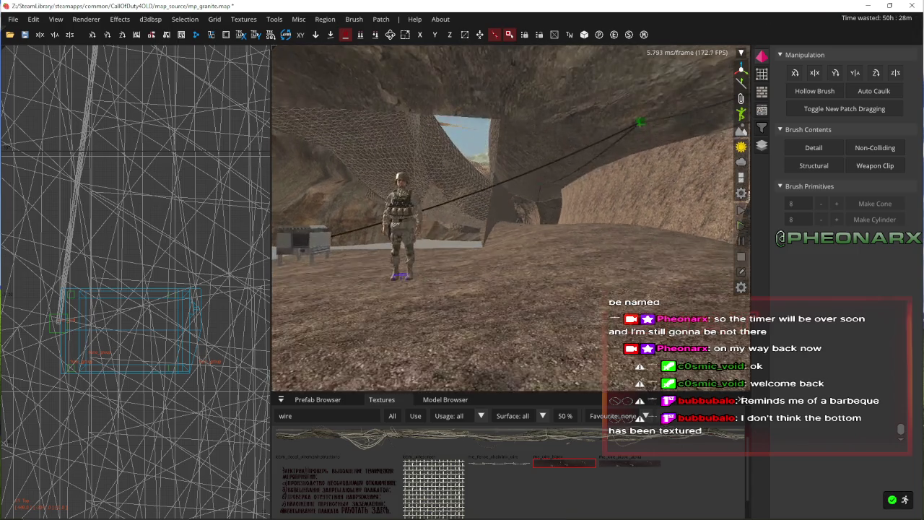
key("Down")
key("Left")
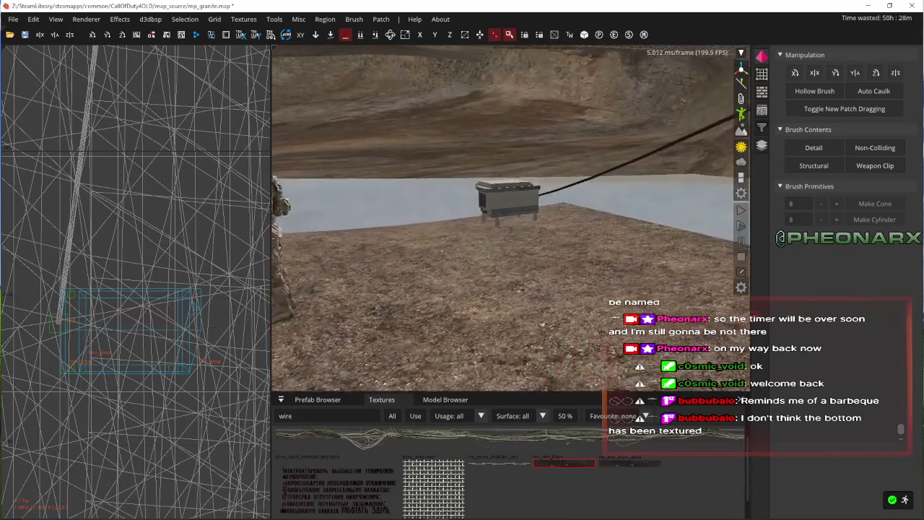
key("Left")
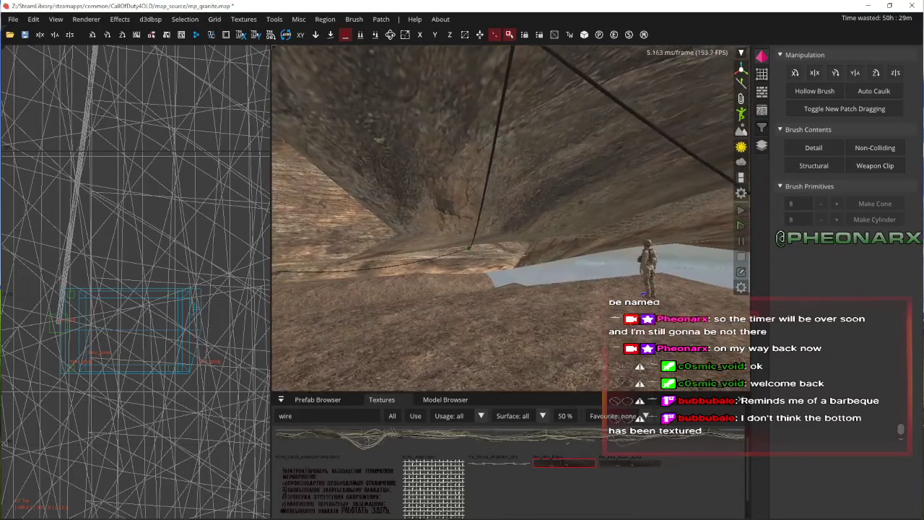
key("Up")
key("Right")
key("Up")
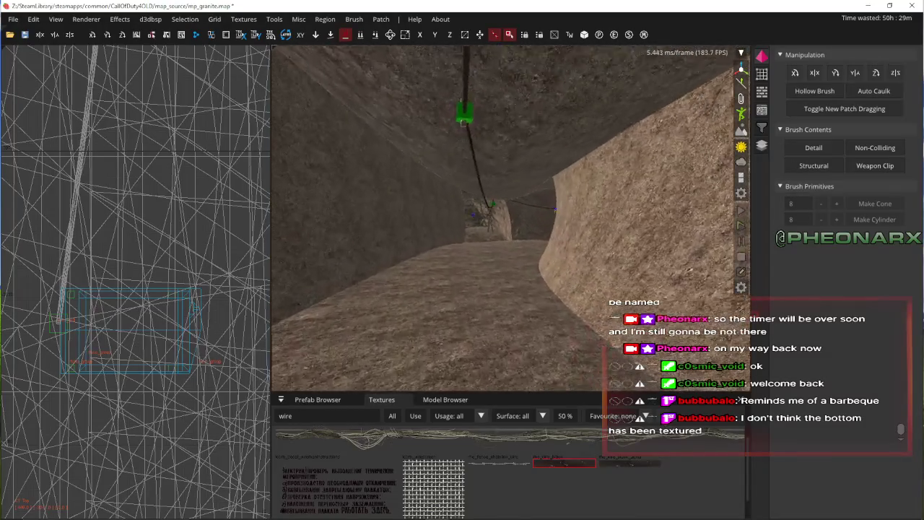
key("Up")
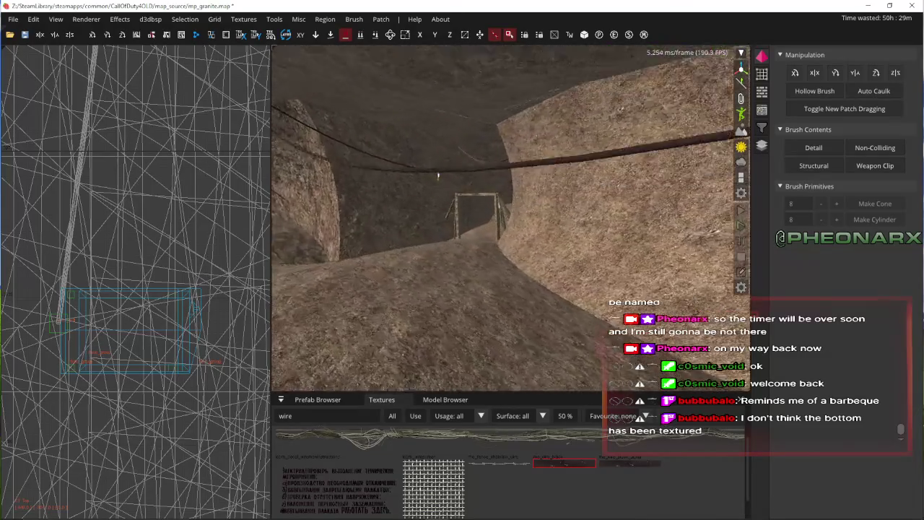
key("Right")
key("Left")
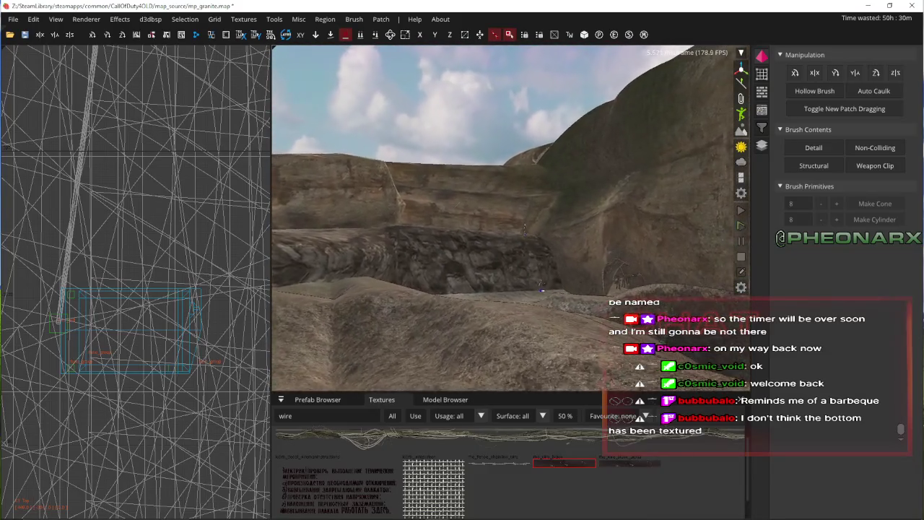
key("Right")
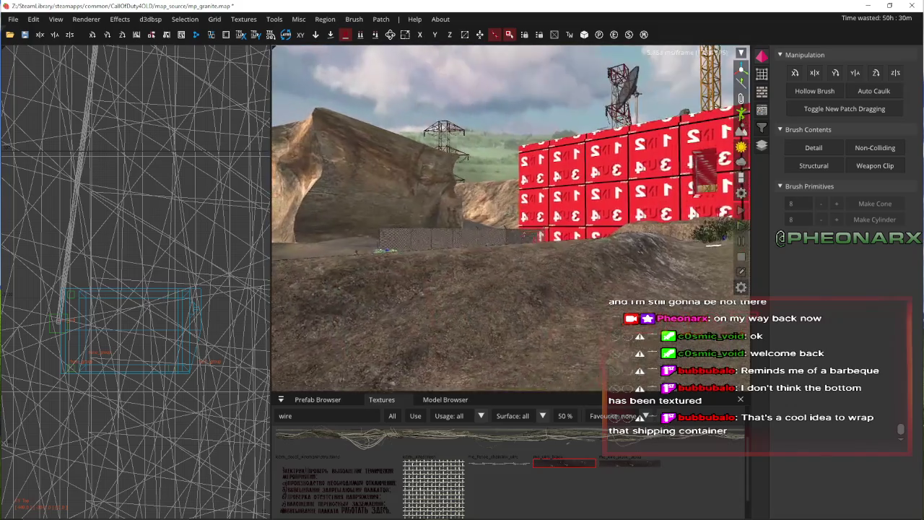
key("Right")
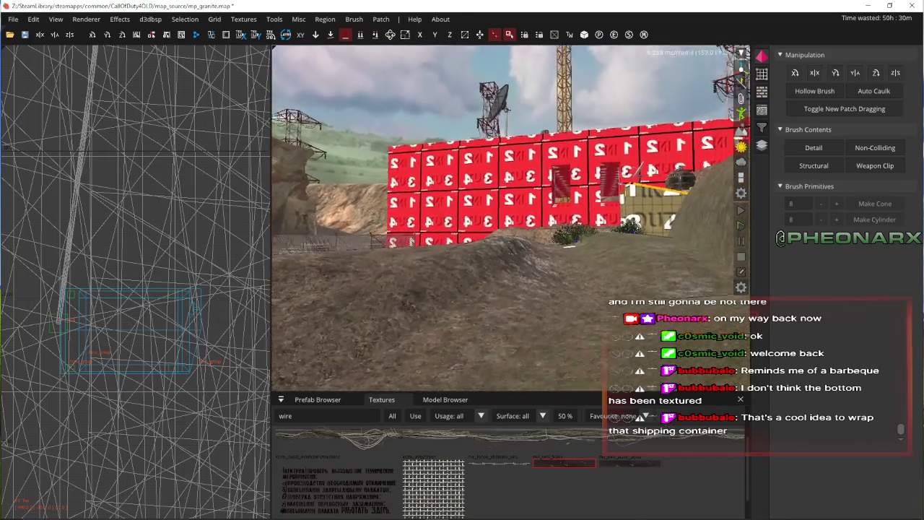
key("Up")
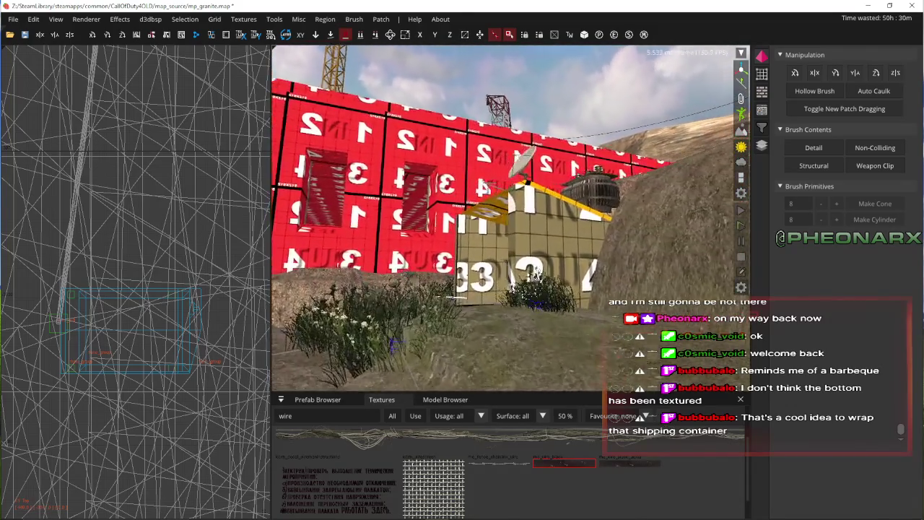
key("Up")
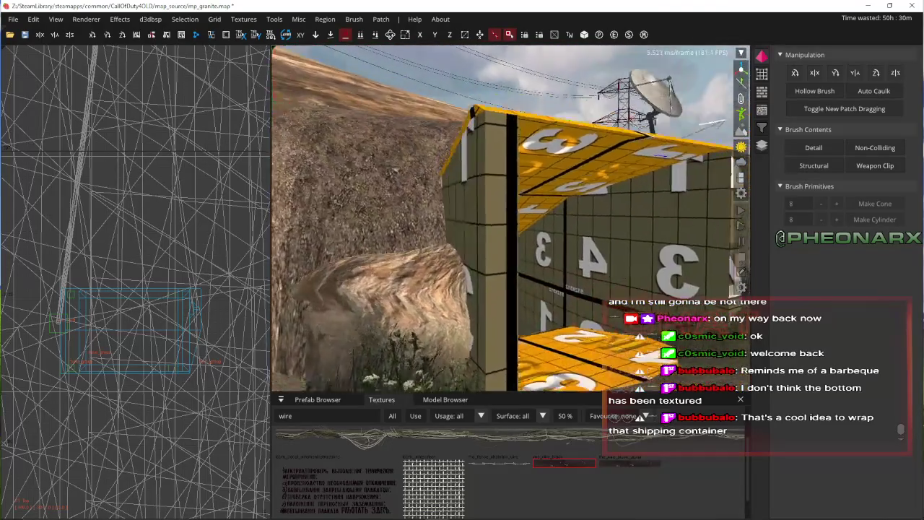
key("Up")
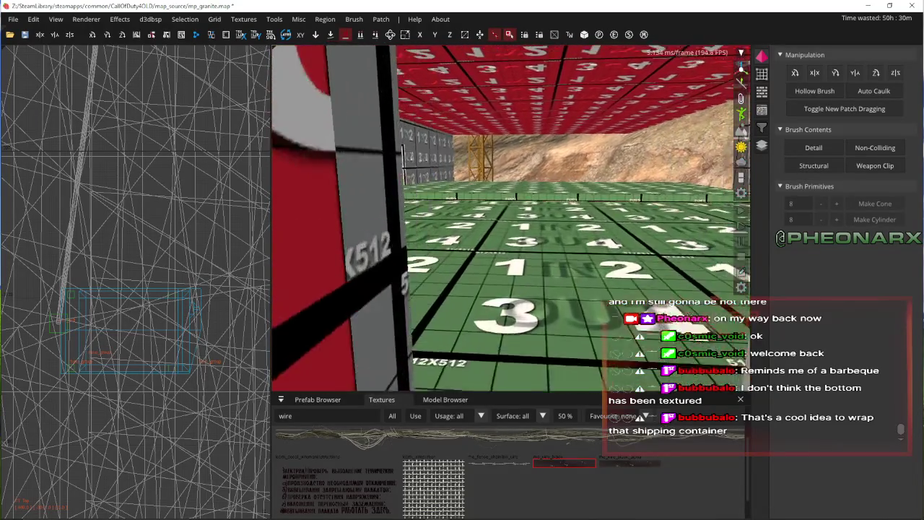
key("Up")
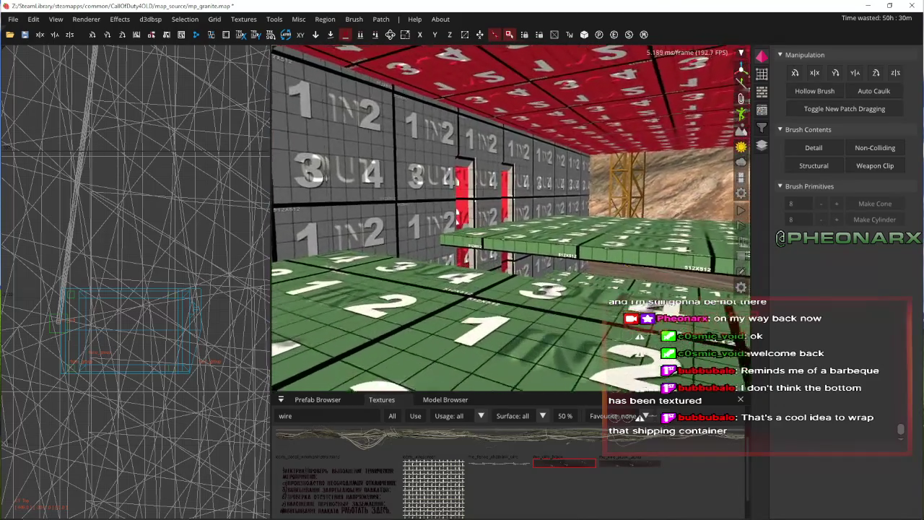
key("Up")
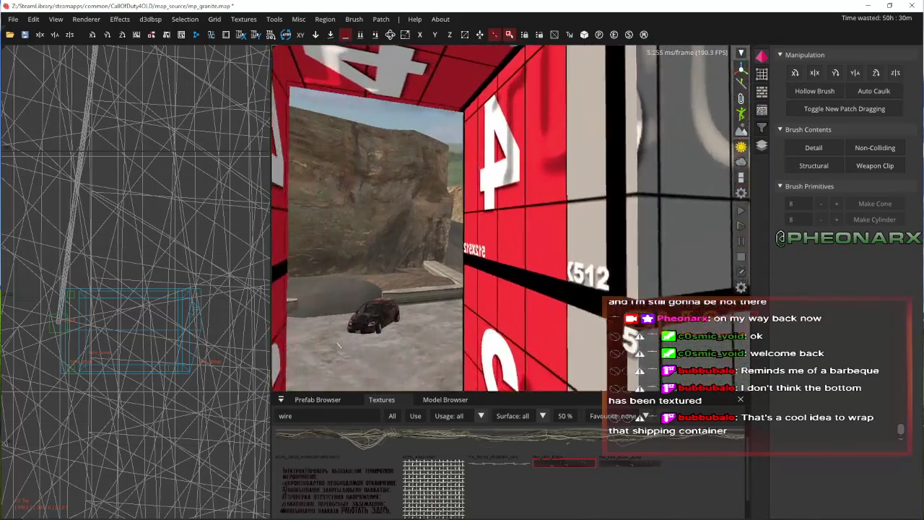
key("Up")
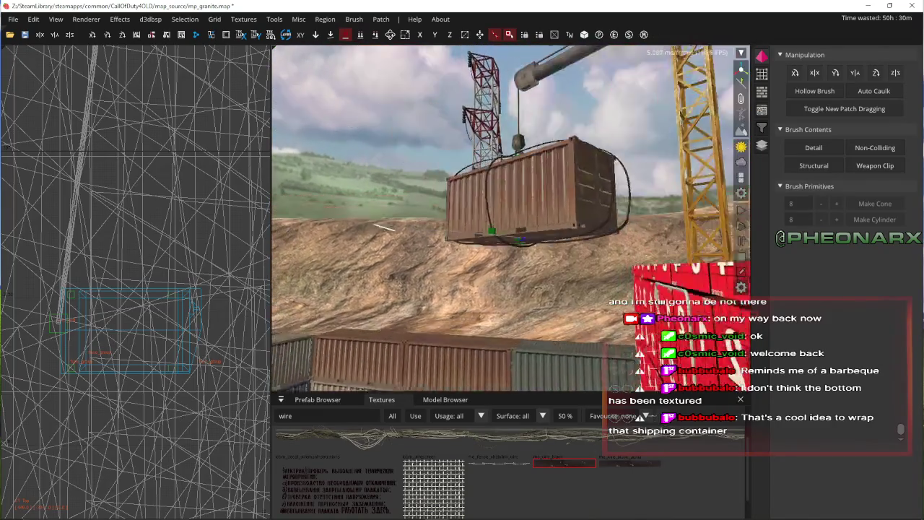
key("Up")
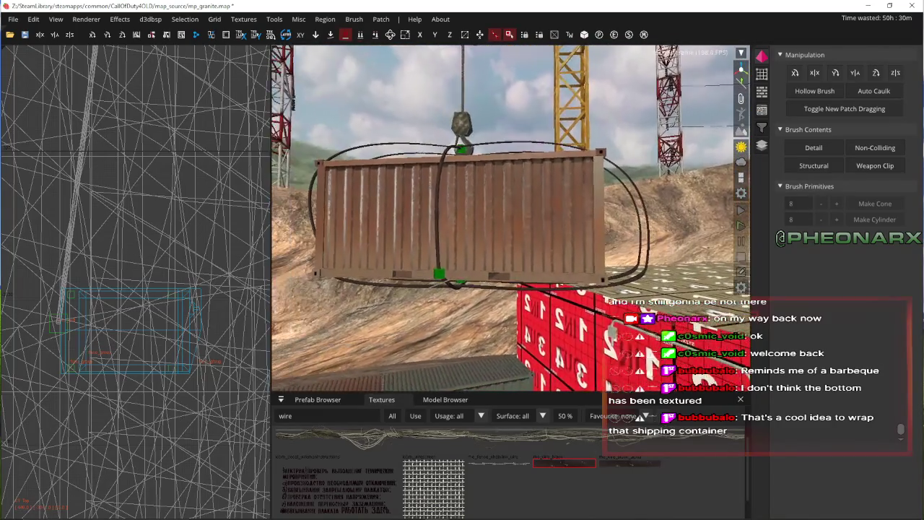
key("Down")
right_click(508, 209)
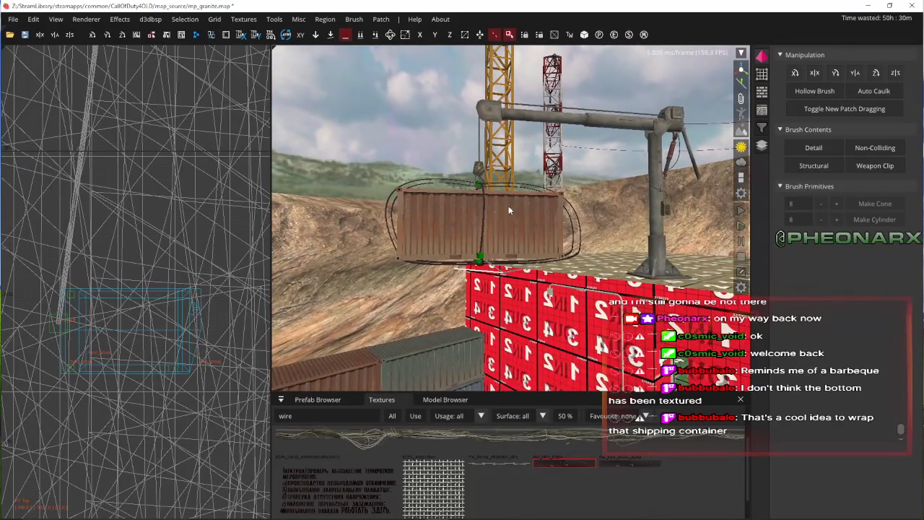
key("Up")
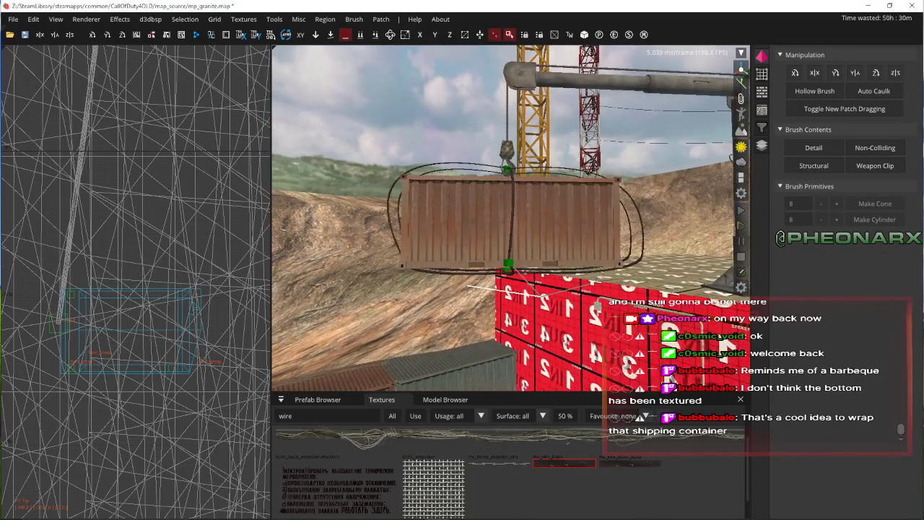
key("Up")
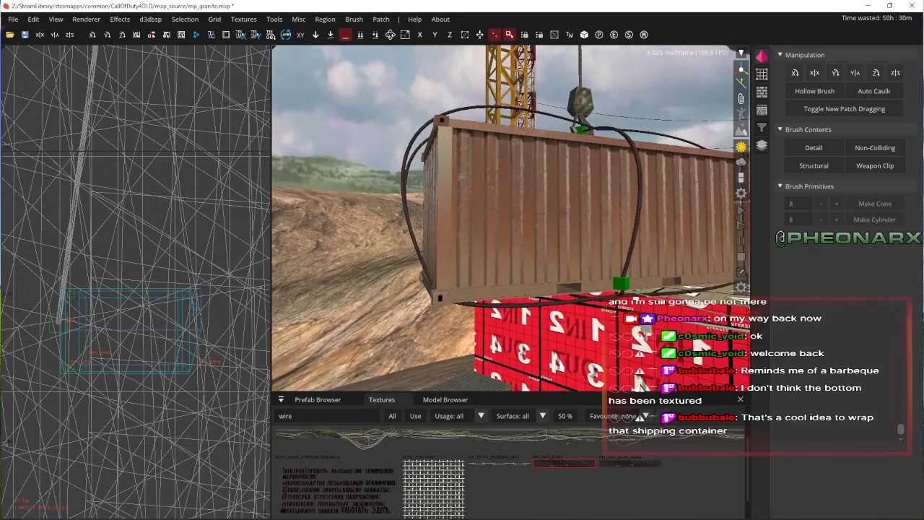
key("Down")
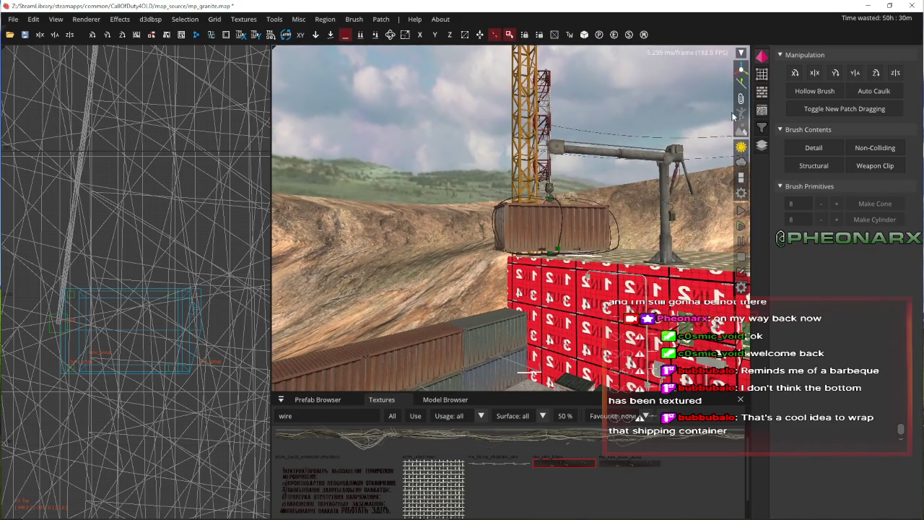
key("a")
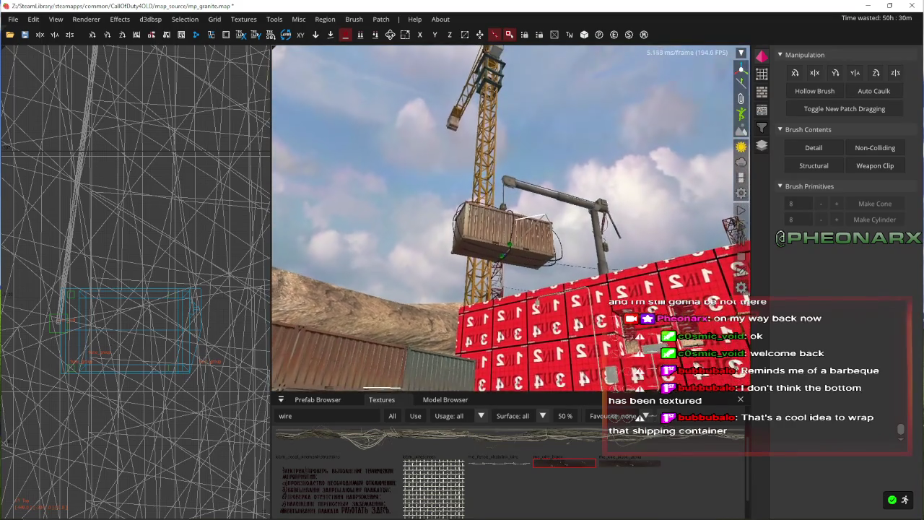
key("z")
key("Down")
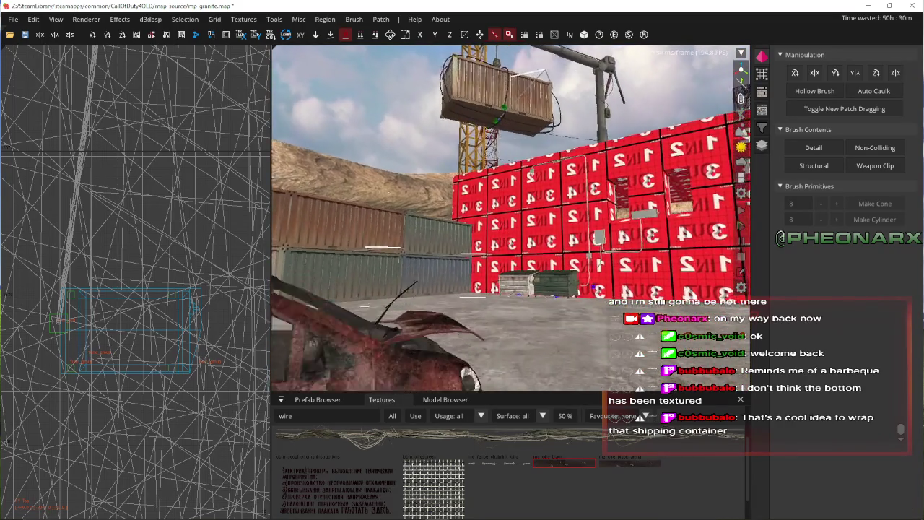
key("Up")
key("d")
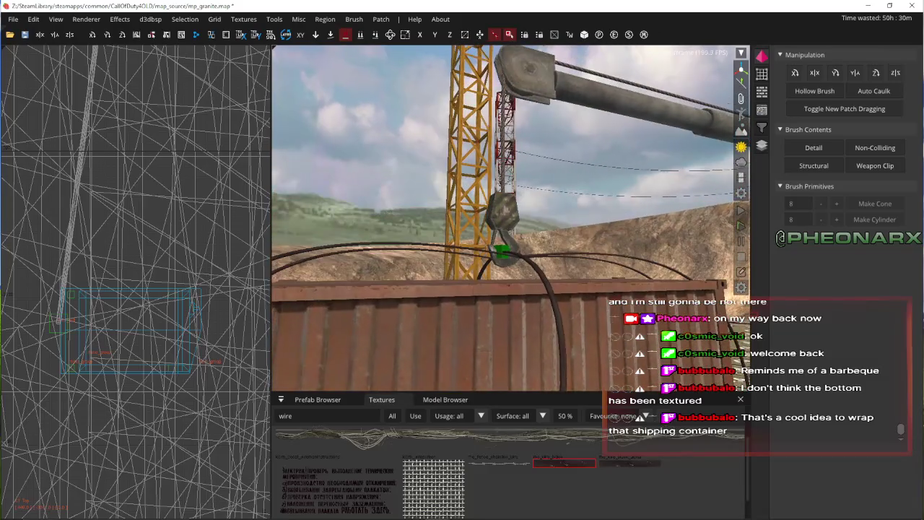
key("Right")
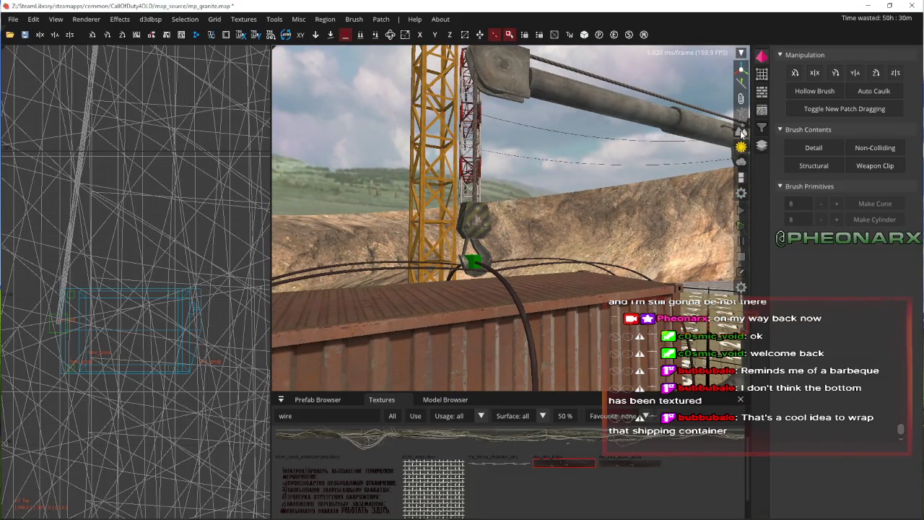
key("Down")
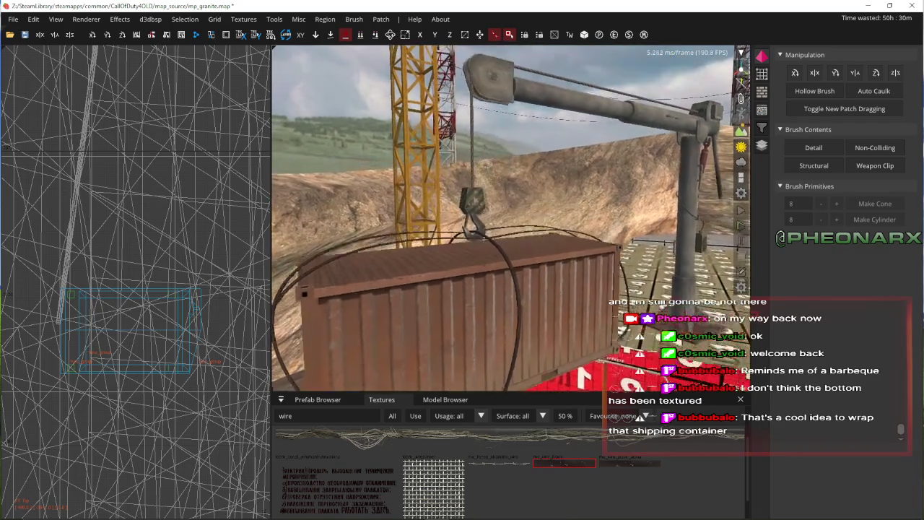
key("Left")
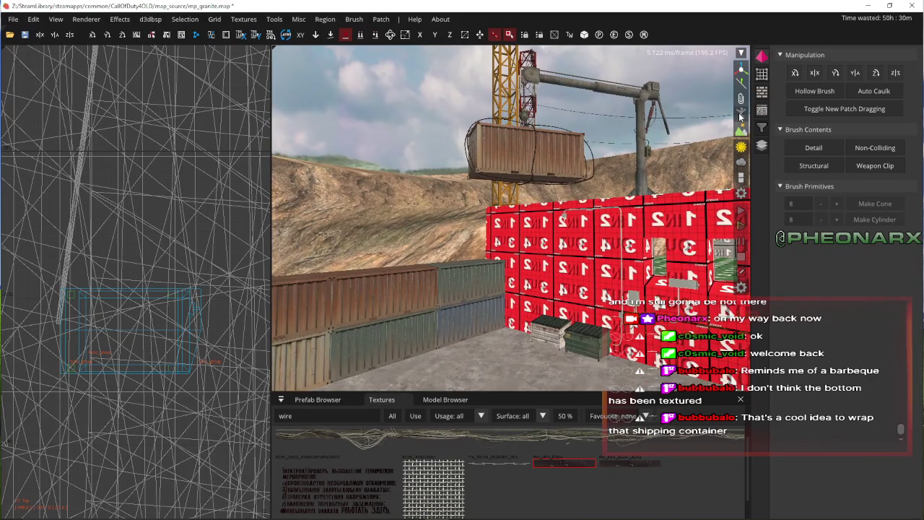
key("Left")
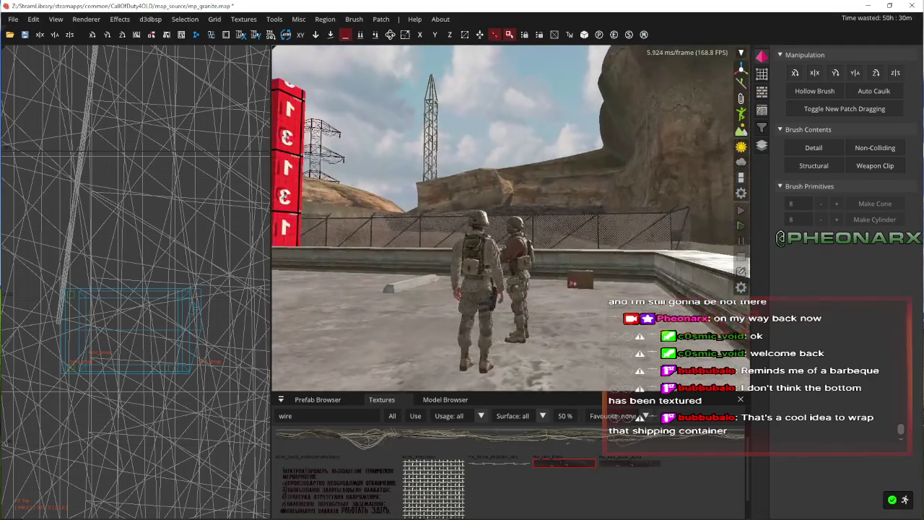
key("Right")
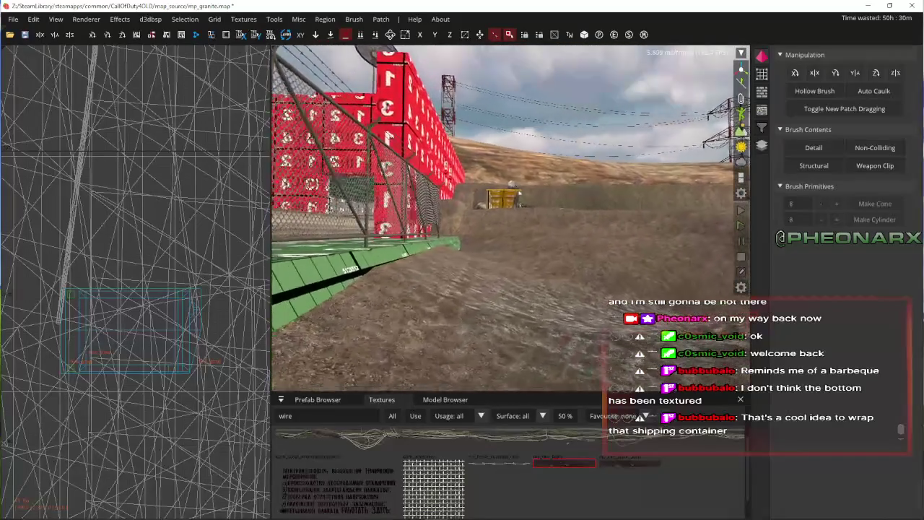
key("Up")
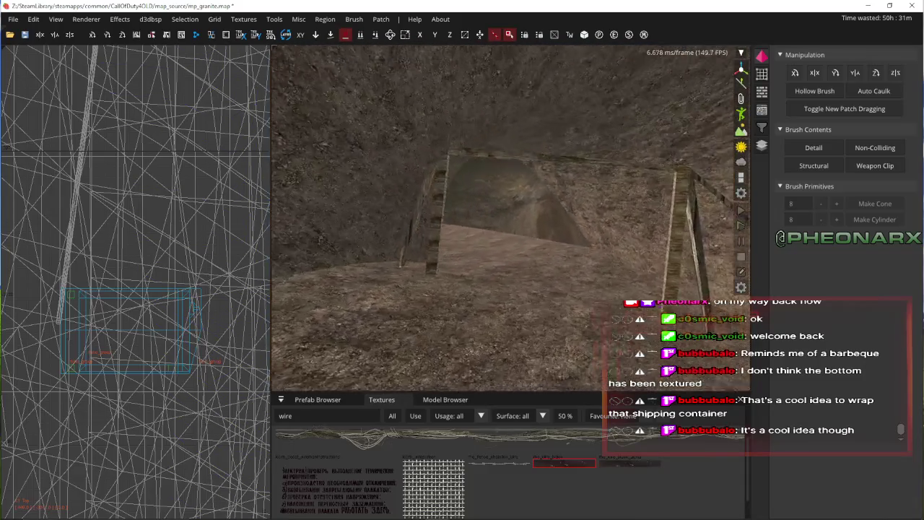
key("w")
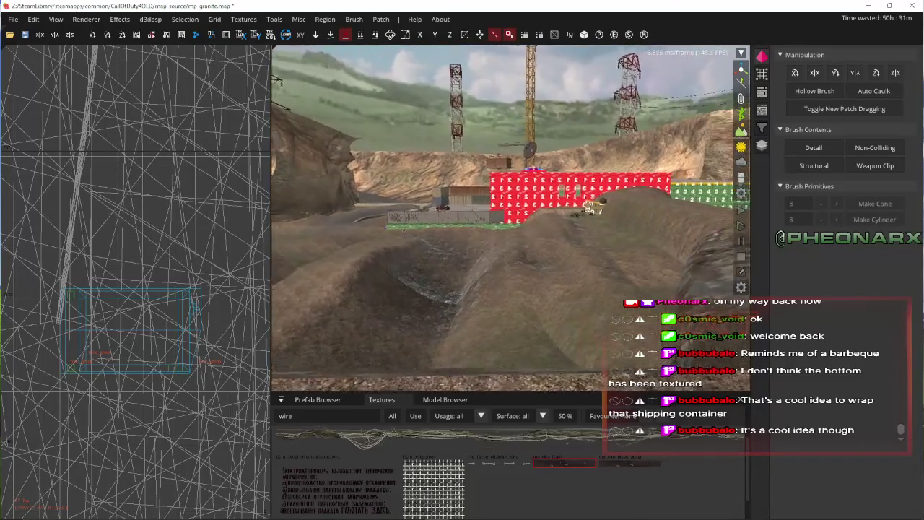
key("w")
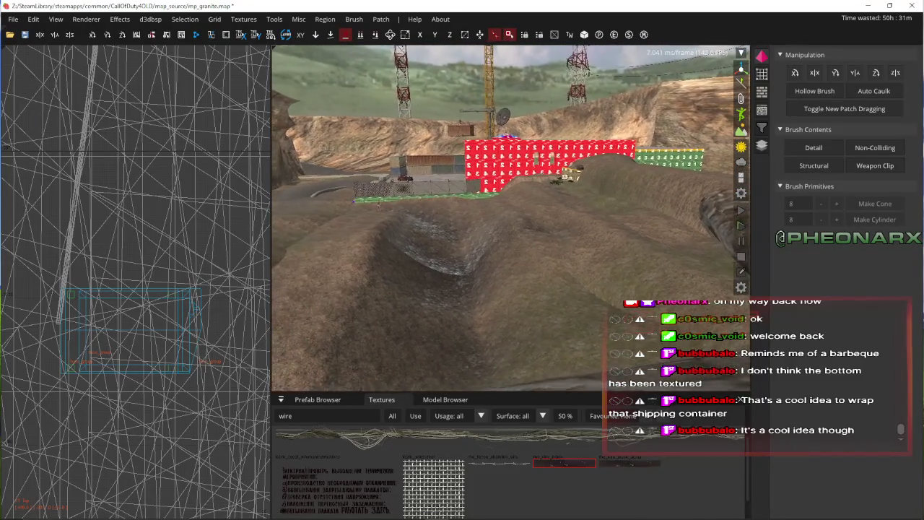
key("w")
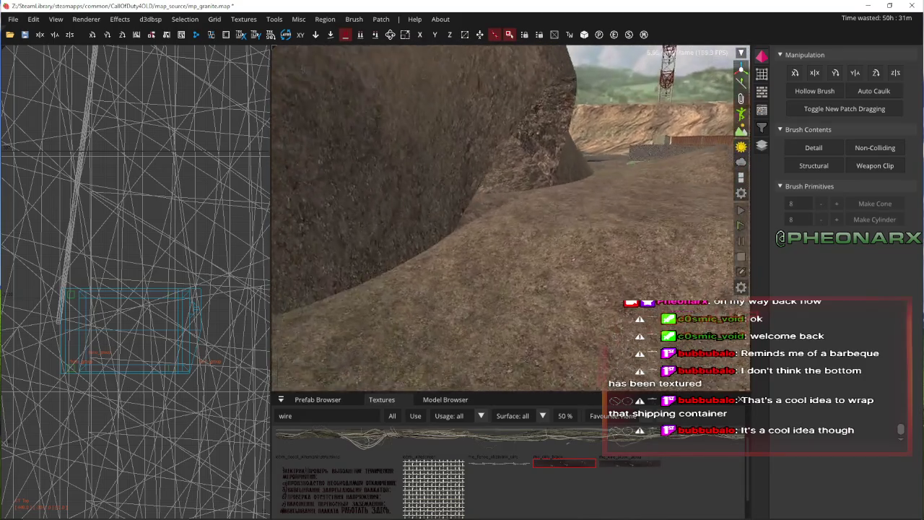
key("w")
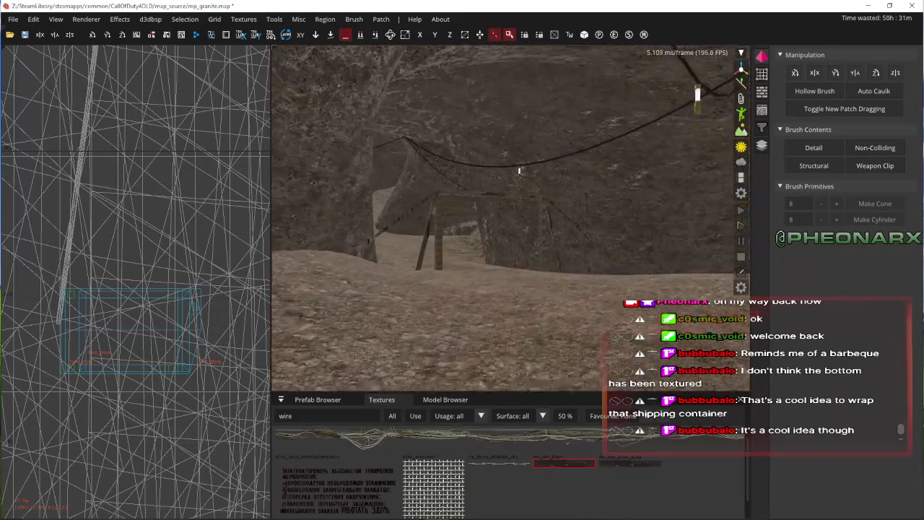
key("w")
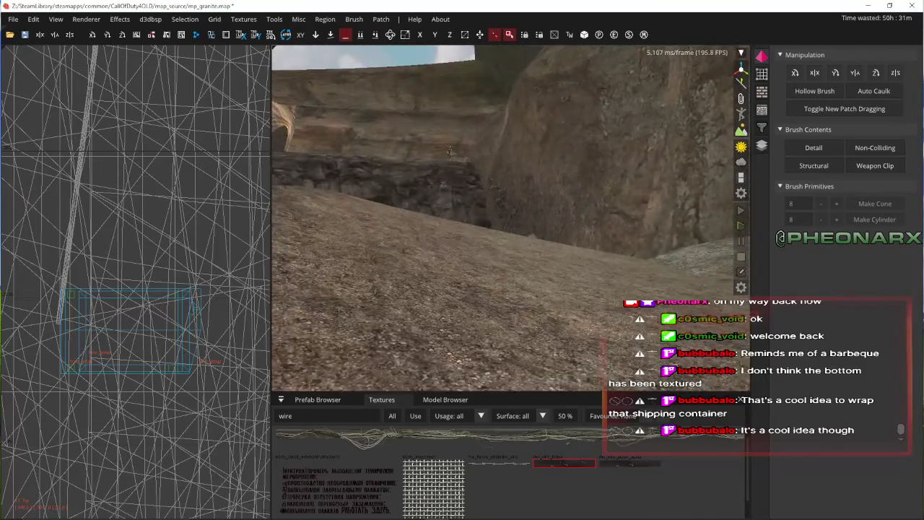
key("w")
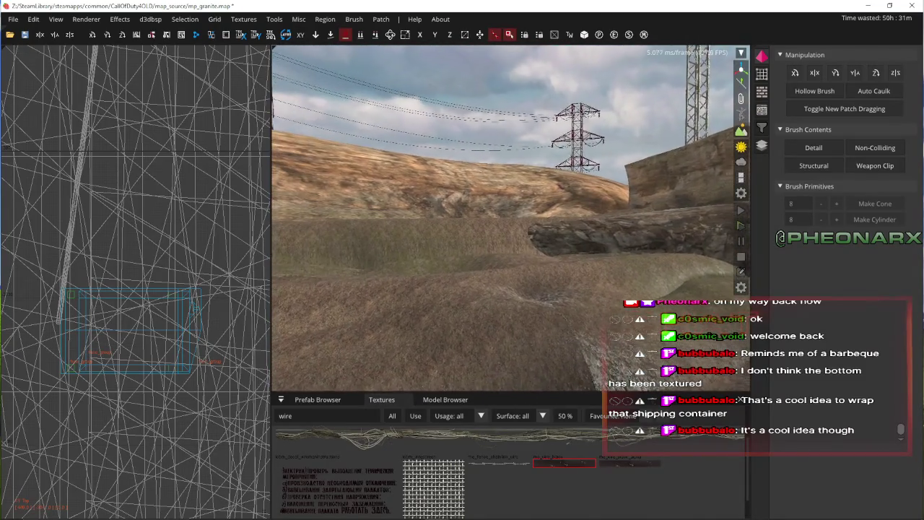
key("w")
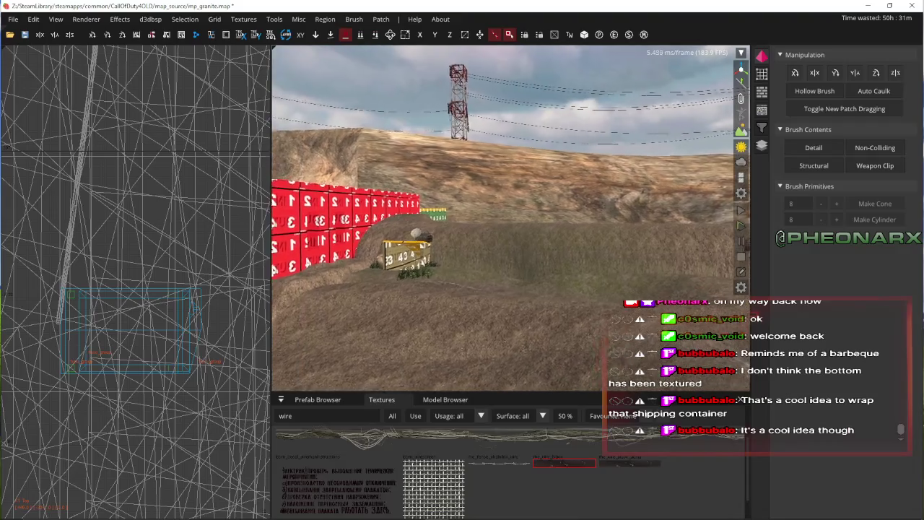
key("w")
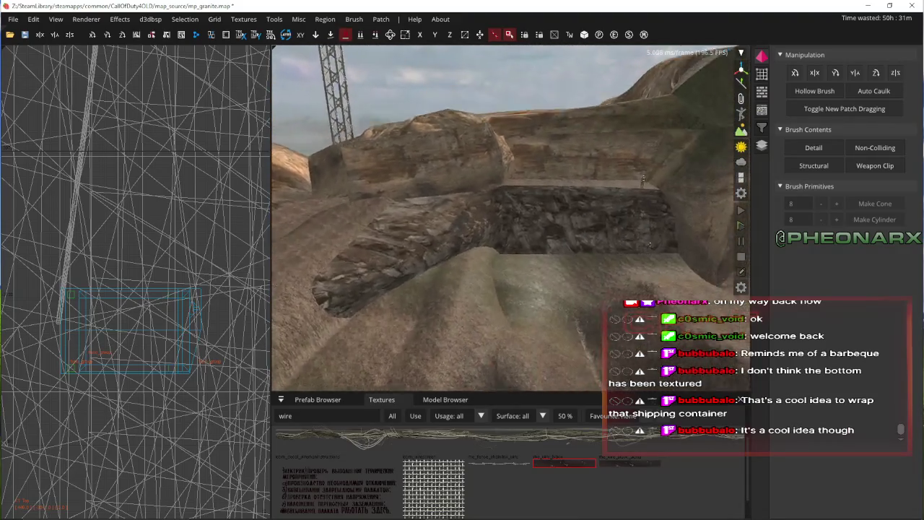
key("w")
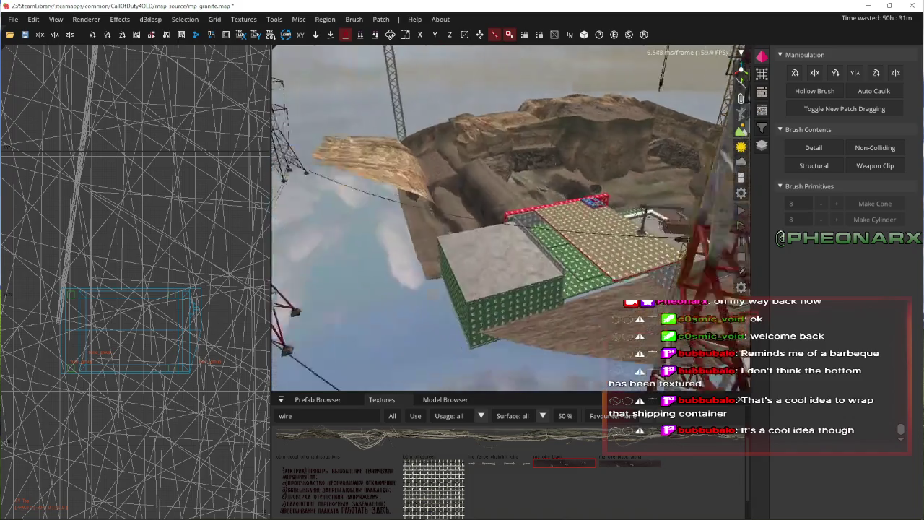
key("w")
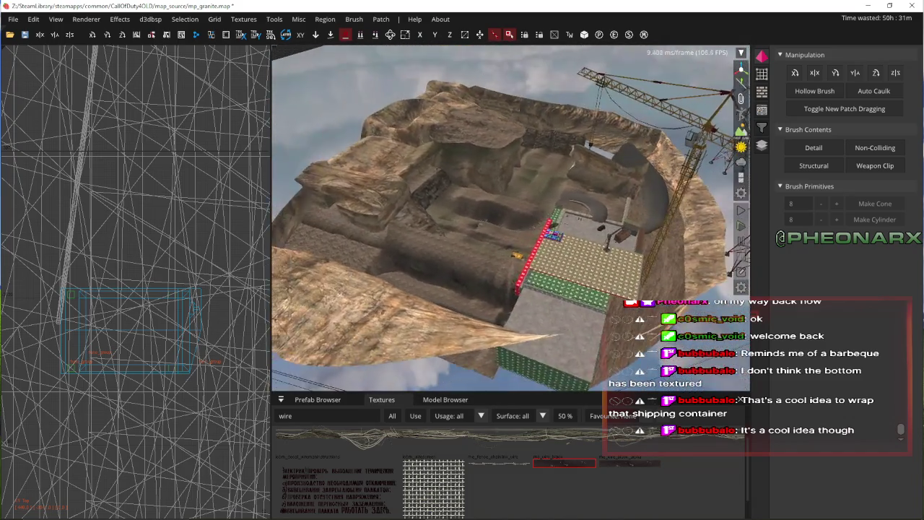
key("w")
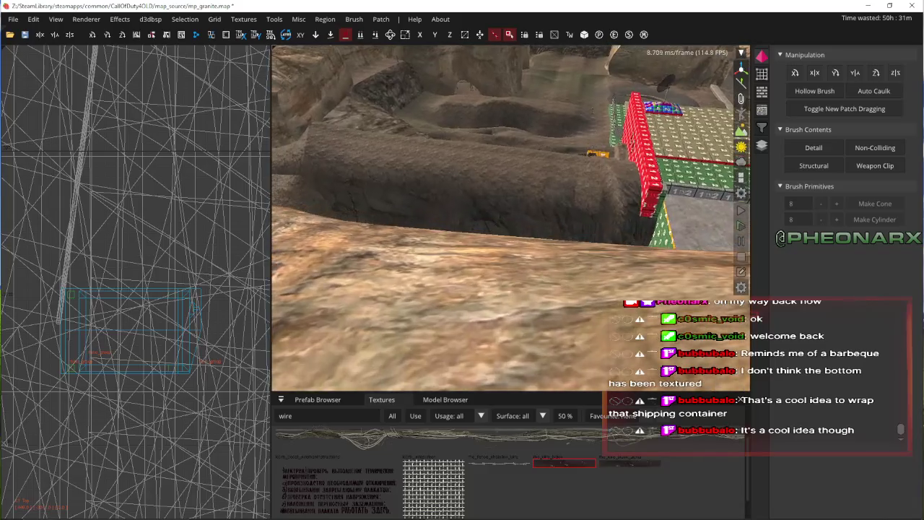
key("w")
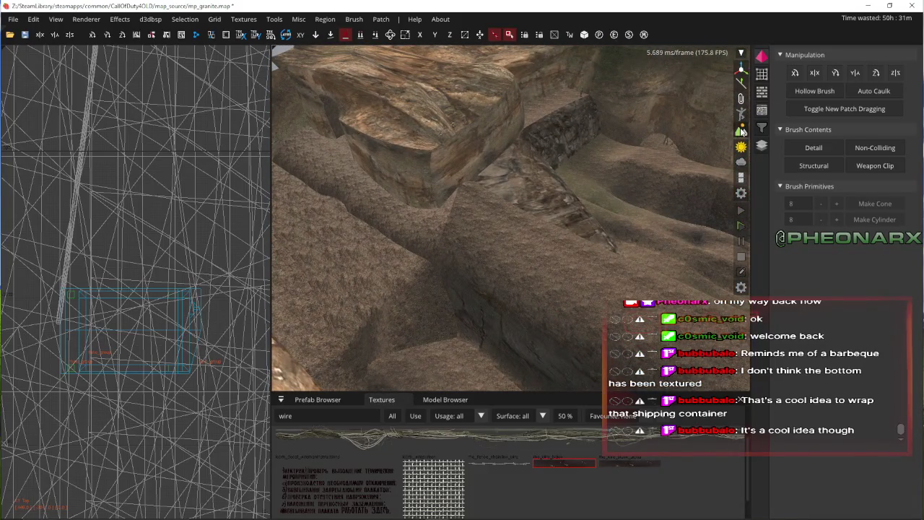
key("w")
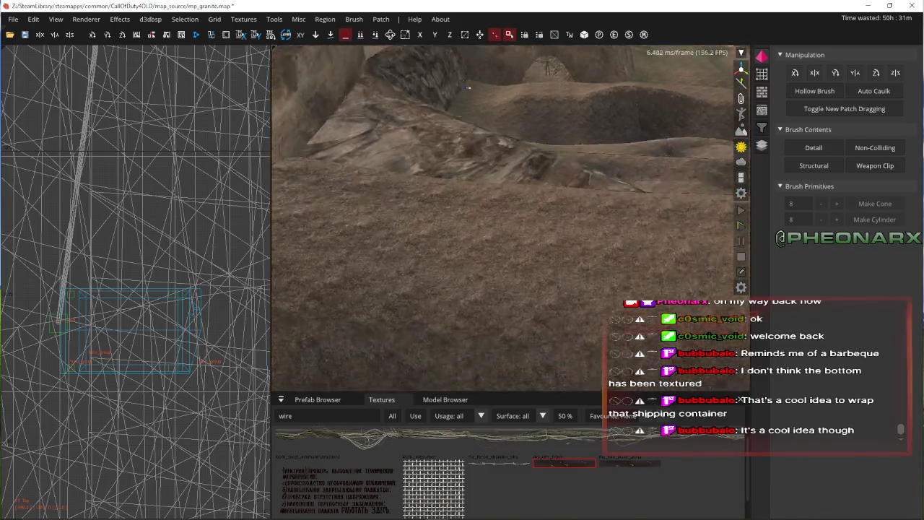
key("w")
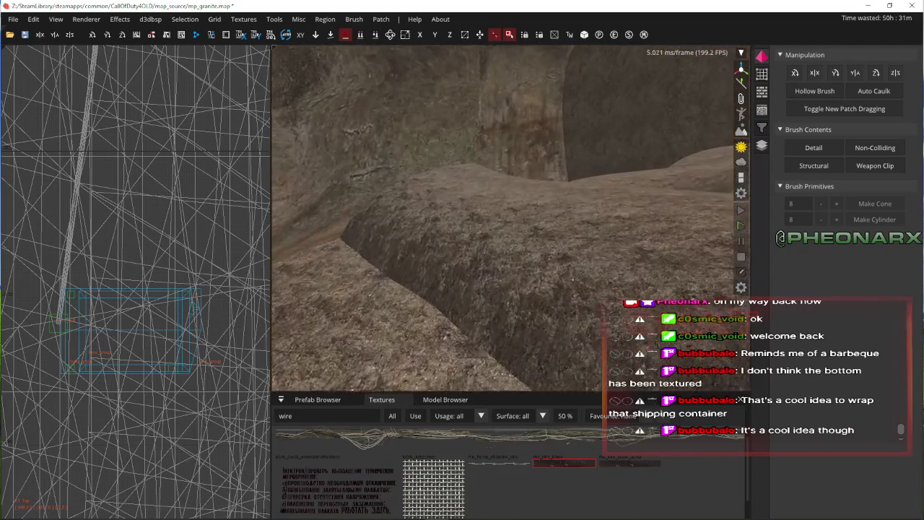
key("w")
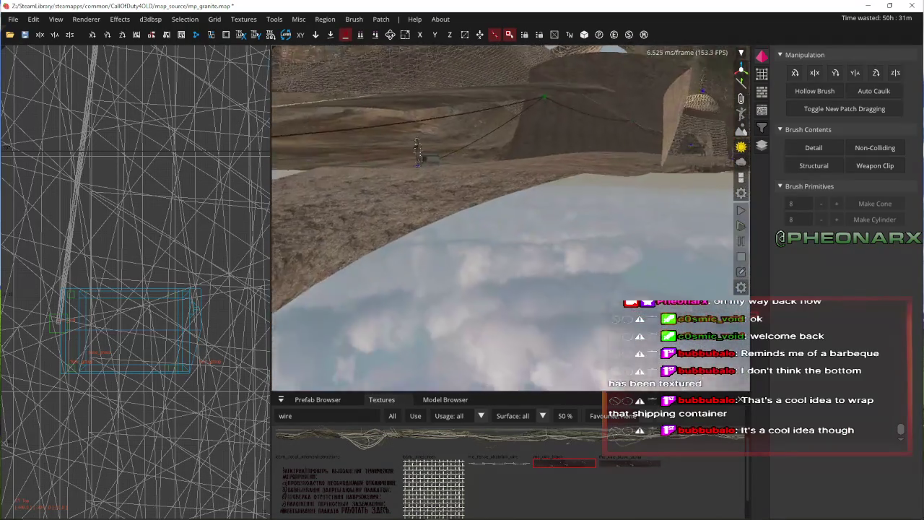
key("w")
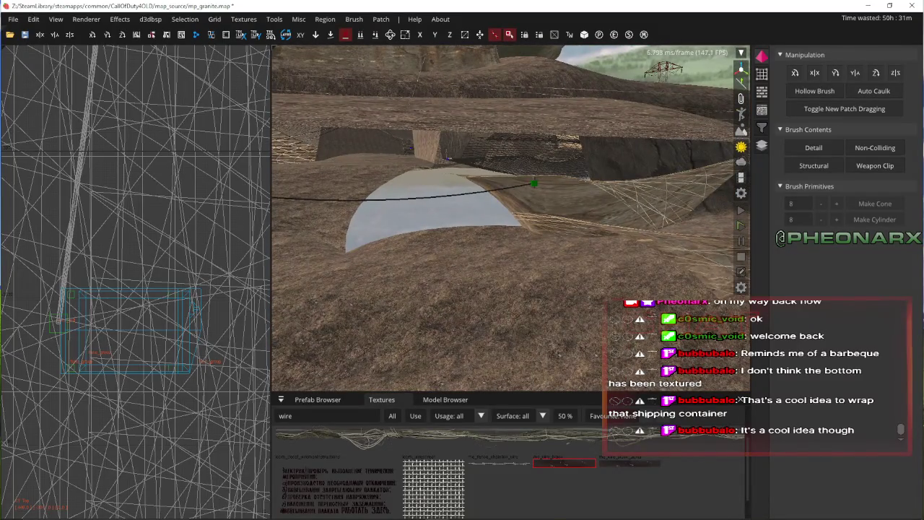
key("w")
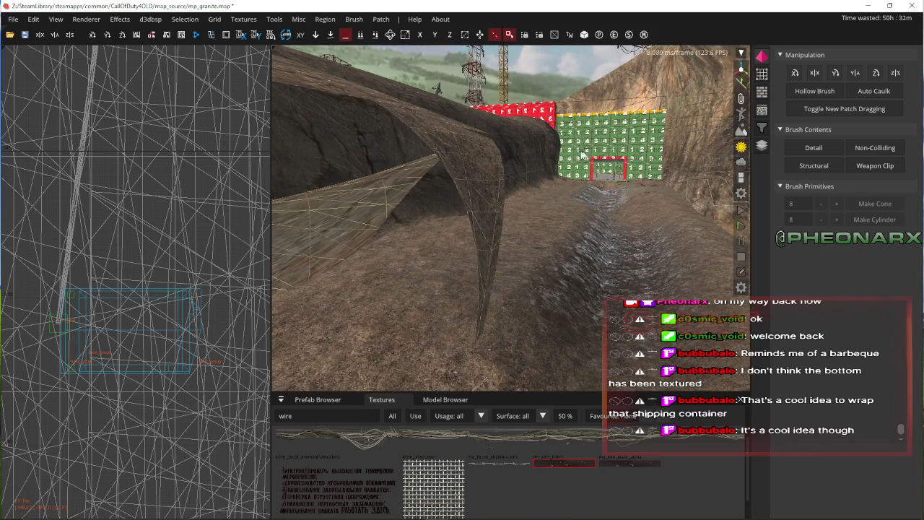
key("s")
right_click(566, 146)
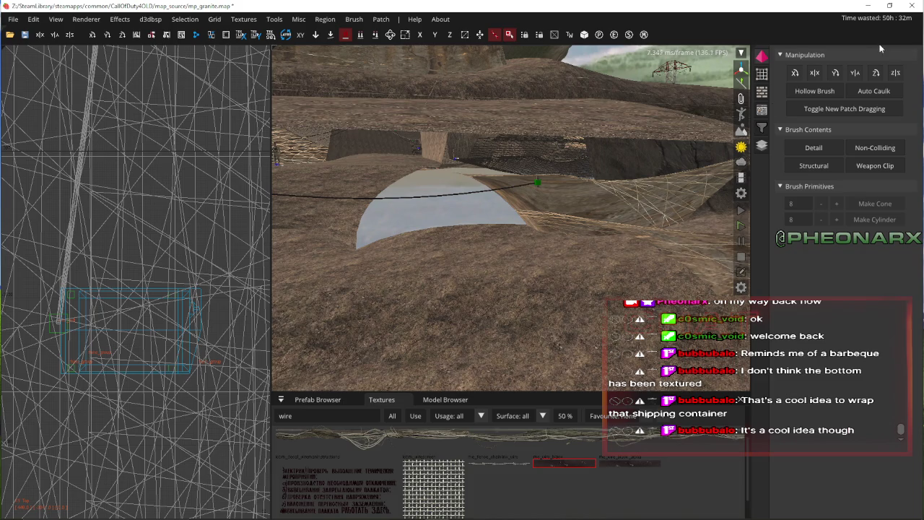
right_click(585, 222)
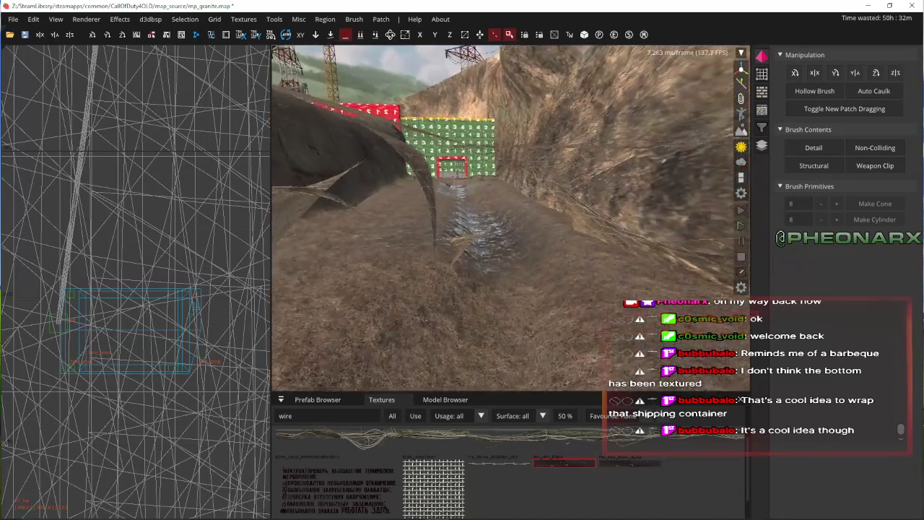
key("w")
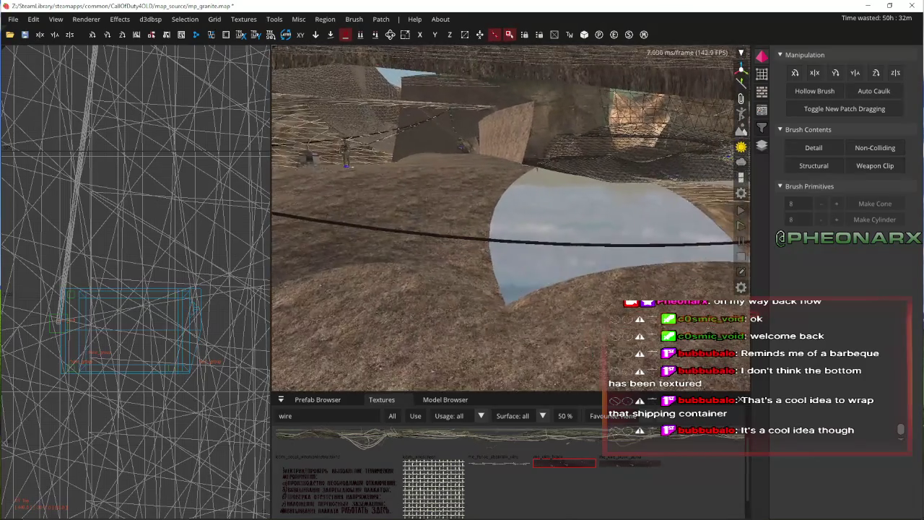
key("s")
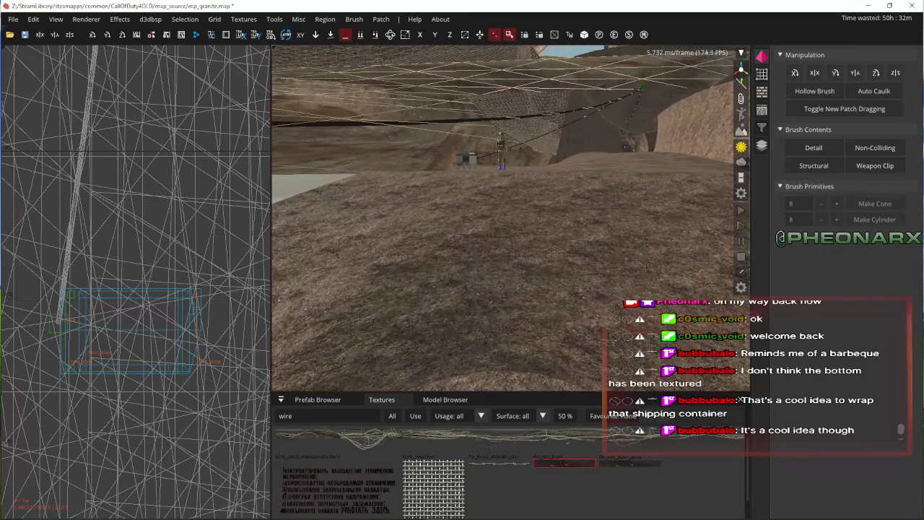
key("w")
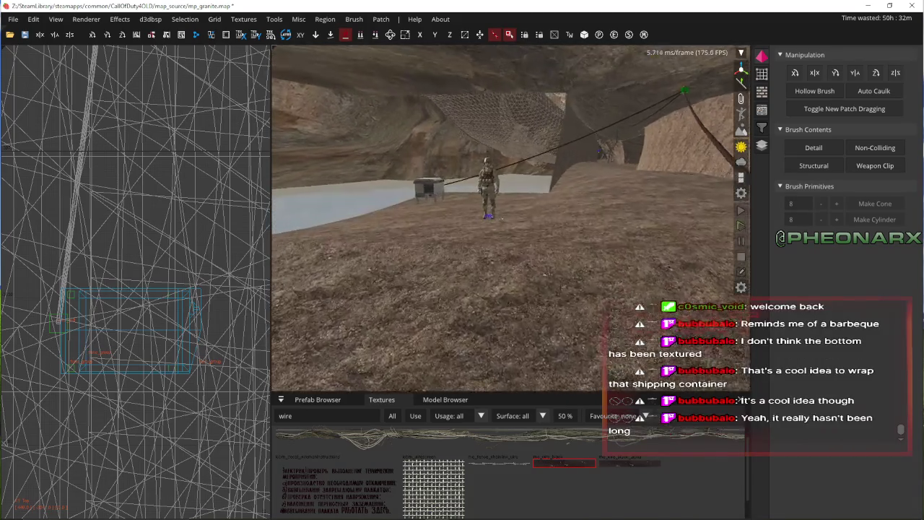
key("w")
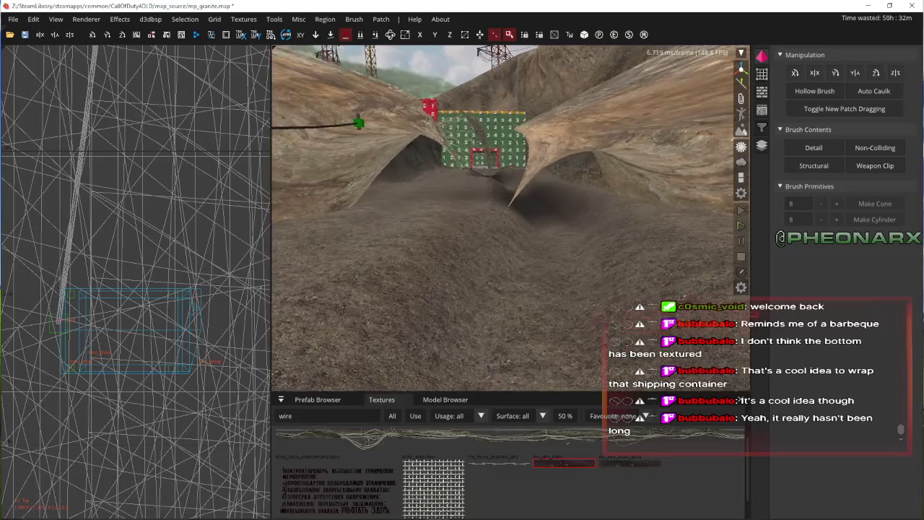
left_click(436, 90, "shift")
- Add the right overhang patch to the selection and save the map
left_click(635, 105, "shift")
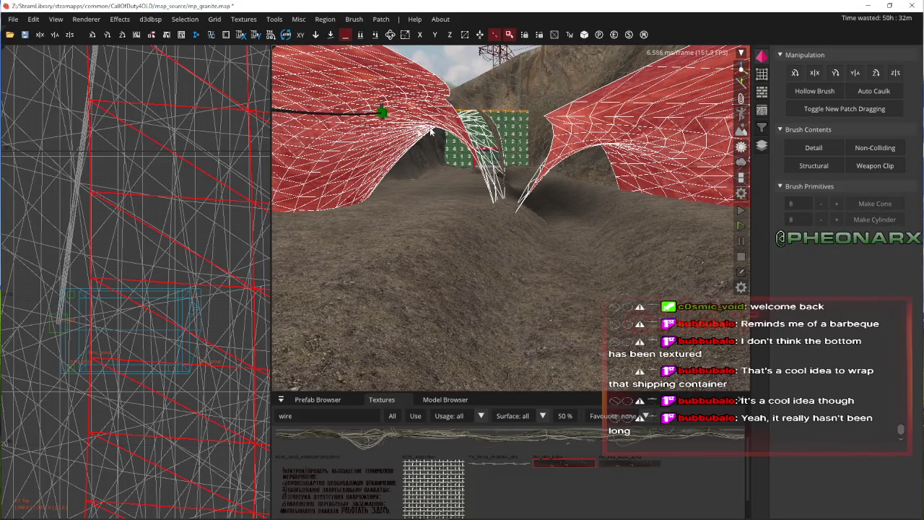
scroll(190, 202, "up", 4)
scroll(199, 237, "down", 3)
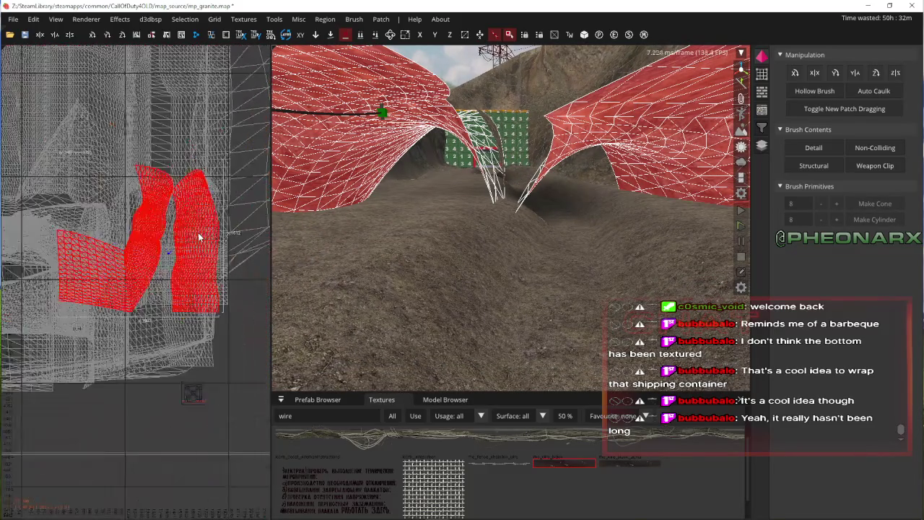
scroll(170, 209, "up", 3)
scroll(190, 235, "up", 3)
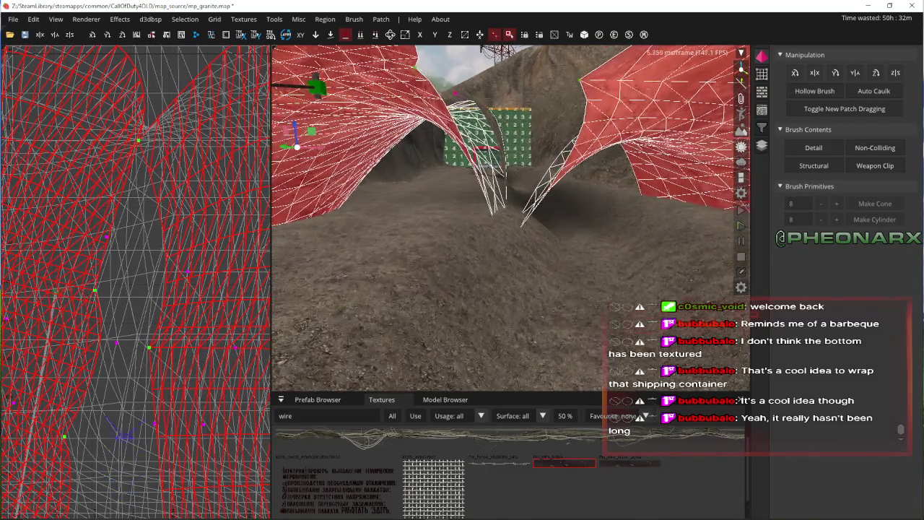
key("ctrl+s")
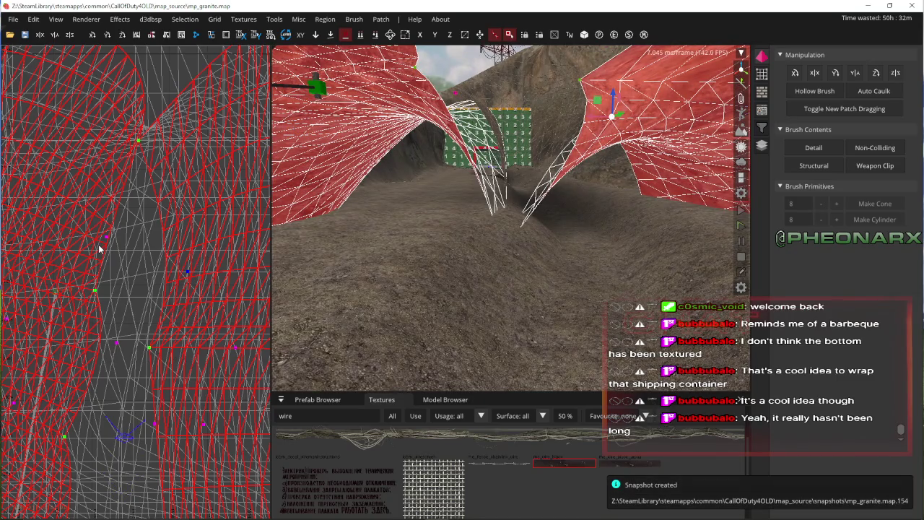
- Undo the pinched dip in the arch, then drag one patch vertex far out
key("Down")
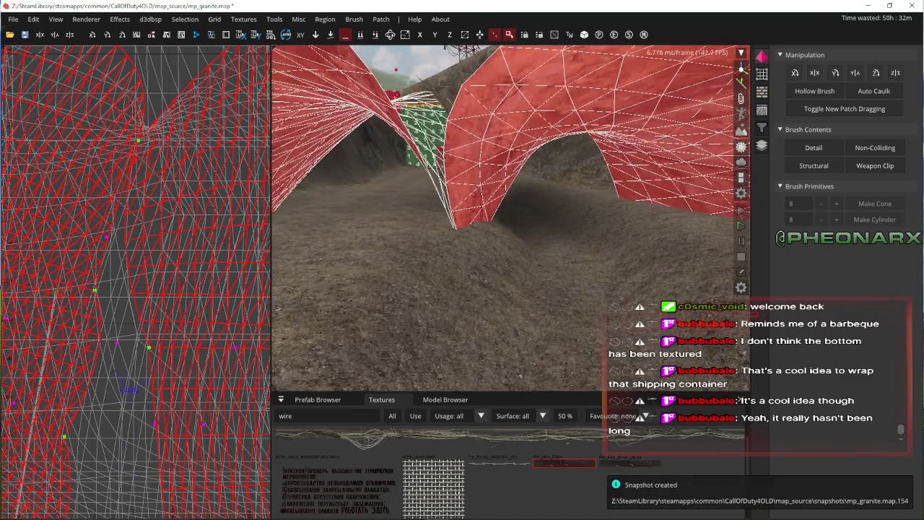
key("Down")
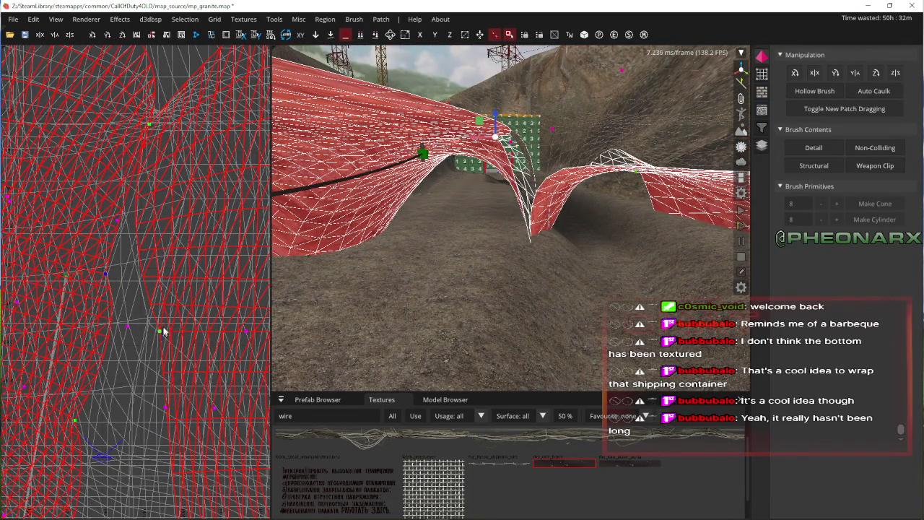
key("ctrl+z")
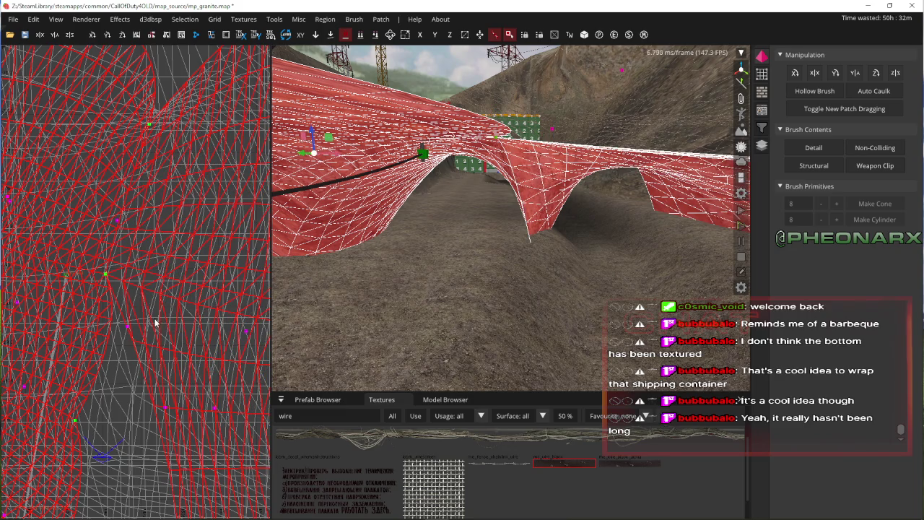
scroll(155, 323, "down", 1)
scroll(129, 302, "down", 1)
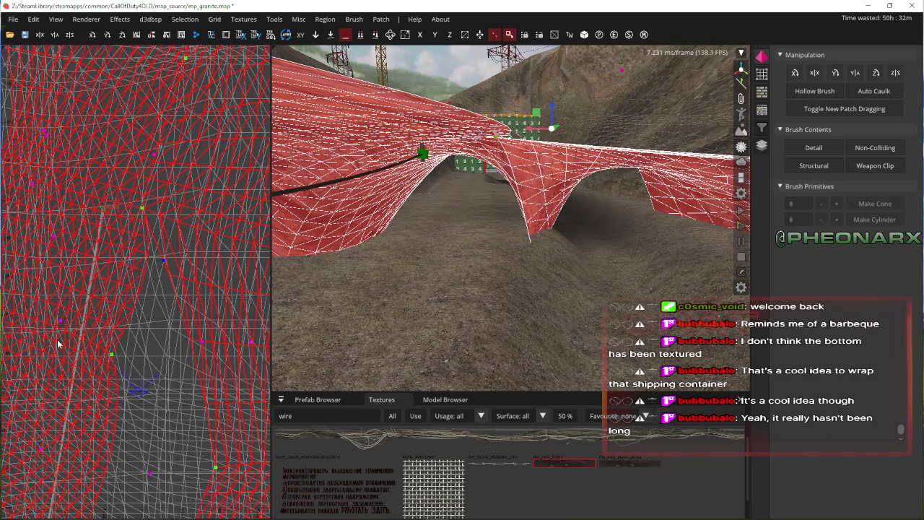
left_click_drag(76, 321, 90, 328)
key("ctrl+z")
right_click(379, 283)
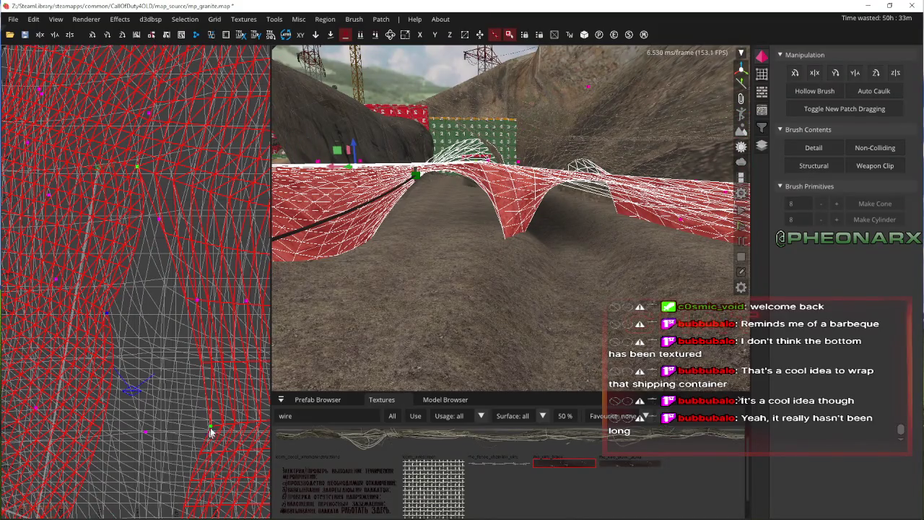
left_click_drag(209, 432, 220, 411)
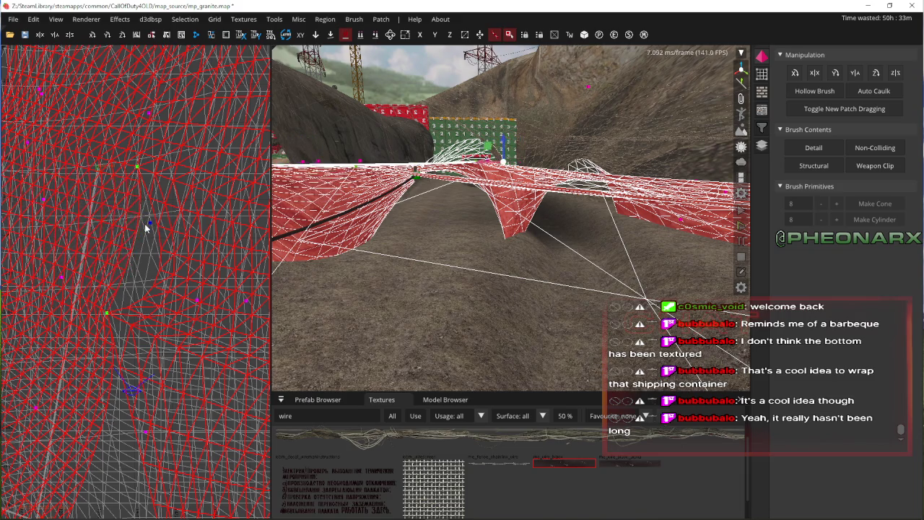
- Drag individual arch-patch vertices in the 2D view to stretch the patch into the bottom gap
left_click(178, 282)
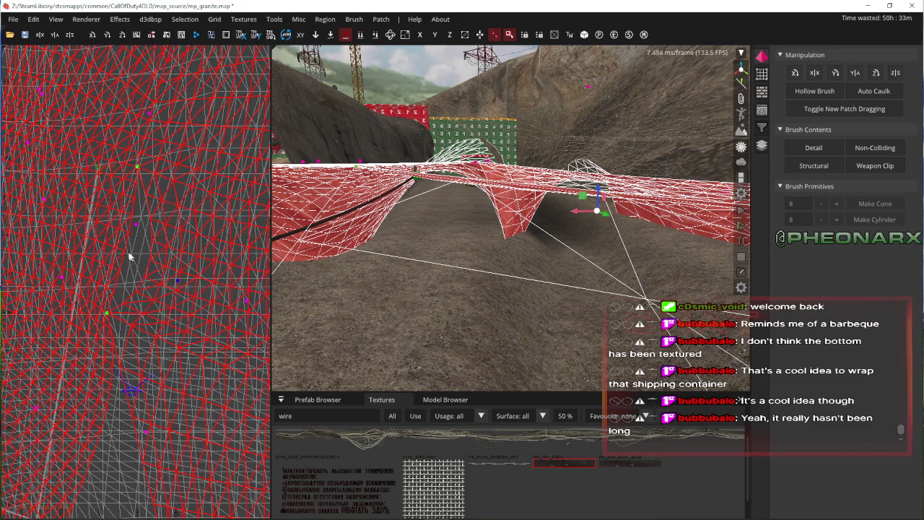
mouse_move(164, 341)
left_mouse_down()
mouse_move(154, 270)
mouse_move(65, 325)
mouse_move(72, 303)
mouse_move(114, 302)
left_mouse_up()
scroll(114, 302, "up", 4)
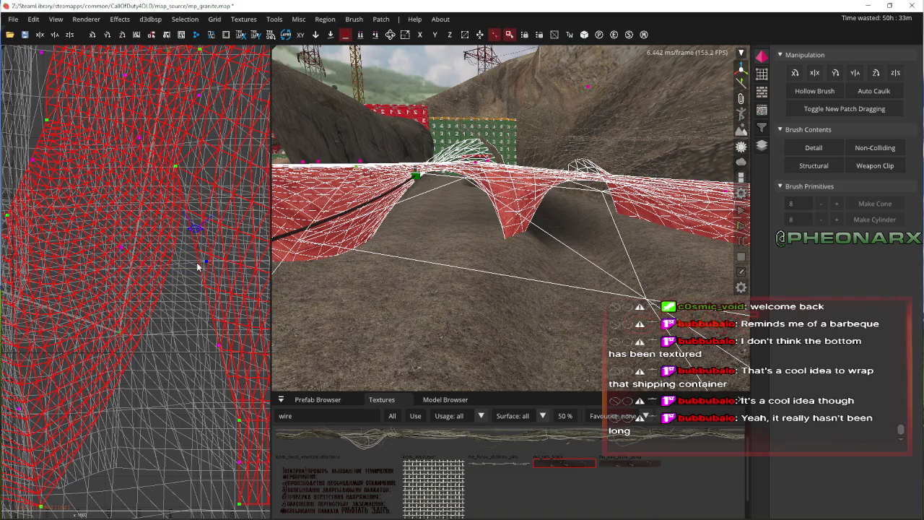
mouse_move(198, 267)
left_mouse_down()
mouse_move(177, 269)
mouse_move(177, 326)
left_mouse_up()
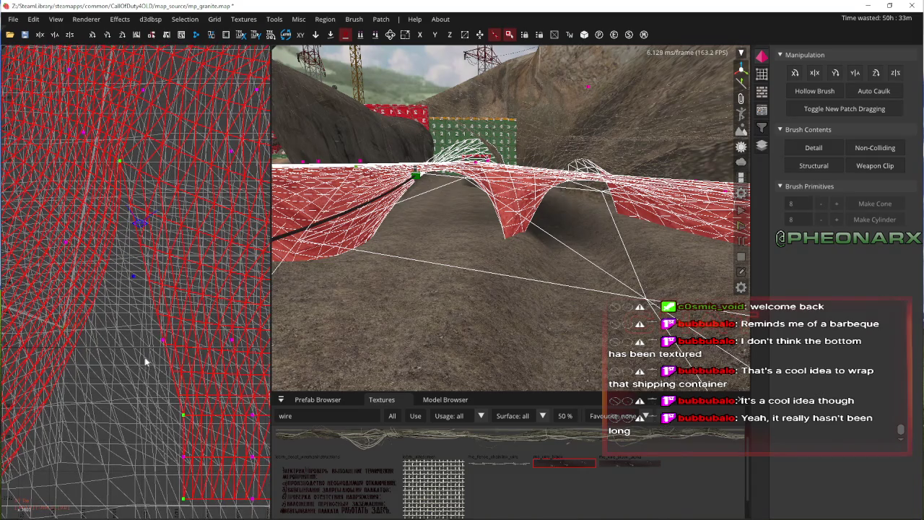
mouse_move(145, 362)
left_mouse_down()
mouse_move(187, 327)
mouse_move(269, 295)
left_mouse_up()
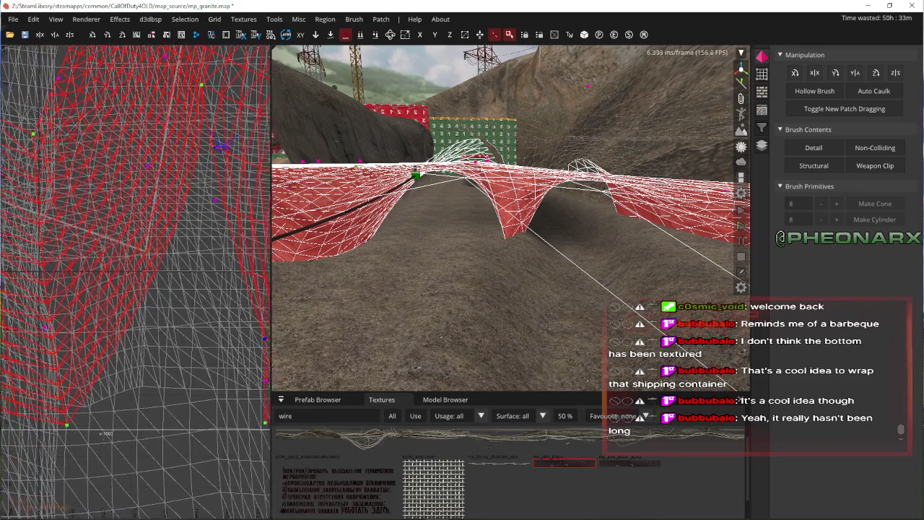
mouse_move(159, 341)
left_mouse_down()
mouse_move(180, 332)
mouse_move(182, 356)
left_mouse_up()
left_click_drag(73, 320, 87, 329)
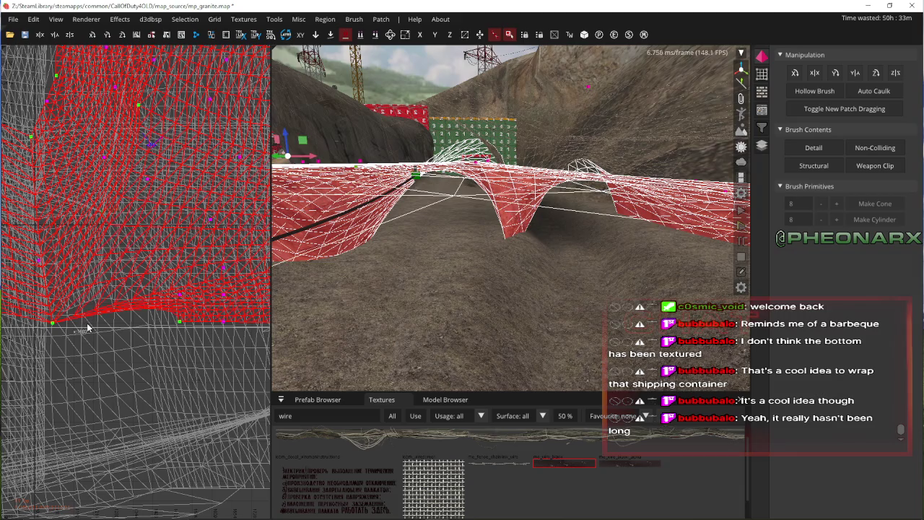
- Box-select the patch's bottom-edge vertices and pull them down and to the left
scroll(179, 311, "down", 3)
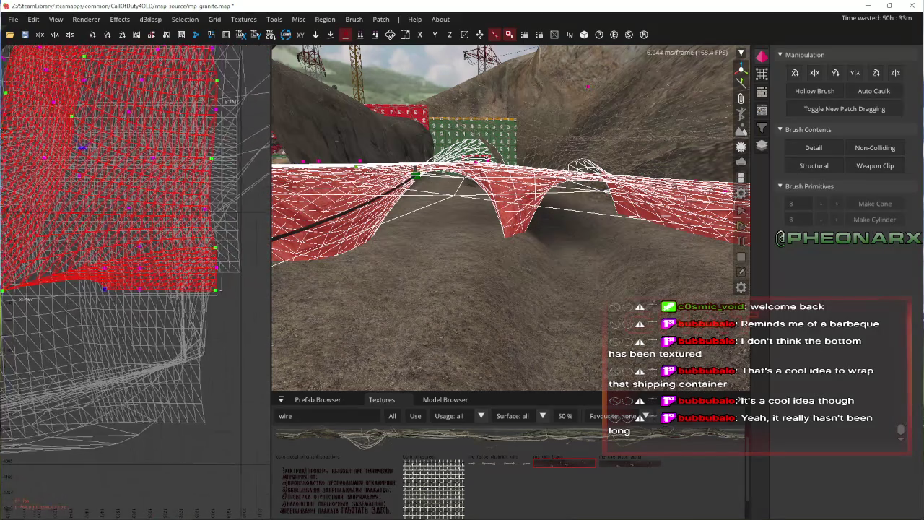
left_click_drag(244, 274, 243, 270)
left_click_drag(186, 273, 186, 295)
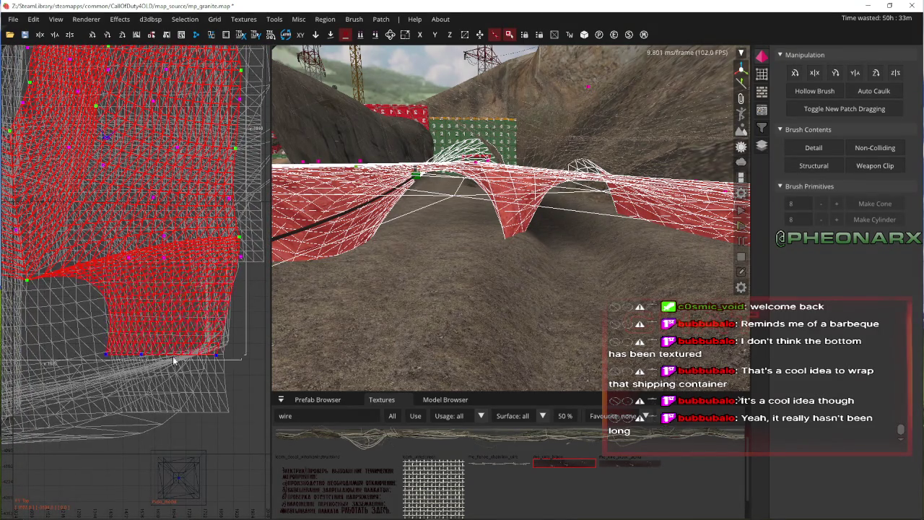
mouse_move(156, 406)
left_mouse_down()
mouse_move(124, 438)
mouse_move(129, 448)
left_mouse_up()
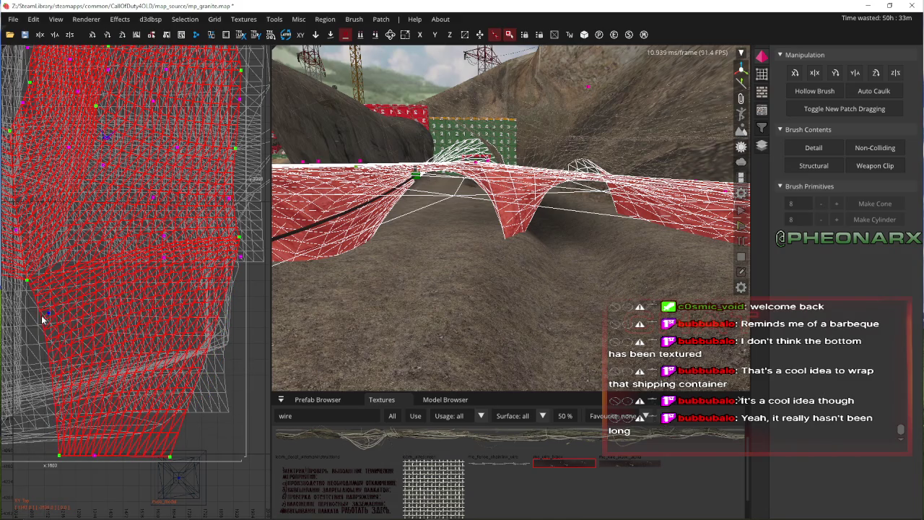
mouse_move(173, 256)
left_mouse_down()
mouse_move(175, 308)
mouse_move(115, 324)
left_mouse_up()
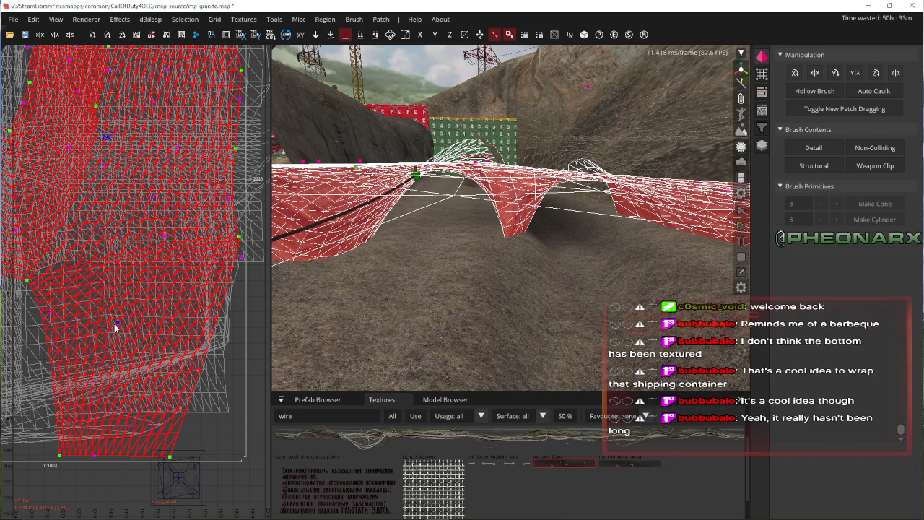
left_click_drag(258, 256, 225, 309)
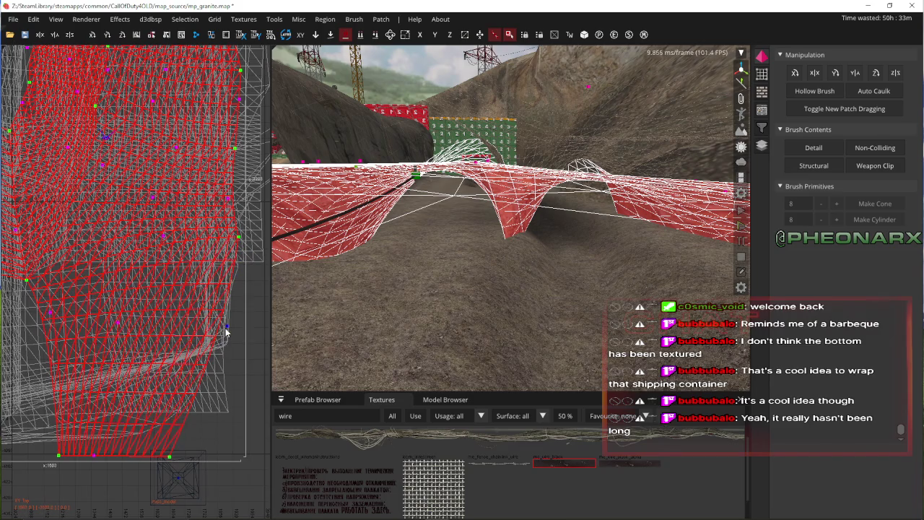
- From under the patch, pull its bottom-right corner up and to the right
right_click(415, 293)
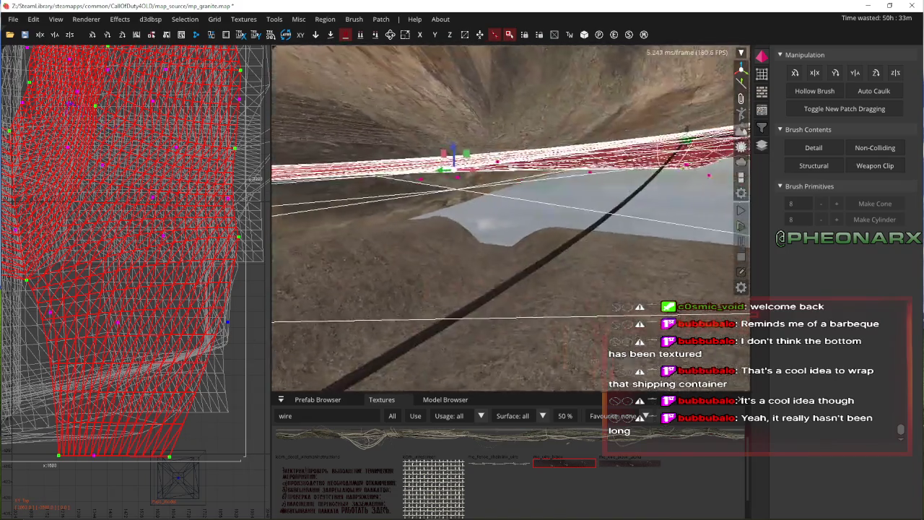
right_click(372, 230)
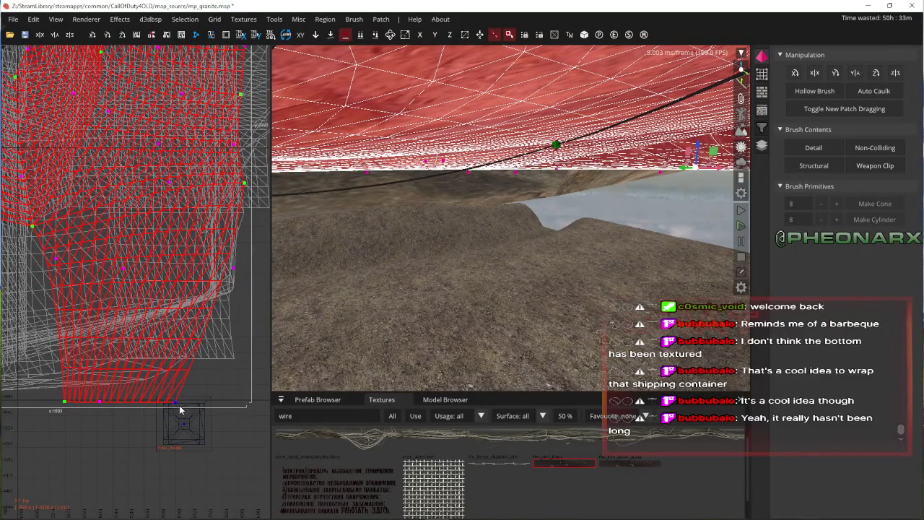
left_click_drag(180, 410, 239, 385)
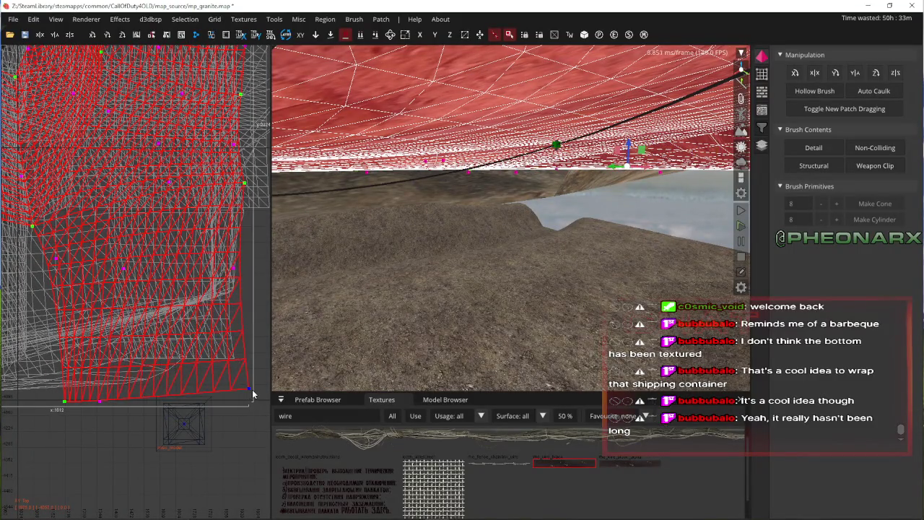
- Deselect the patch and fly the camera through the tunnel between the arches
left_click_drag(249, 279, 221, 280)
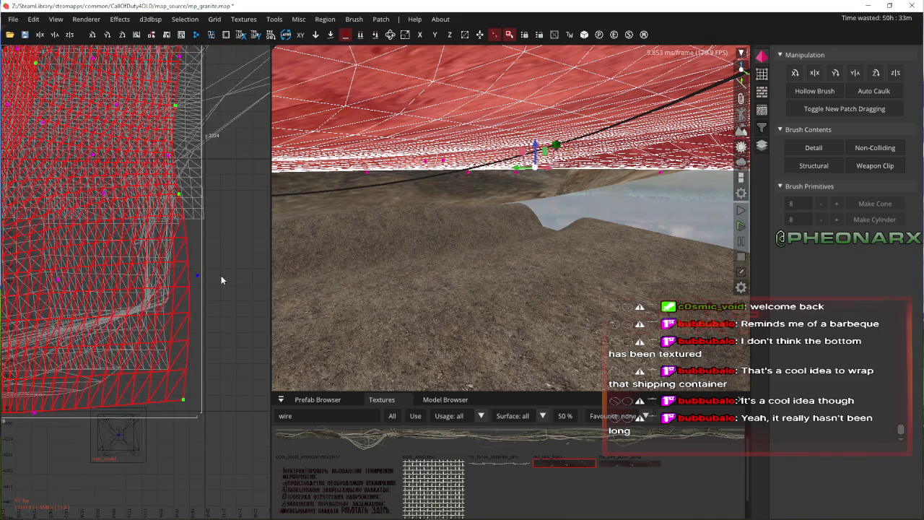
right_click(279, 271)
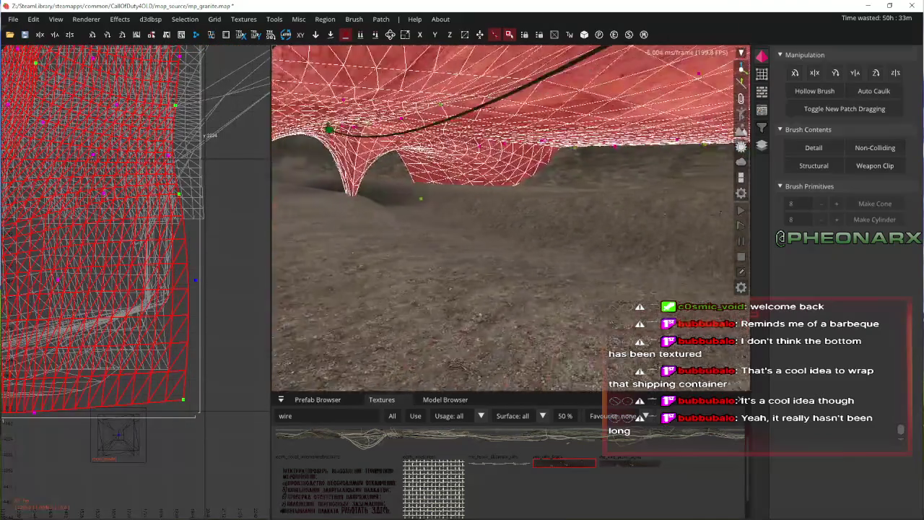
key("Up")
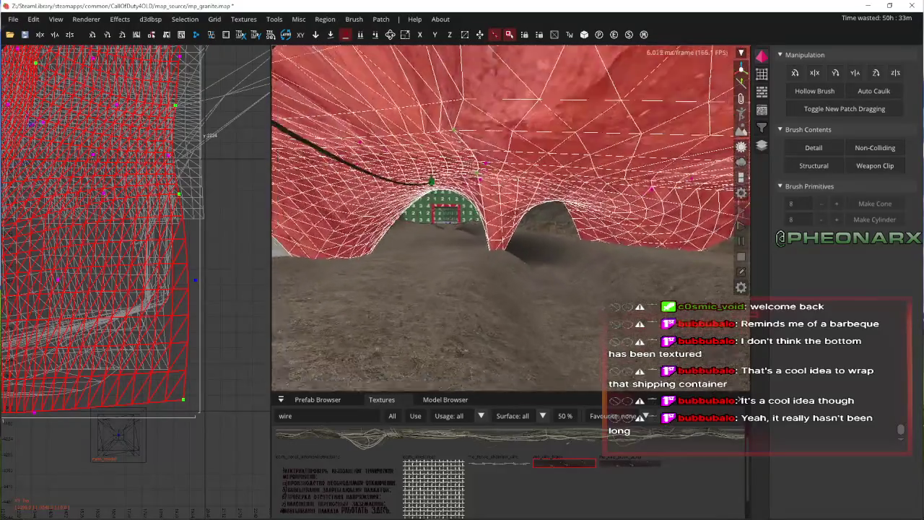
right_click(612, 181)
key("Escape")
key("Up")
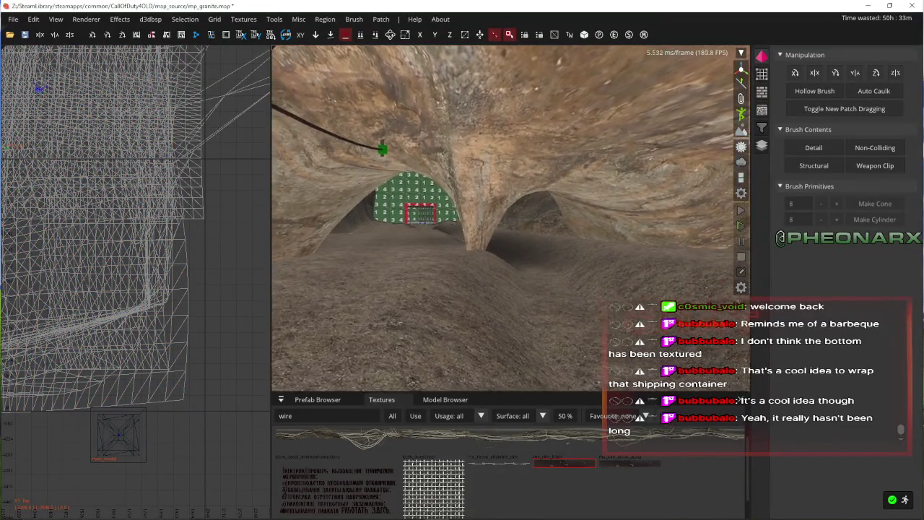
key("Up")
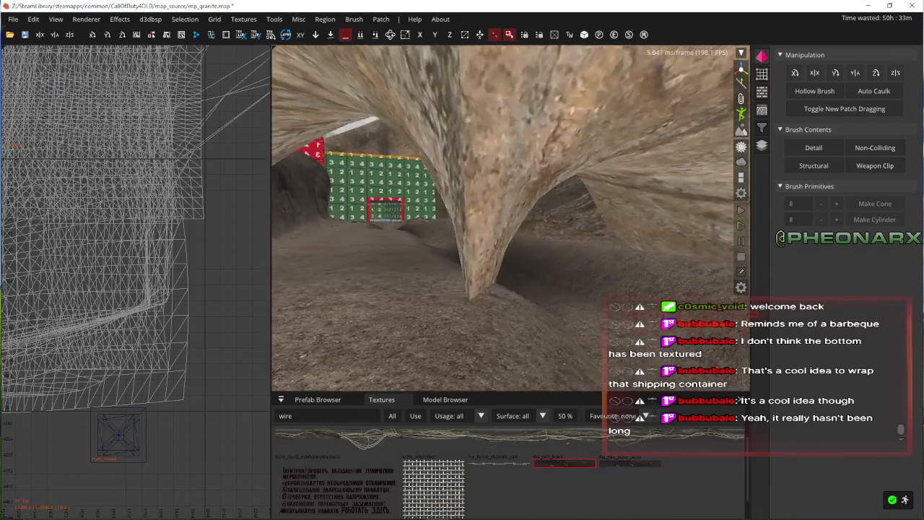
key("Left")
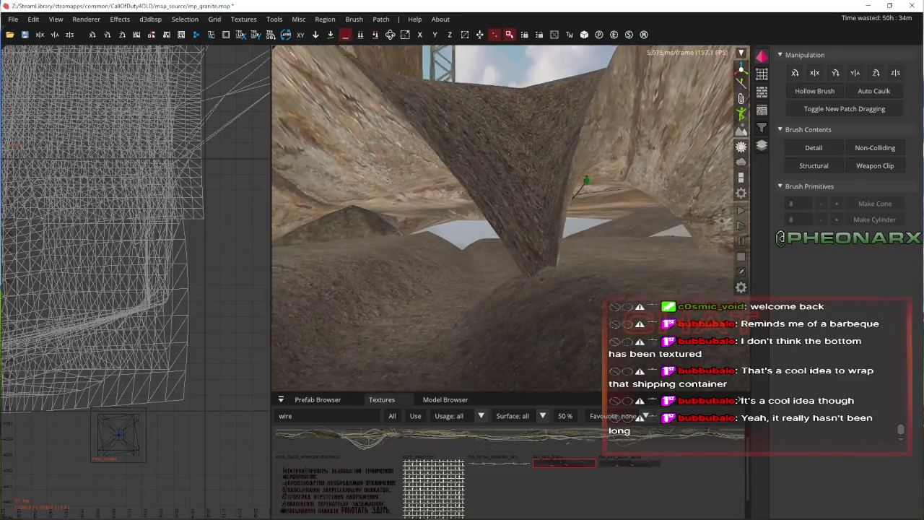
key("Left")
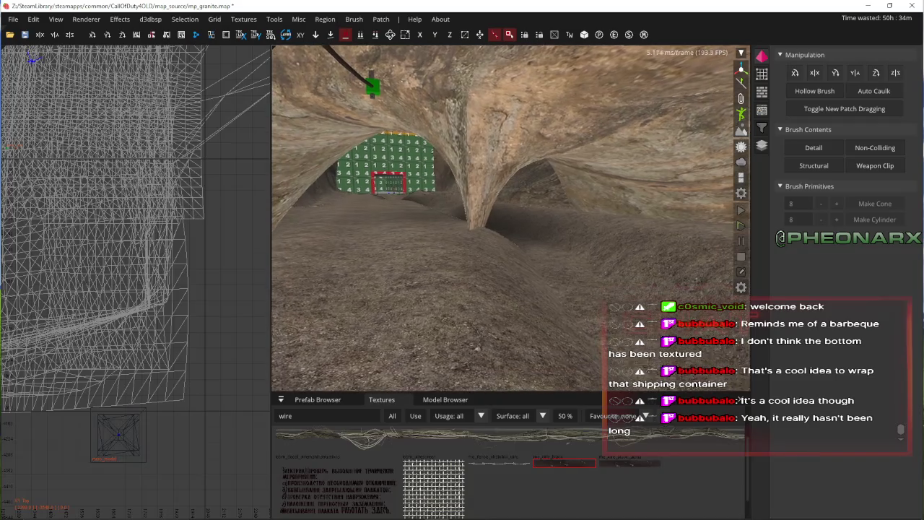
key("Page_Up")
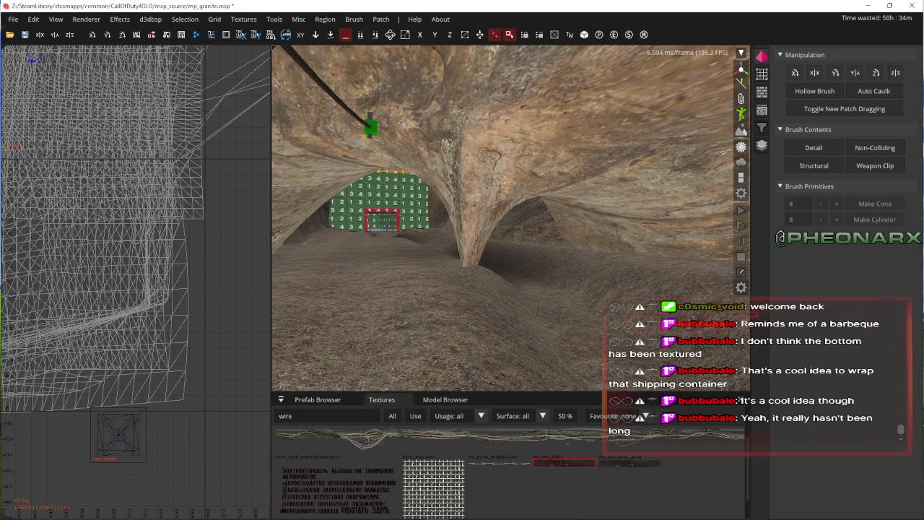
key("Left")
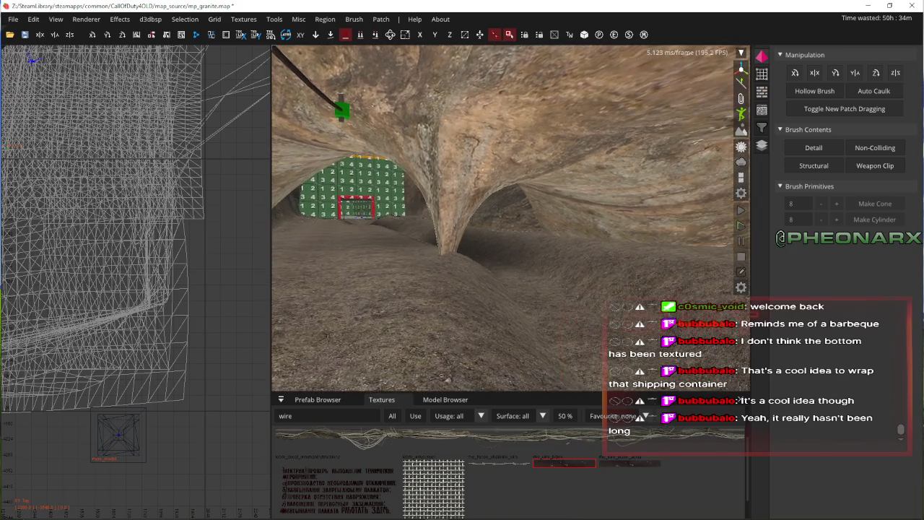
key("Up")
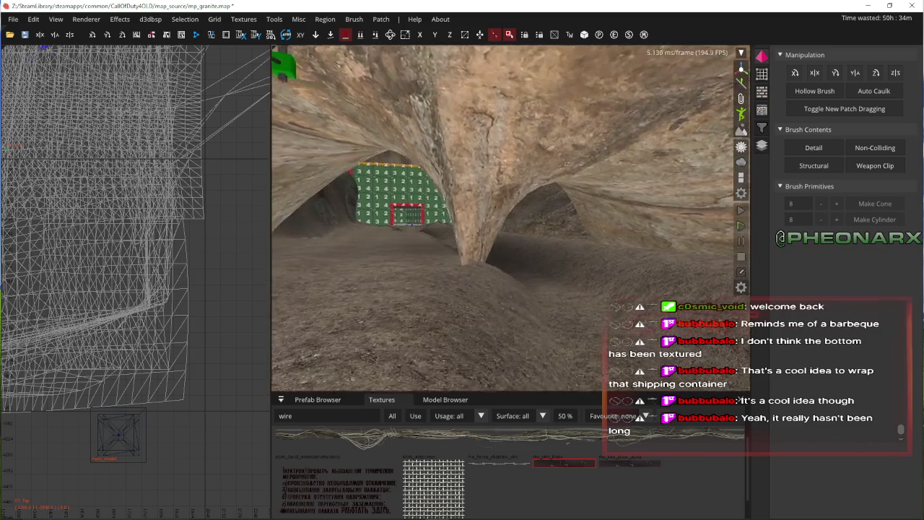
key("Left")
key("Left")
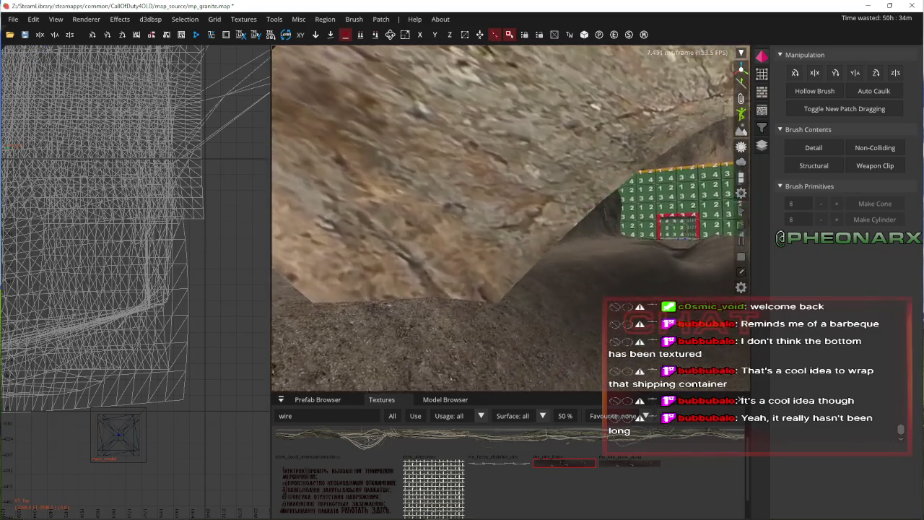
key("Up")
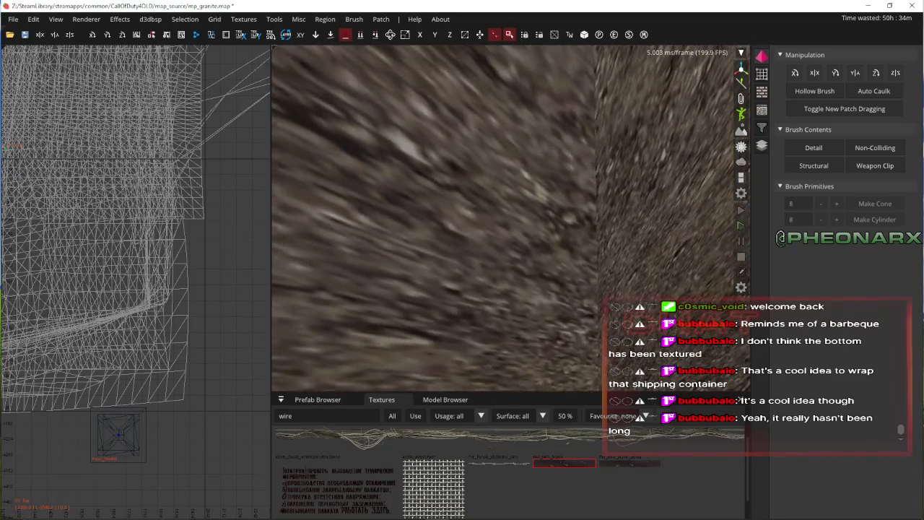
right_click(510, 221)
right_click(510, 220)
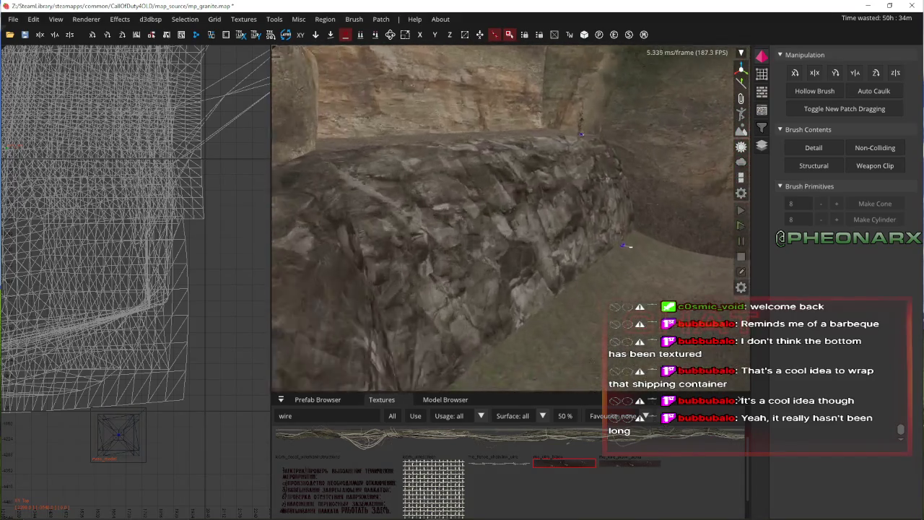
right_click(511, 218)
right_click(461, 170)
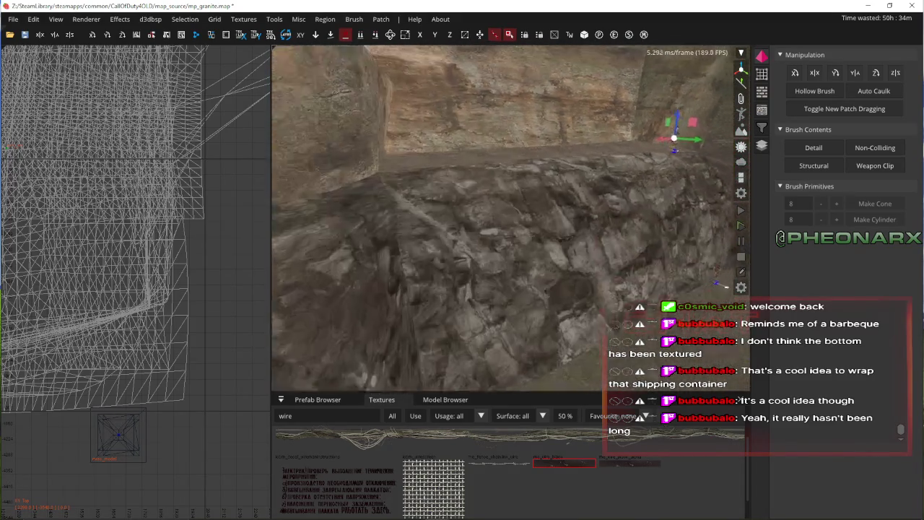
right_click(679, 145)
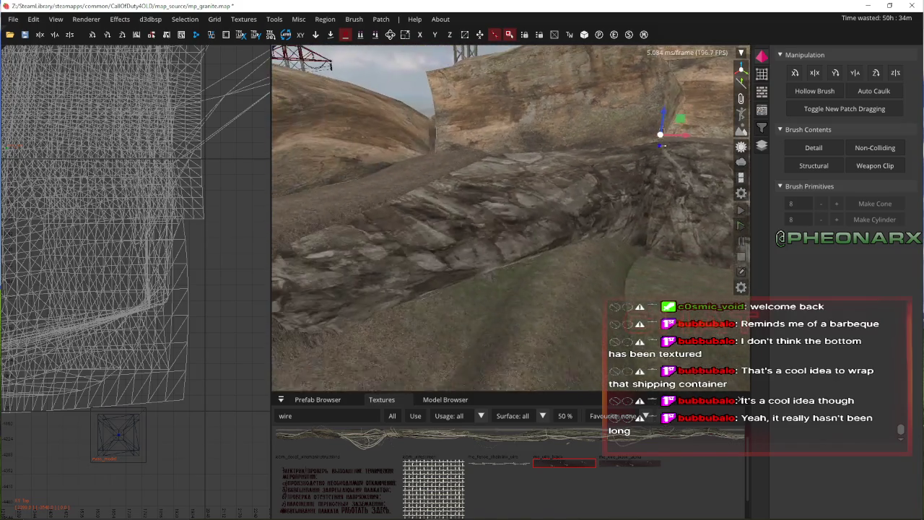
right_click(321, 181)
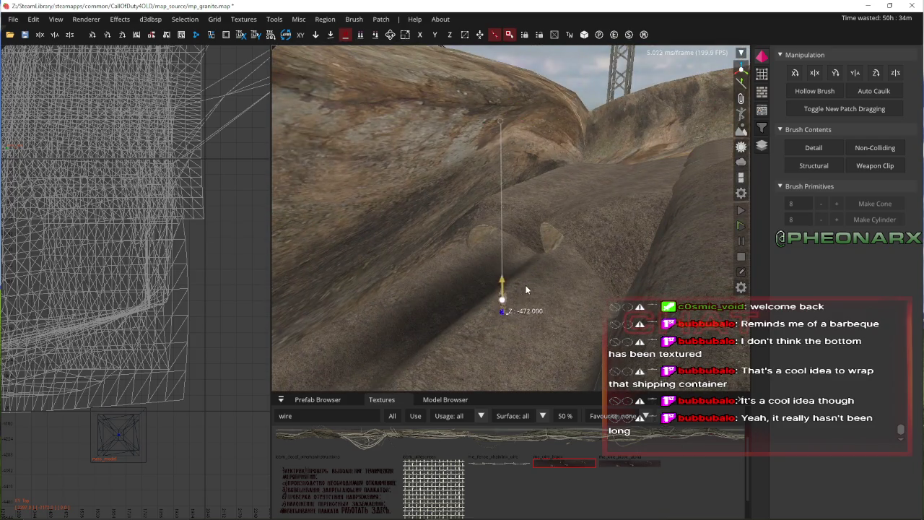
- Fly close to the soldier model and drag it down onto the tunnel floor
right_click(435, 296)
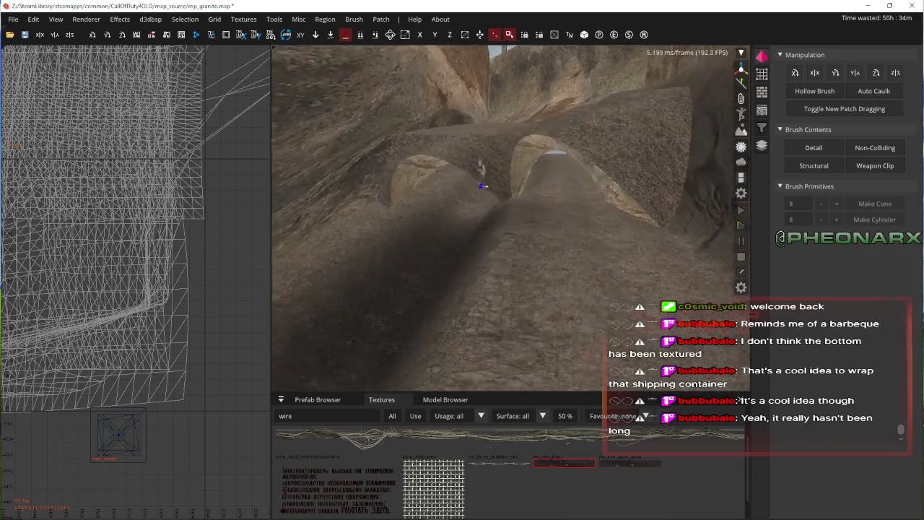
right_click(535, 178)
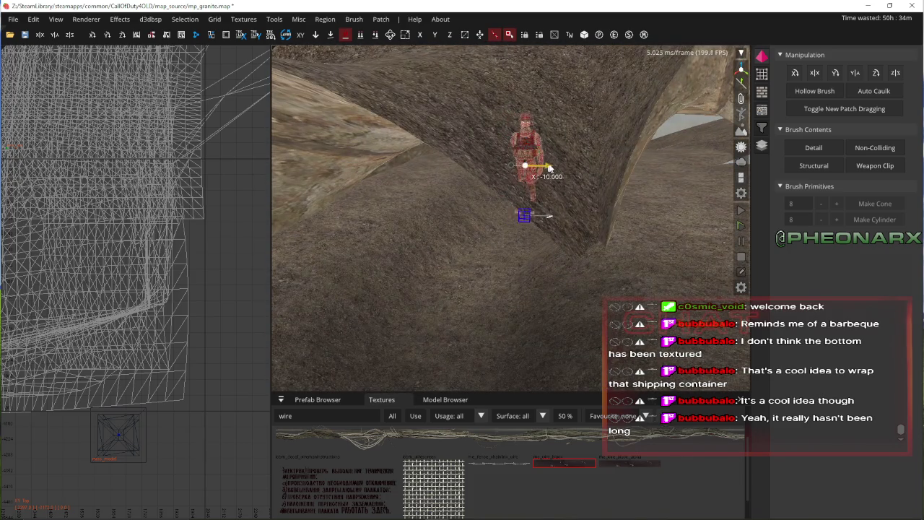
right_click(602, 169)
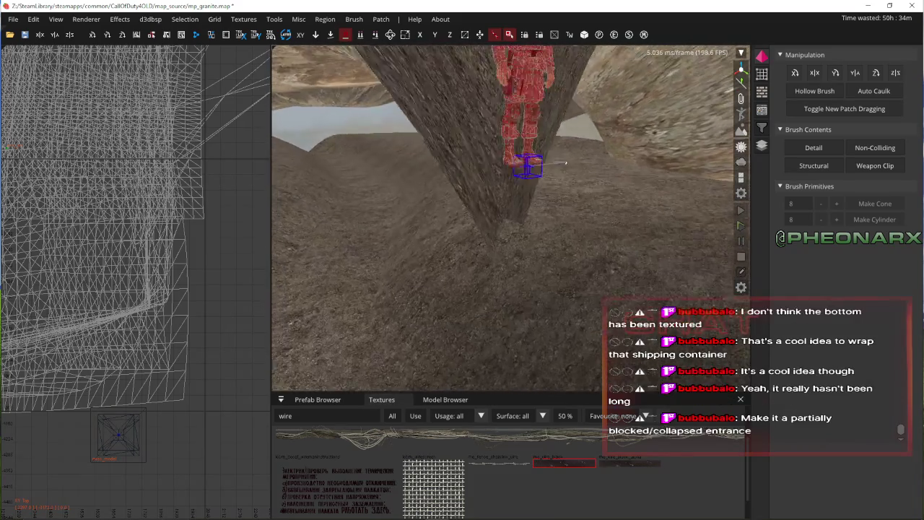
right_click(597, 156)
right_click(598, 156)
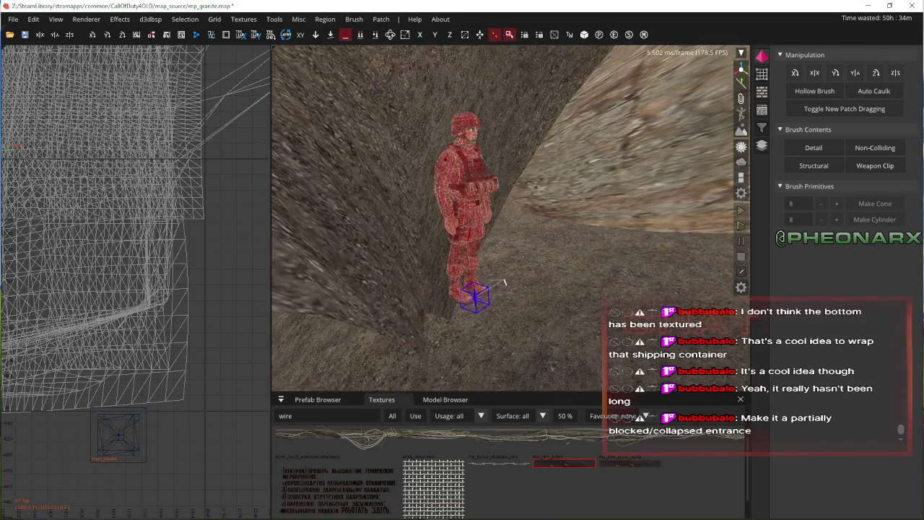
right_click(430, 141)
mouse_move(455, 135)
left_mouse_down()
mouse_move(473, 287)
mouse_move(486, 284)
mouse_move(457, 263)
left_mouse_up()
- Nudge the soldier slightly along X against the rock wall, then deselect it
right_click(445, 257)
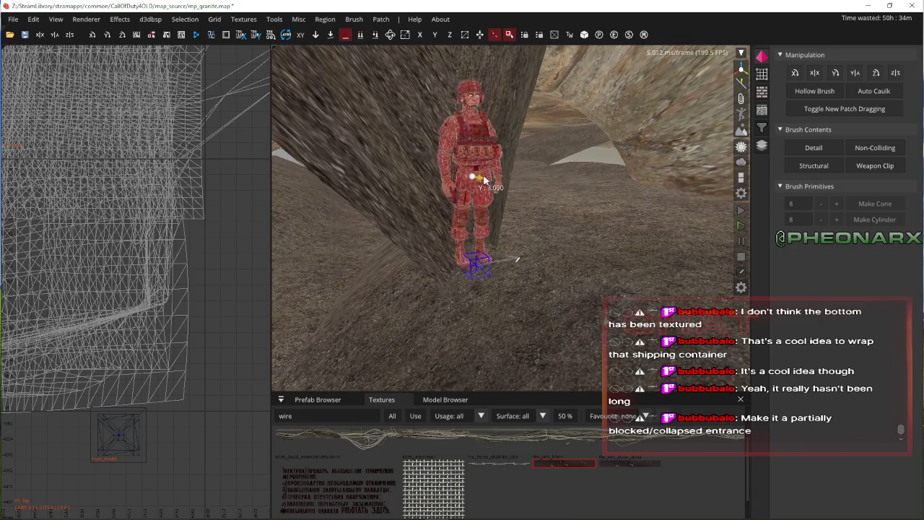
right_click(496, 181)
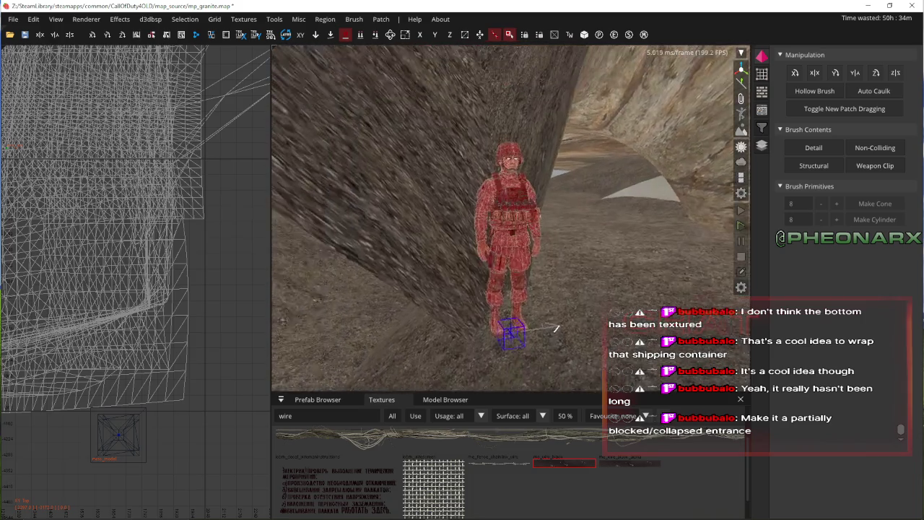
right_click(423, 233)
left_click_drag(423, 233, 418, 232)
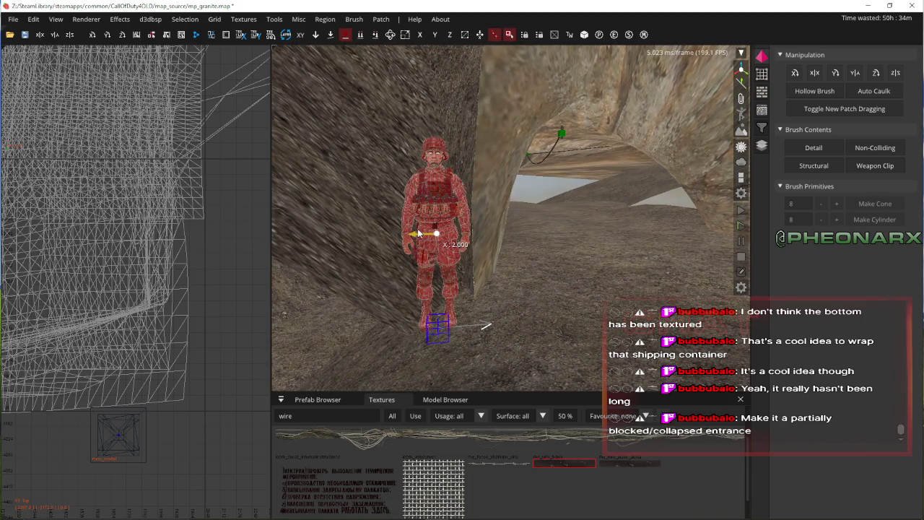
key("Escape")
right_click(418, 232)
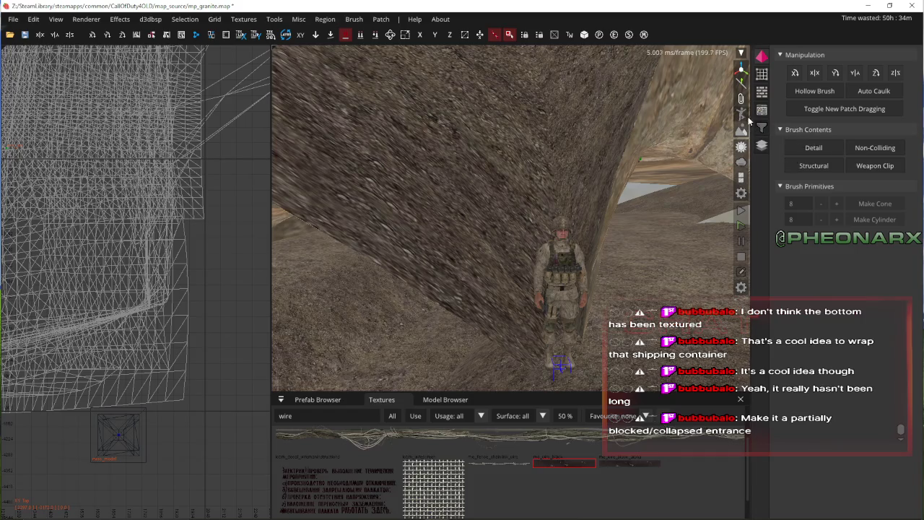
right_click(510, 222)
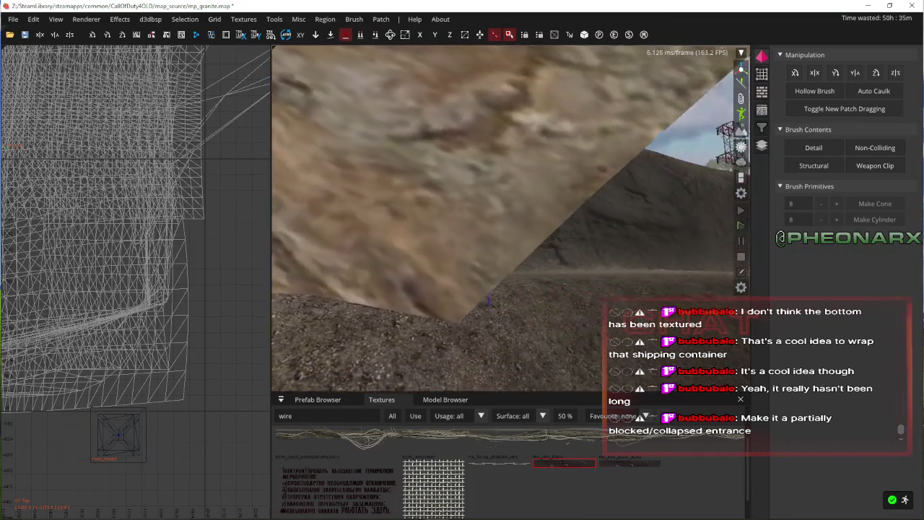
key("Down")
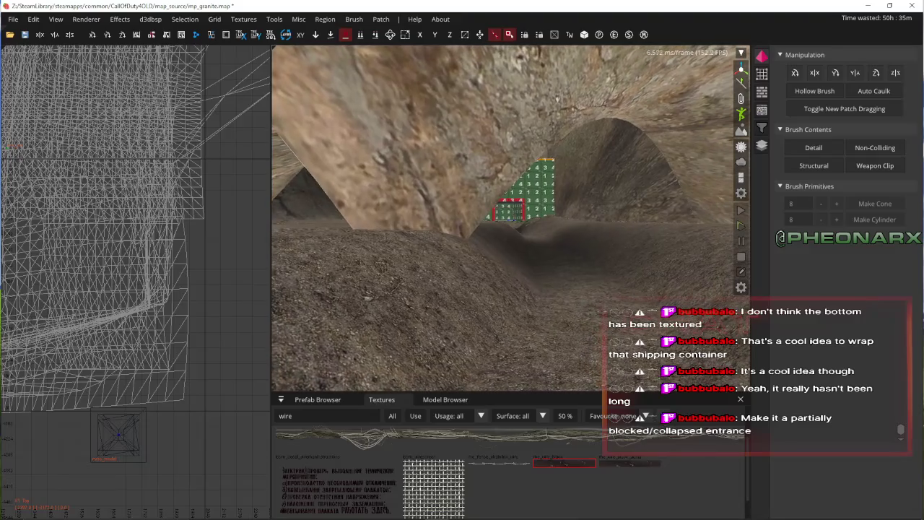
key("Up")
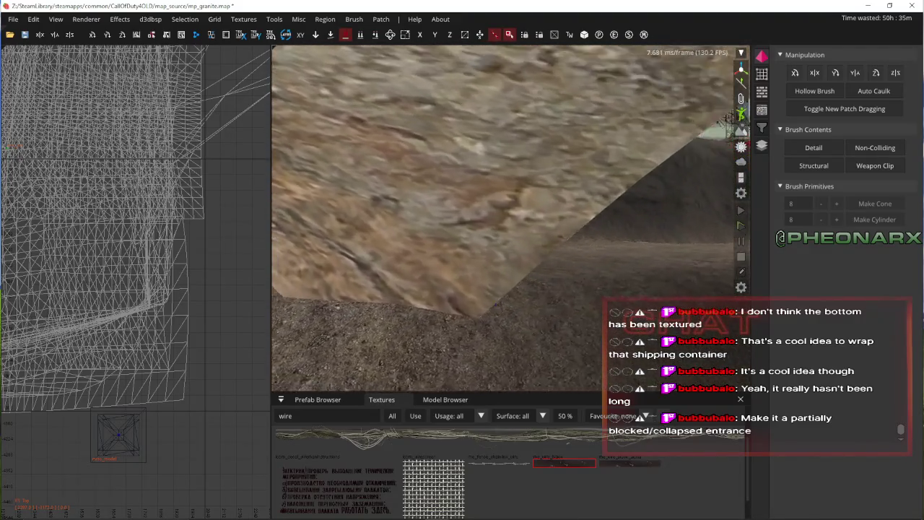
key("Down")
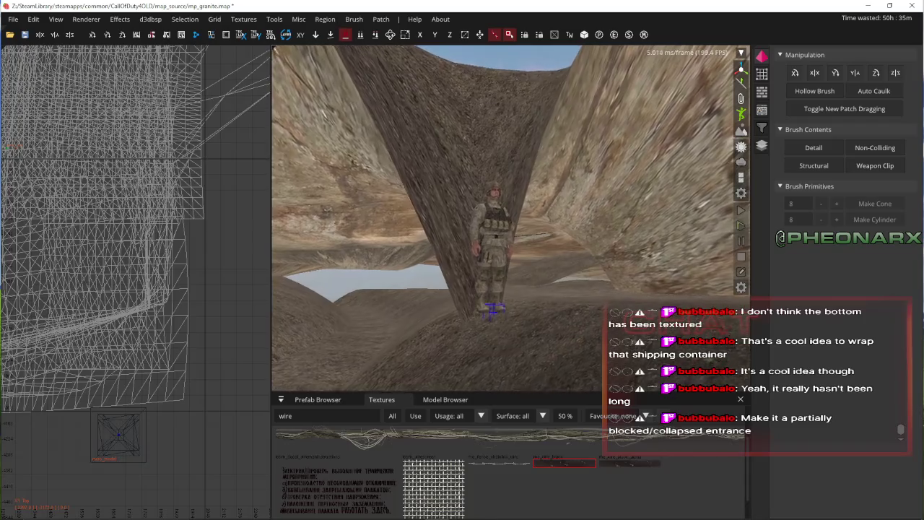
key("Down")
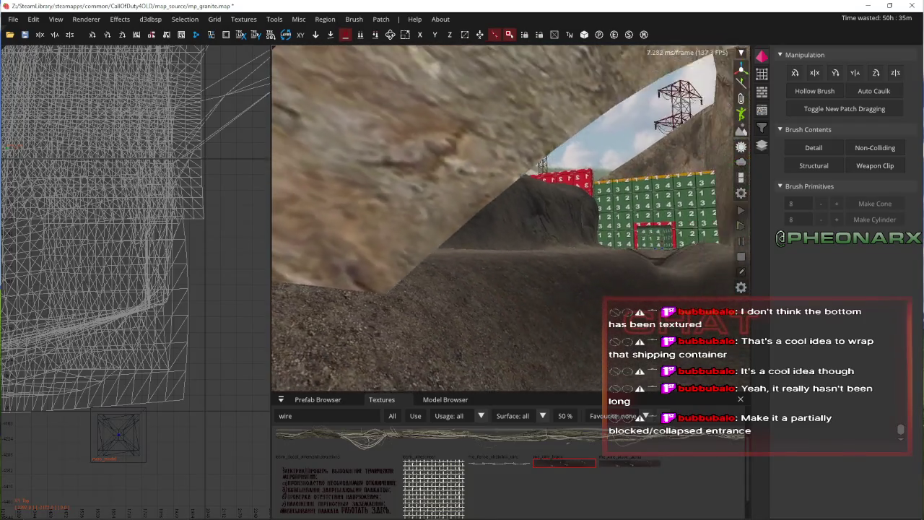
key("Up")
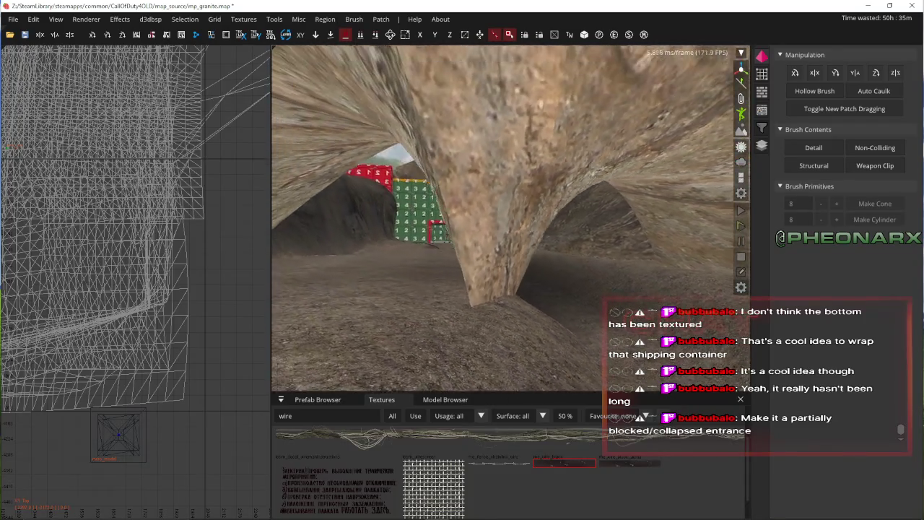
key("Up")
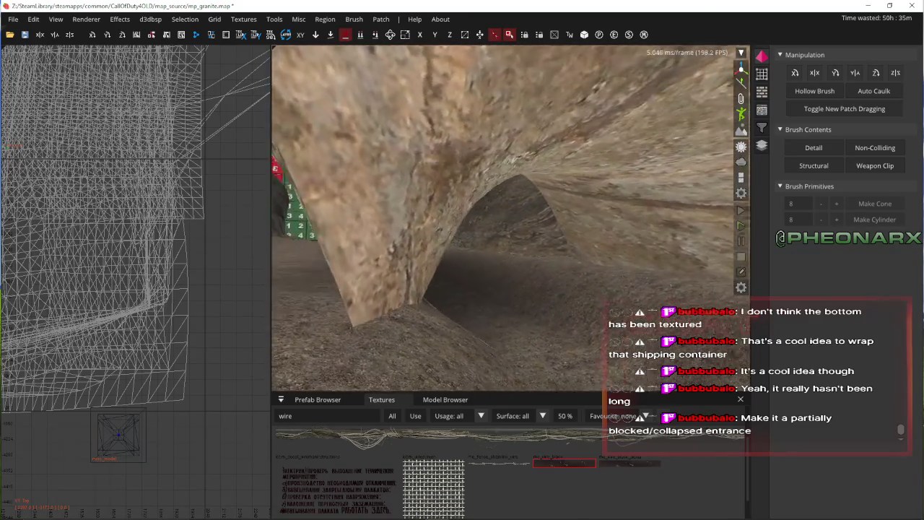
key("Left")
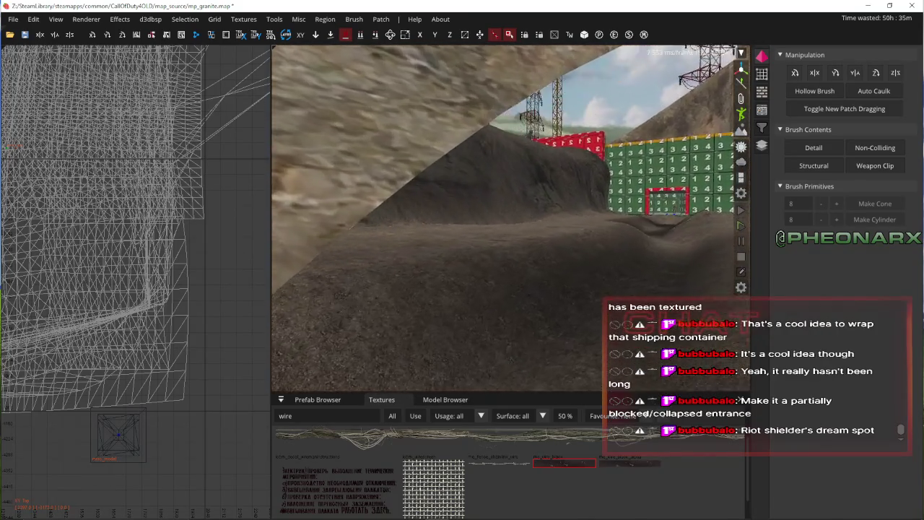
key("Up")
key("Left")
key("Up")
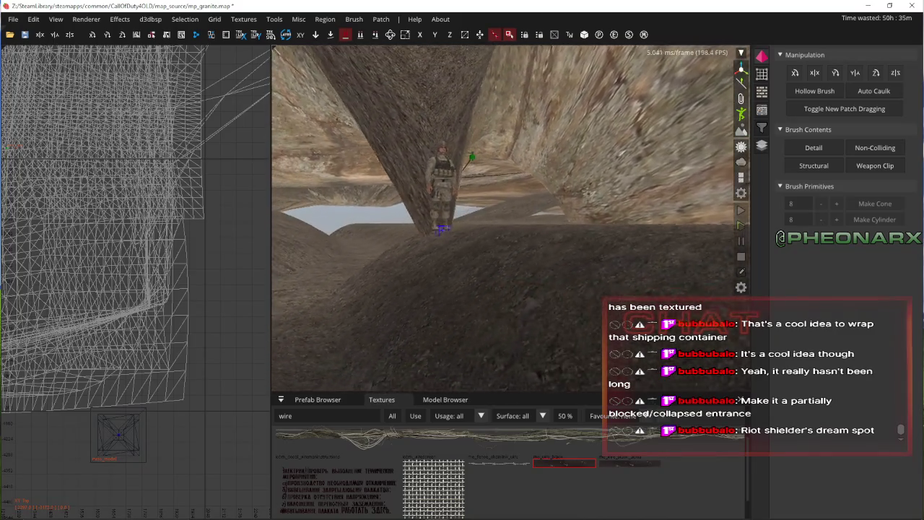
key("Up")
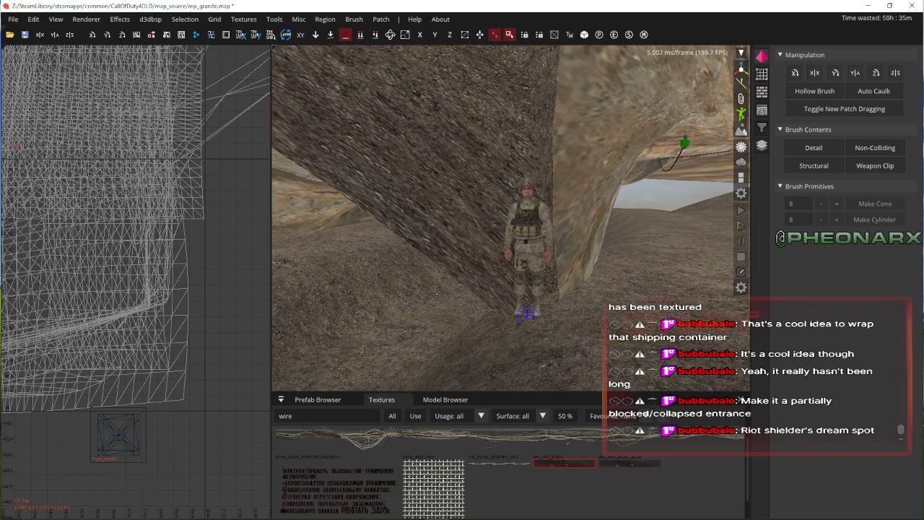
key("Up")
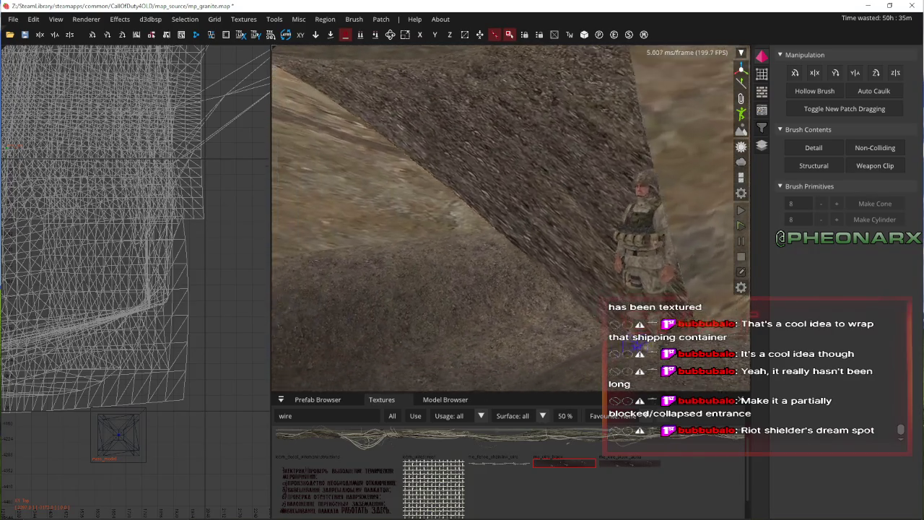
key("Up")
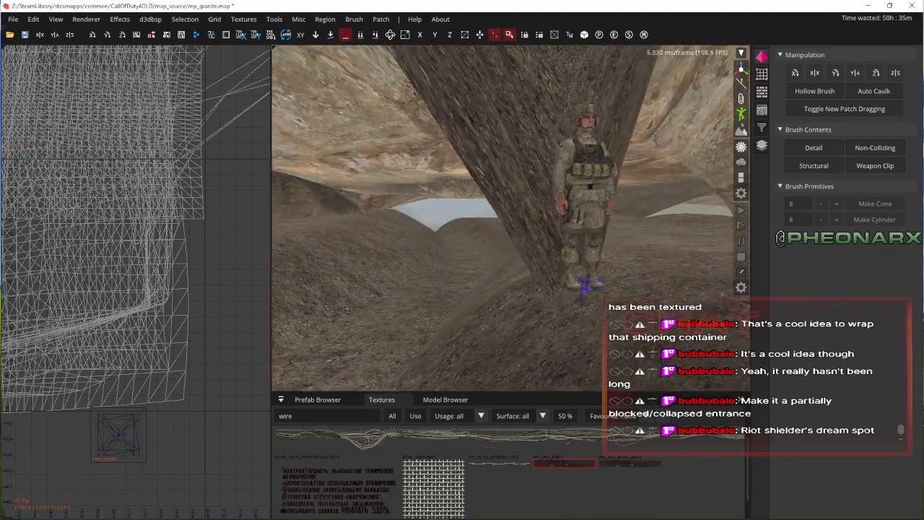
key("Down")
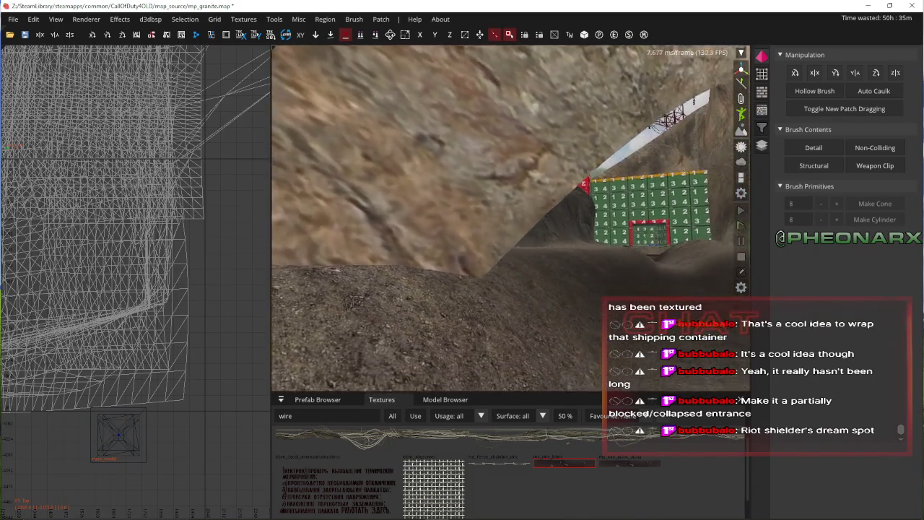
key("Down")
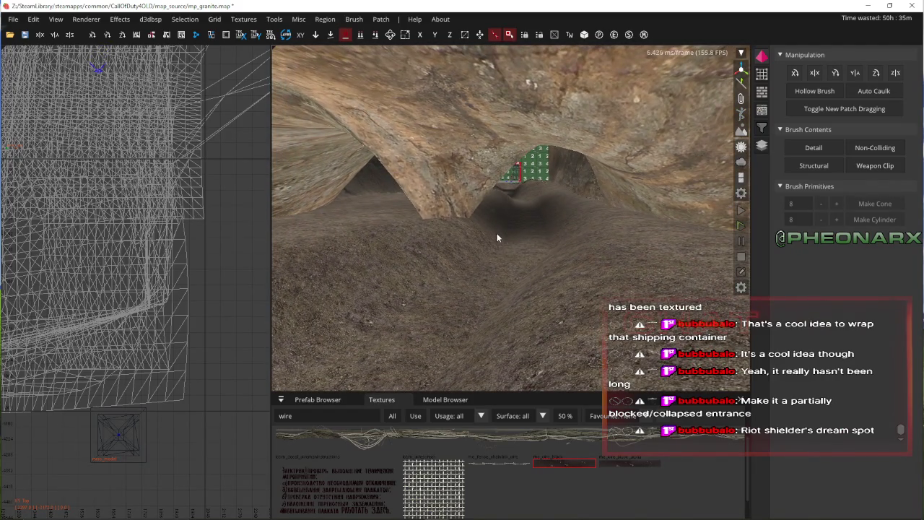
right_click(497, 234)
key("Up")
key("Up")
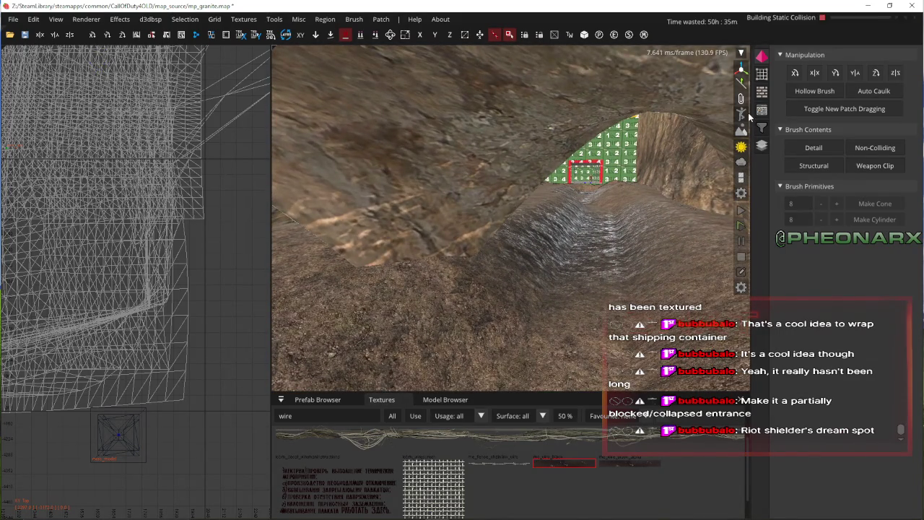
key("Up")
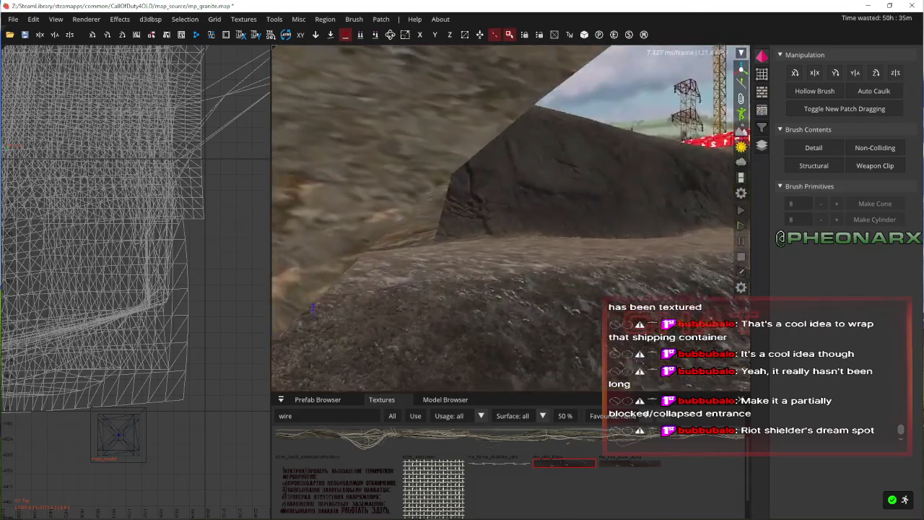
key("Up")
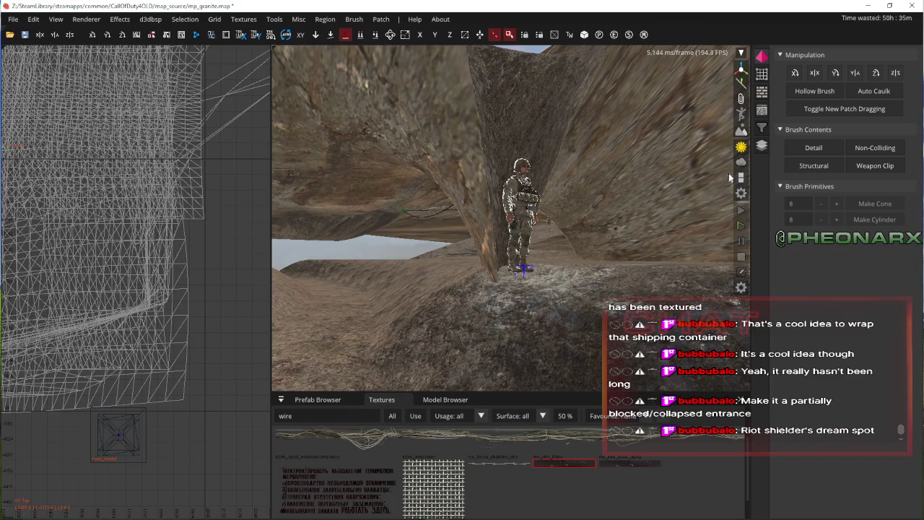
right_click(657, 169)
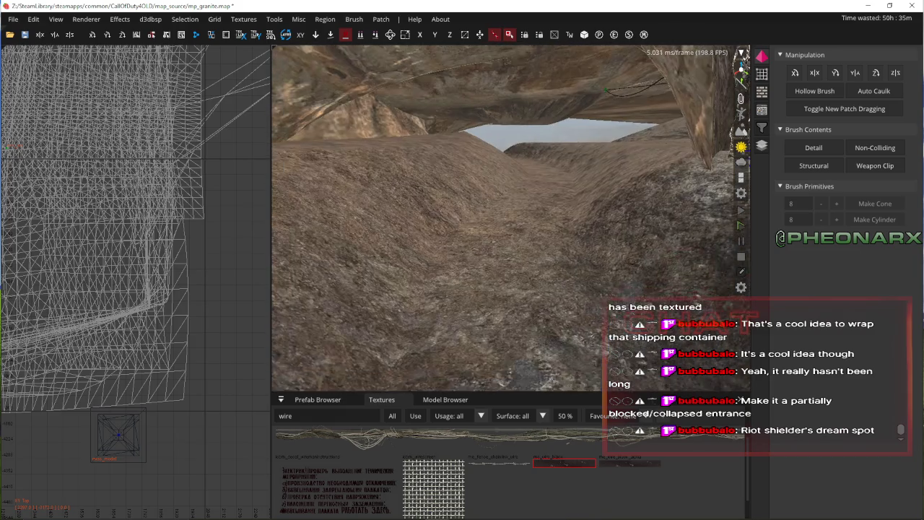
key("Up")
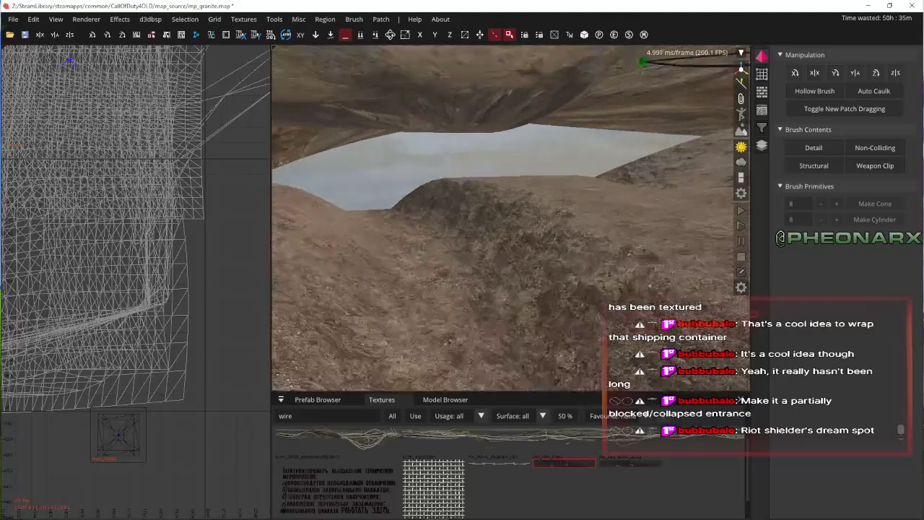
- Select the ceiling patch's bottom row of vertices and raise it in two drags, then deselect
left_click(433, 130, "shift")
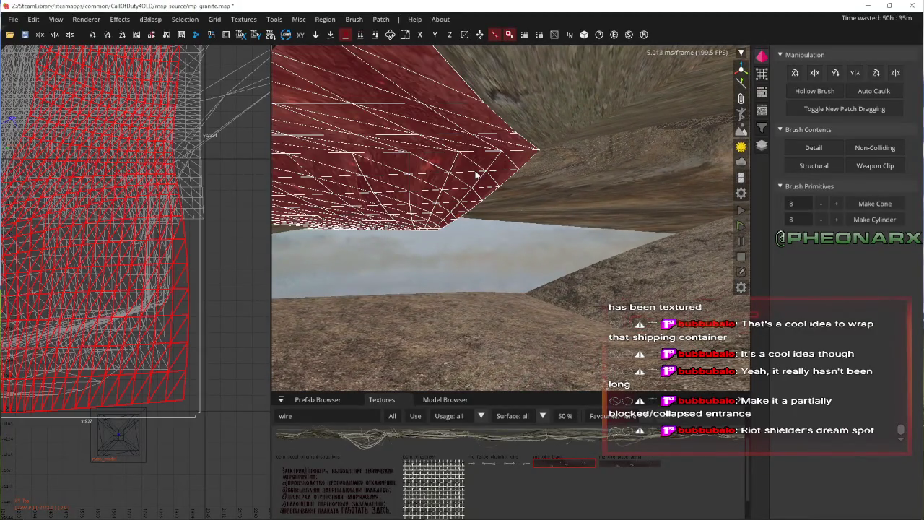
key("Down")
key("Left")
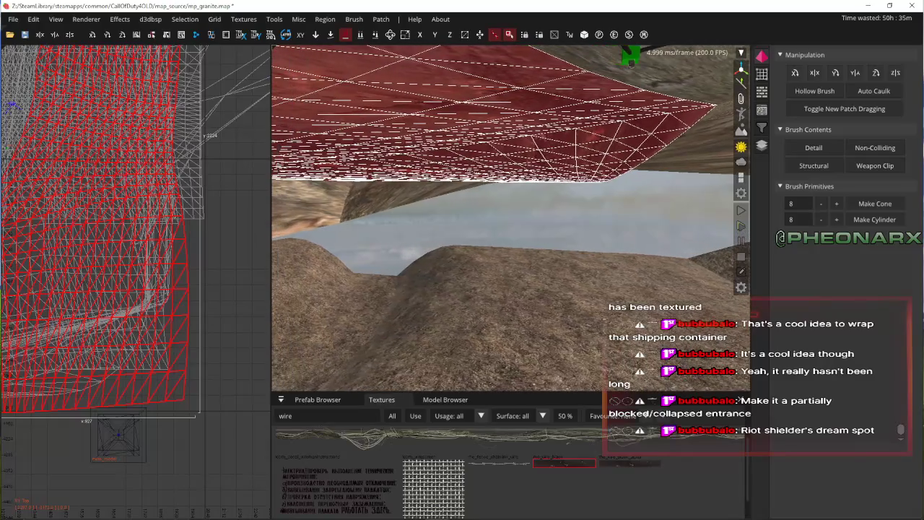
scroll(120, 267, "up", 1)
mouse_move(29, 427)
left_mouse_down()
mouse_move(186, 372)
mouse_move(231, 372)
left_mouse_up()
left_click_drag(151, 397, 148, 329)
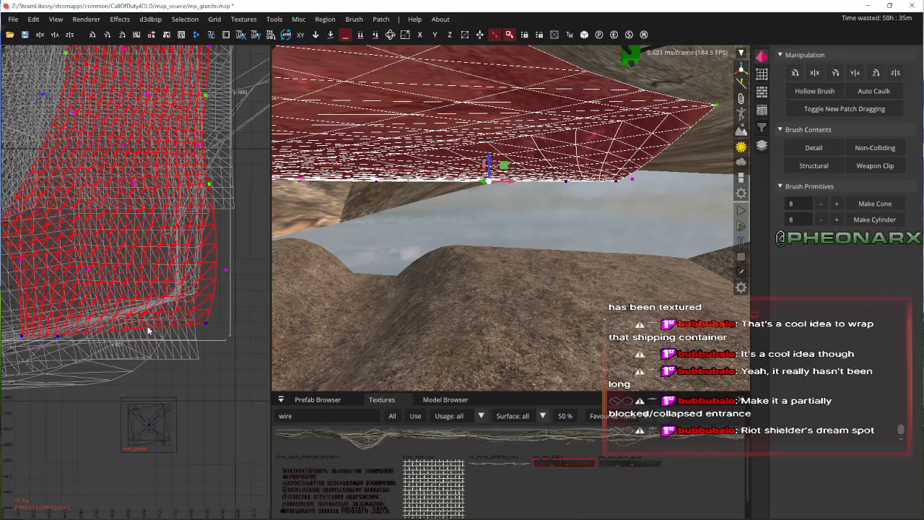
key("Down")
key("Down")
key("Down")
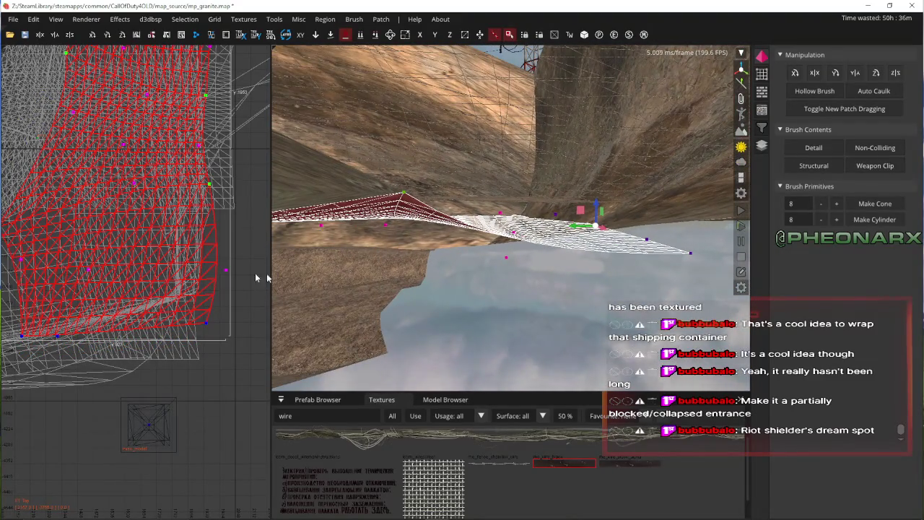
left_click_drag(137, 367, 138, 307)
key("Up")
key("Up")
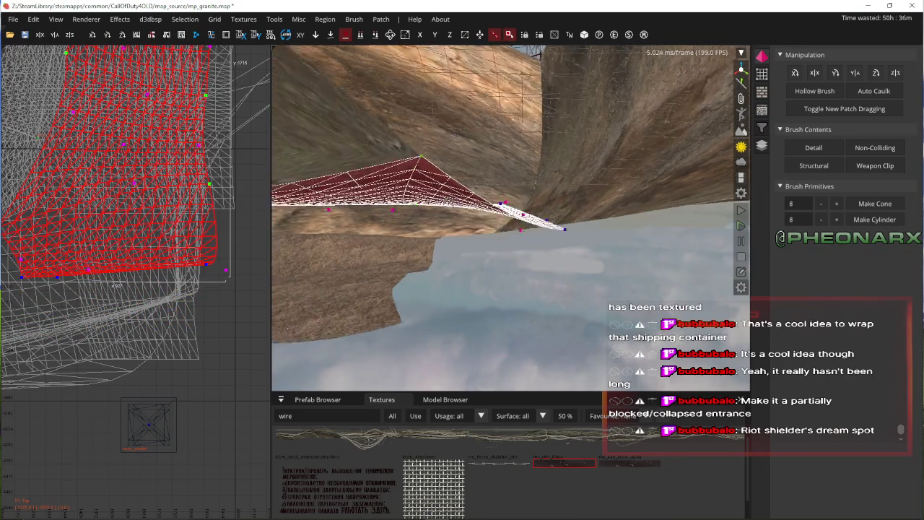
key("Up")
key("Up")
key("Up")
key("Escape")
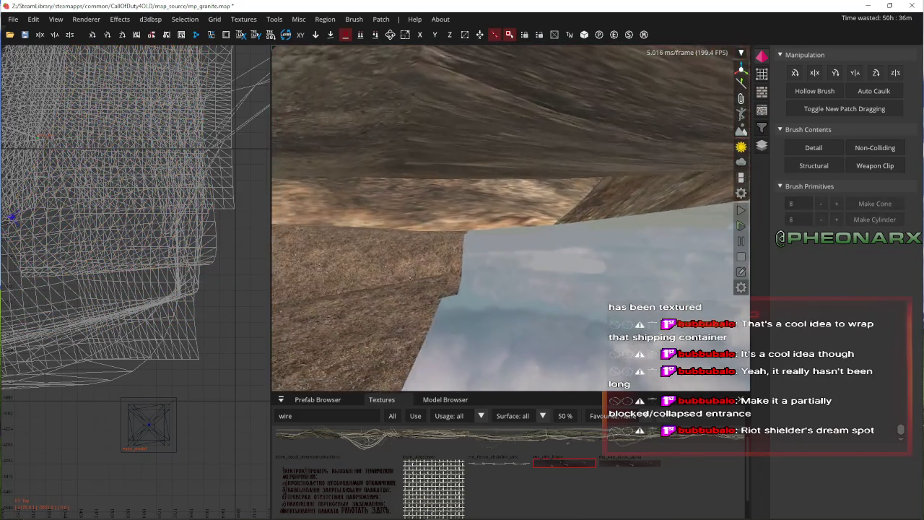
- Fly into the cave toward the green patch and back out over the floor terrain
key("Up")
key("Up")
key("Up")
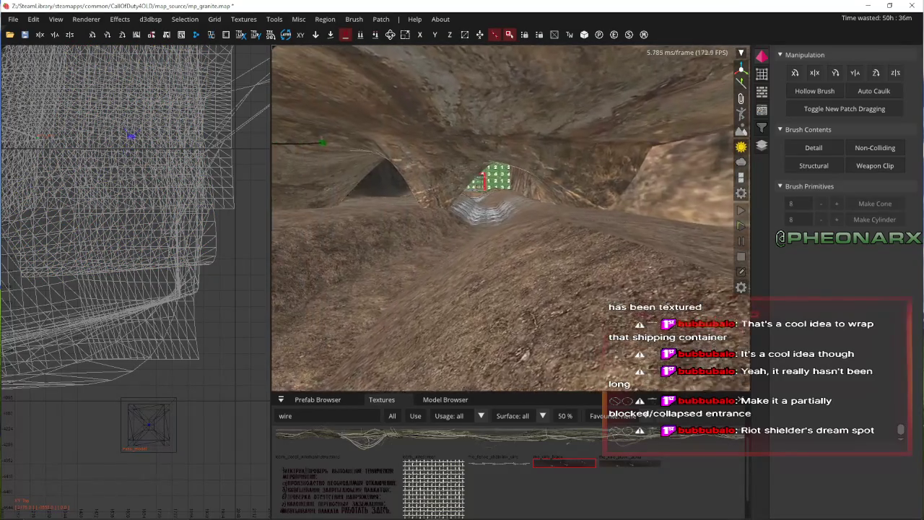
key("Up")
key("Up")
key("Up")
key("Right")
key("Right")
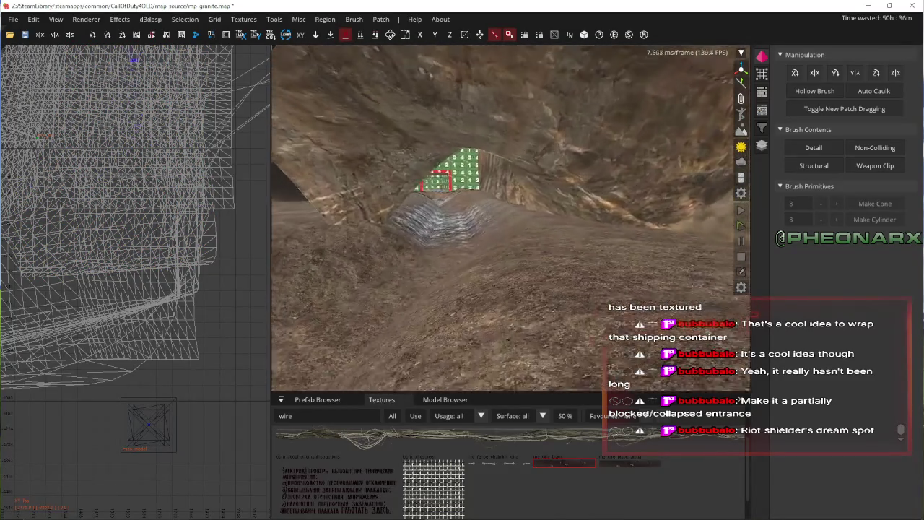
key("Up")
key("Up")
key("Up")
key("Left")
key("Left")
key("Left")
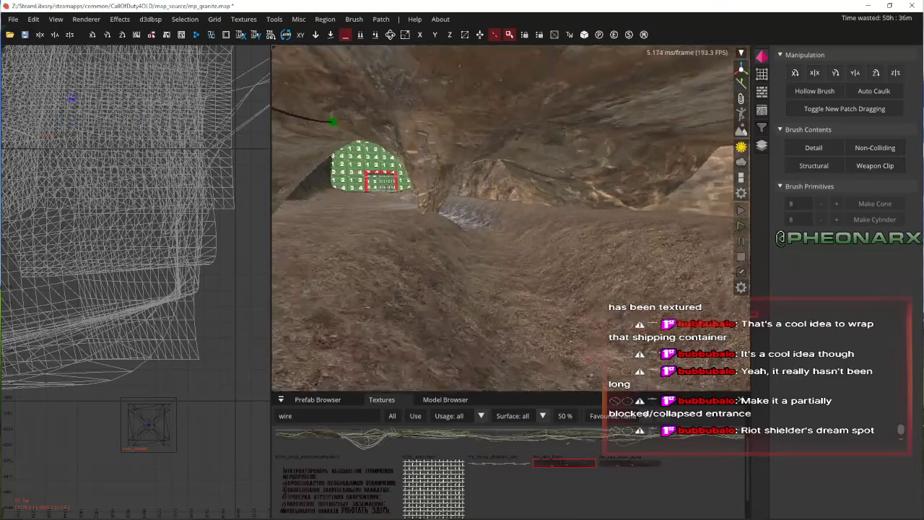
key("Right")
key("Right")
key("Down")
key("Down")
key("Down")
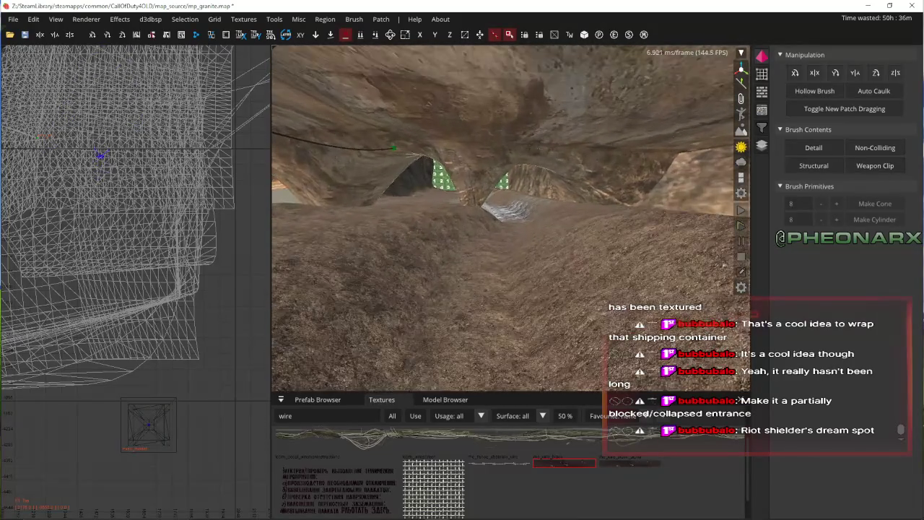
key("Up")
key("Up")
key("Up")
key("Down")
key("Down")
key("Down")
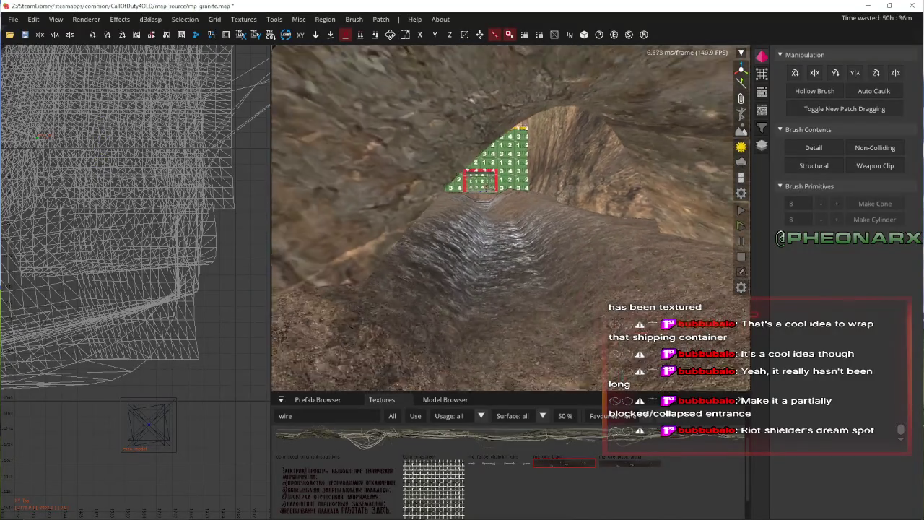
key("Left")
key("Left")
key("Left")
key("Down")
key("Down")
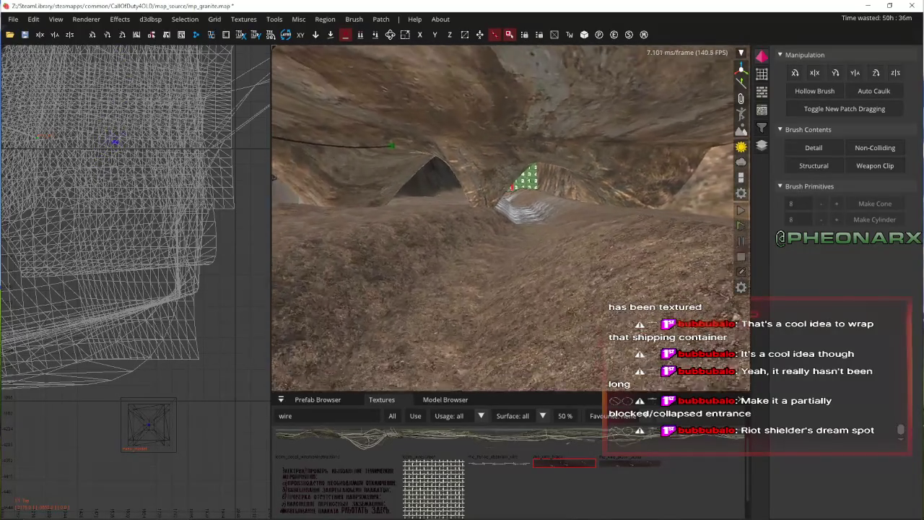
key("Down")
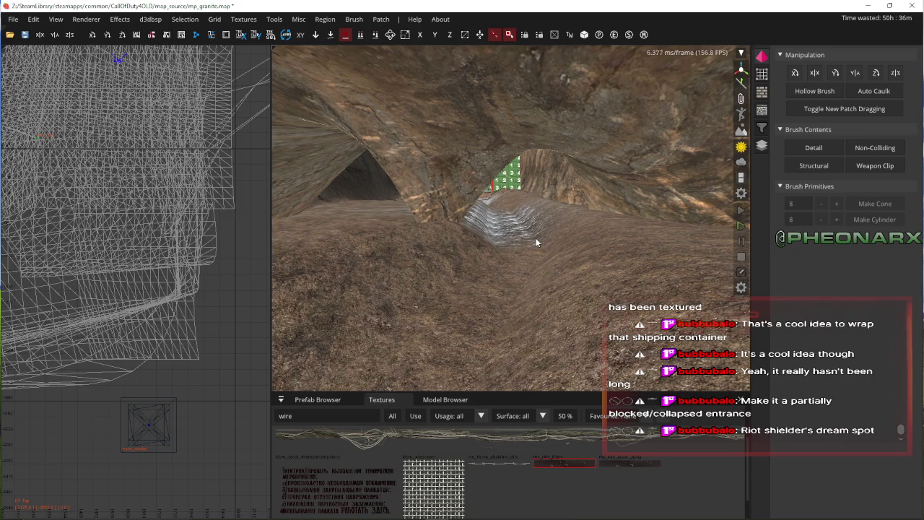
- Fly along the tunnel to the soldier's passage and select the rock arch patch
key("w")
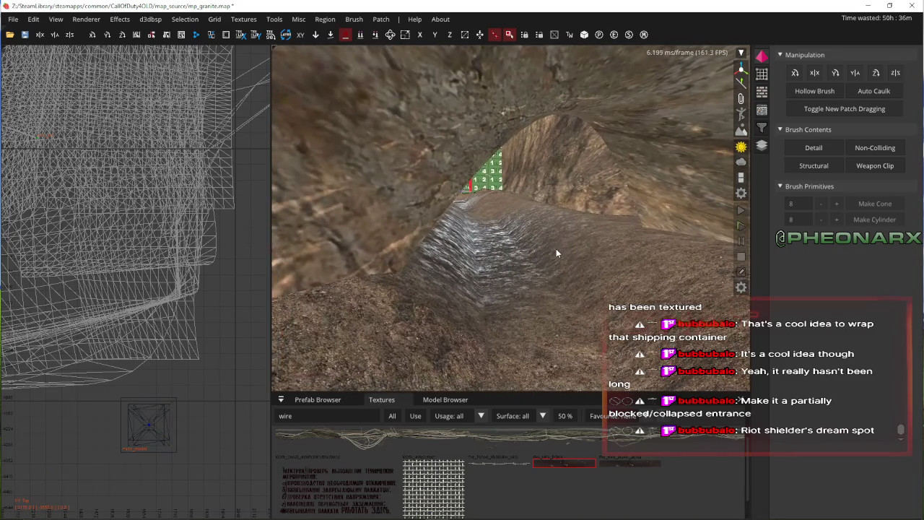
key("w")
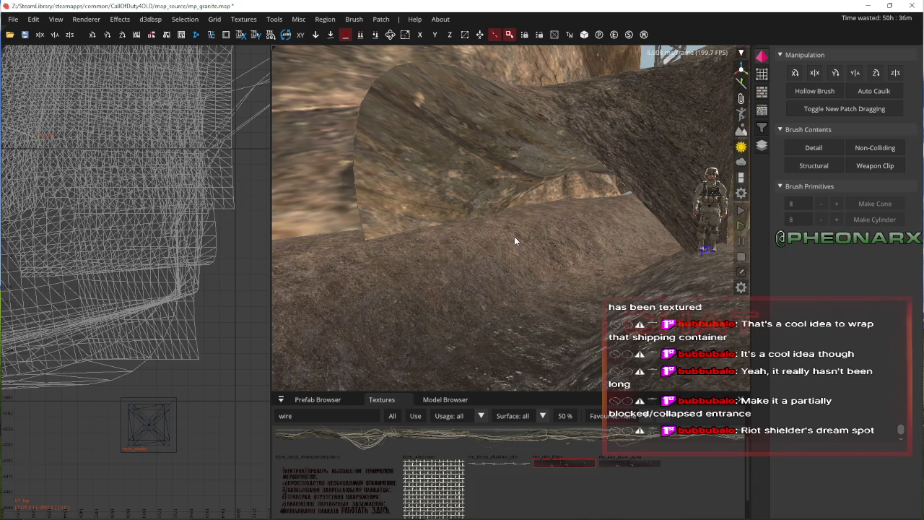
right_click(514, 236)
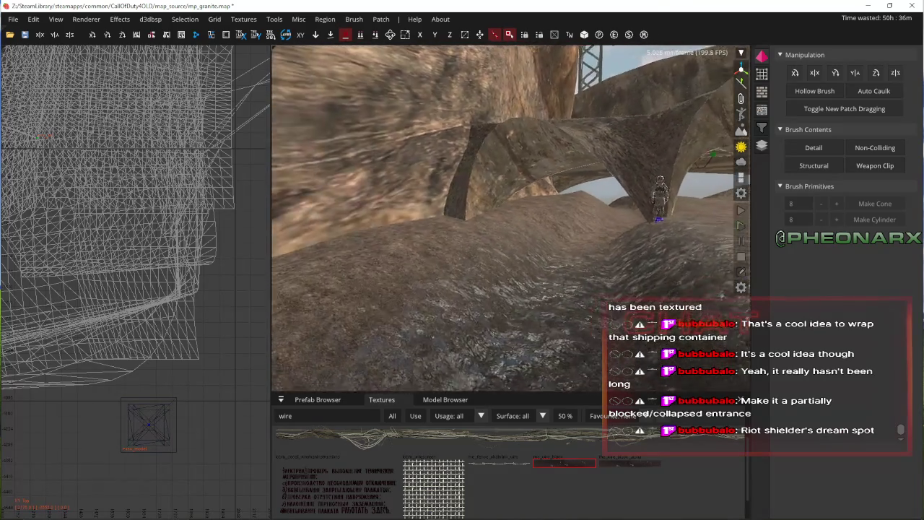
right_click(515, 215)
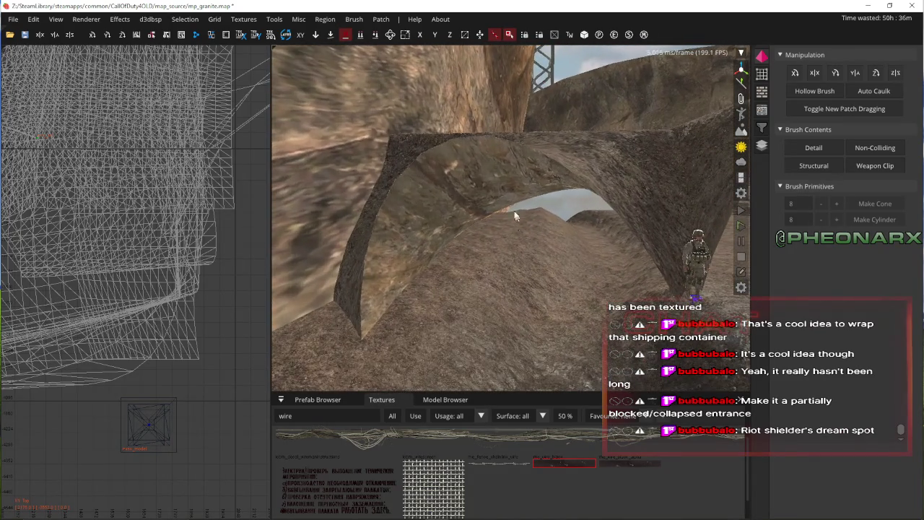
left_click(515, 215, "shift")
right_click(493, 209)
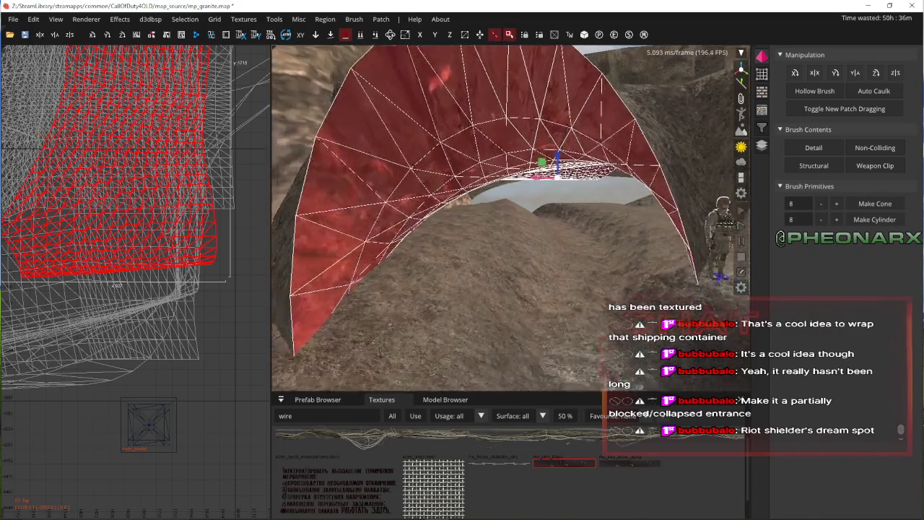
key("Up")
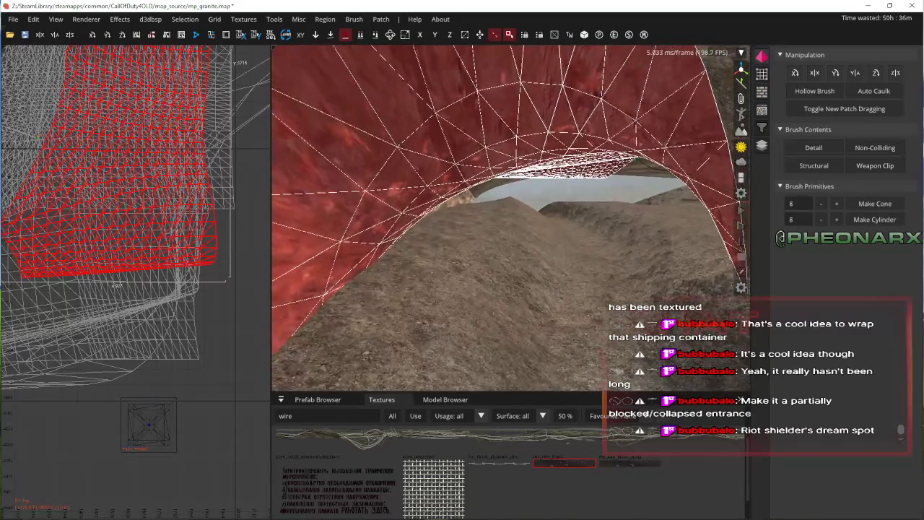
key("Up")
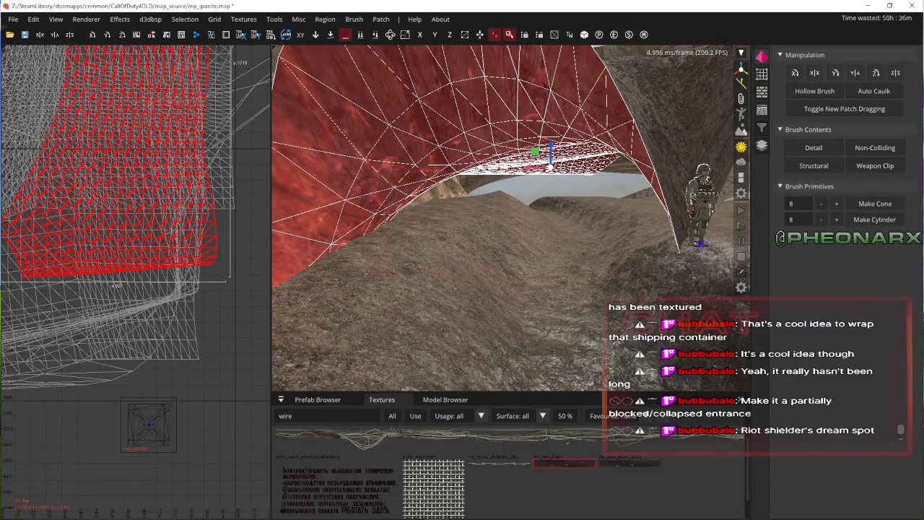
key("Up")
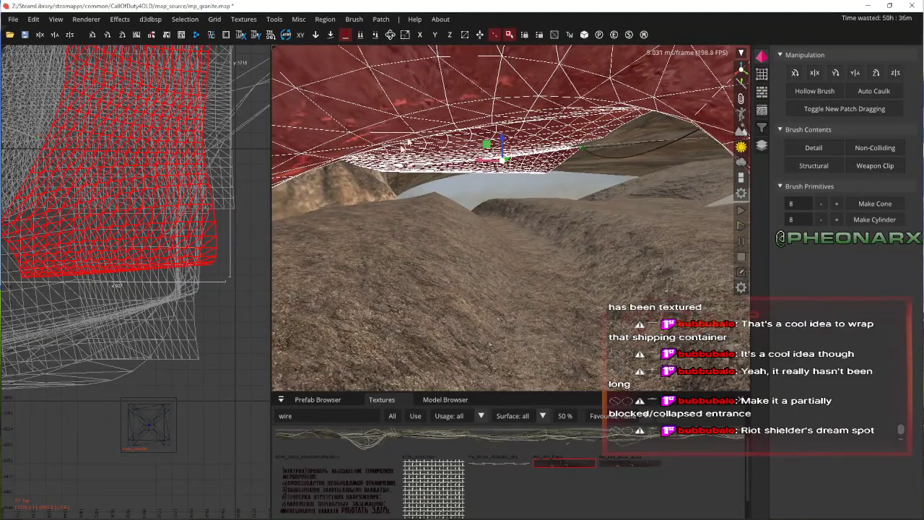
key("Up")
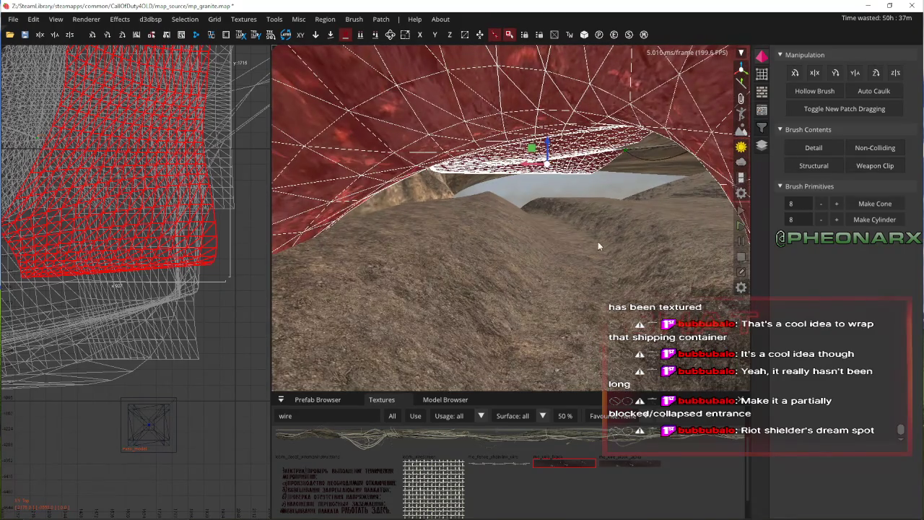
right_click(598, 243)
key("Down")
scroll(171, 161, "up", 6)
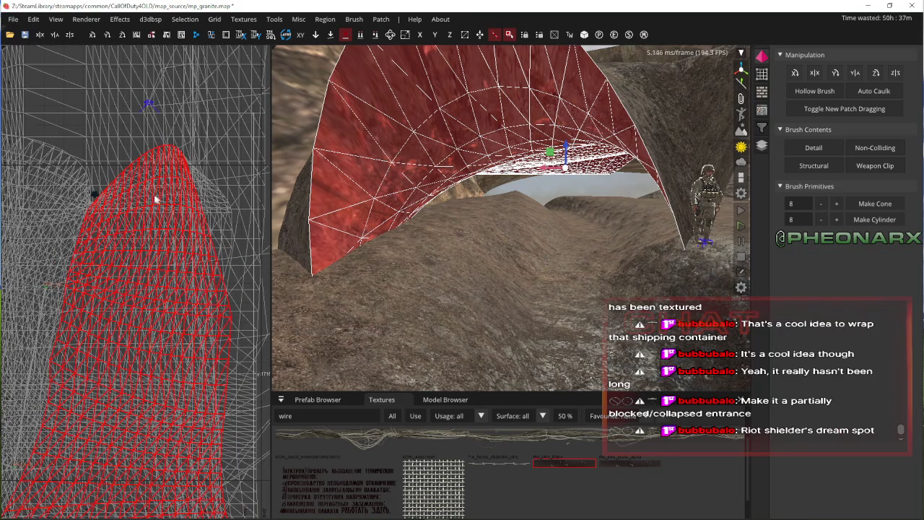
scroll(488, 198, "up", 2)
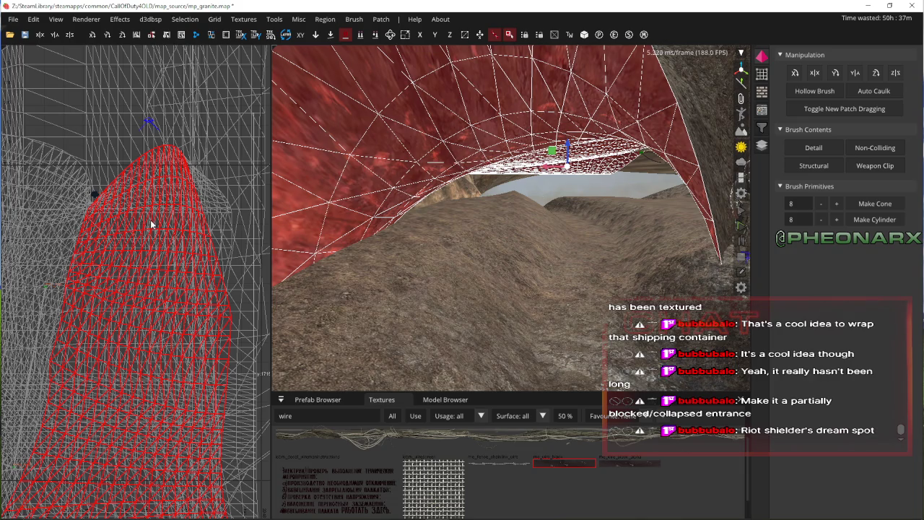
key("Escape")
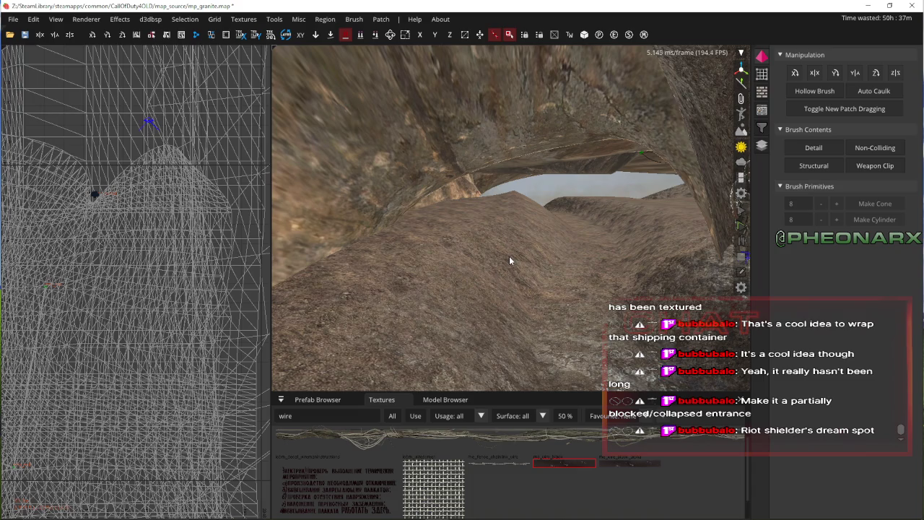
right_click(498, 246)
key("Up")
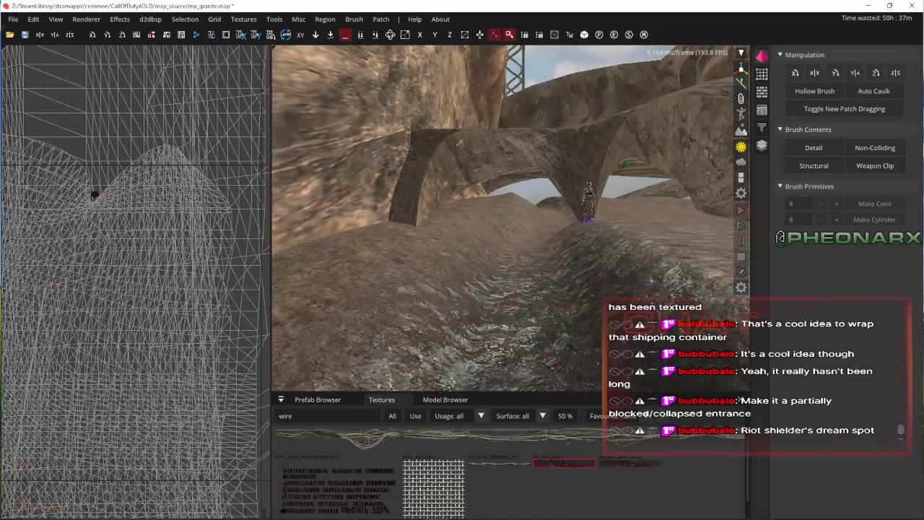
right_click(486, 154)
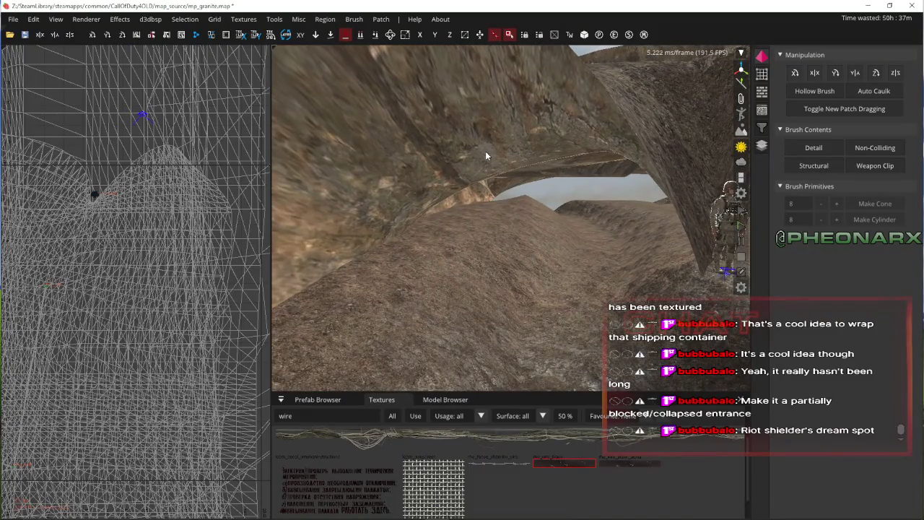
left_click(486, 150, "shift")
- Draw a new brush near the arch and convert it to a simple curve patch
key("Escape")
left_click_drag(135, 172, 164, 209)
left_click(381, 18)
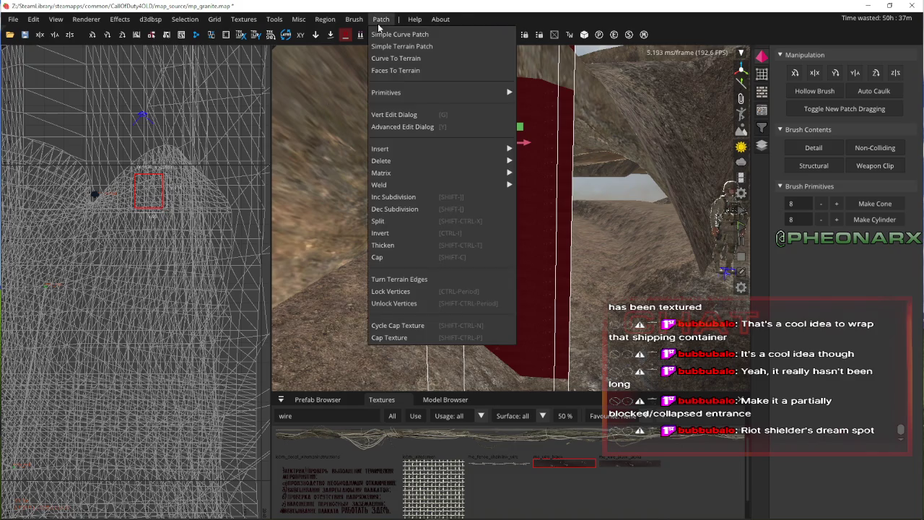
left_click(394, 35)
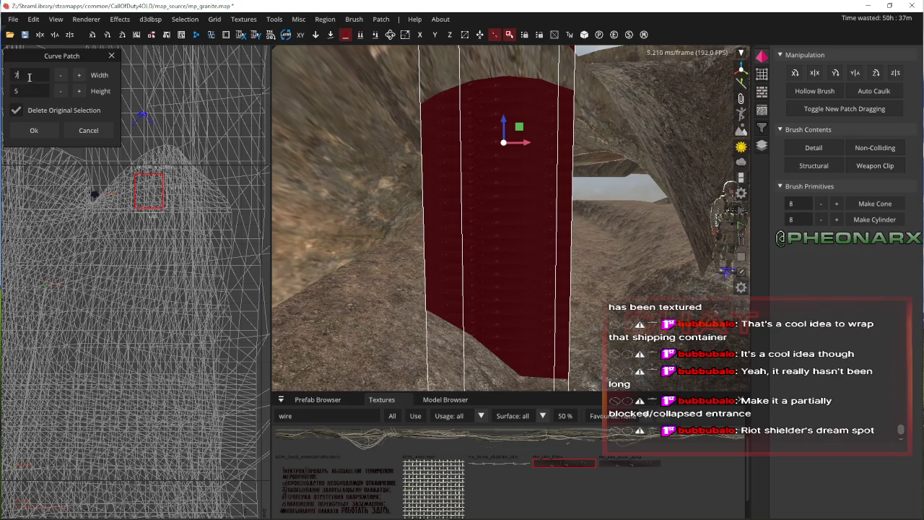
left_click(26, 130)
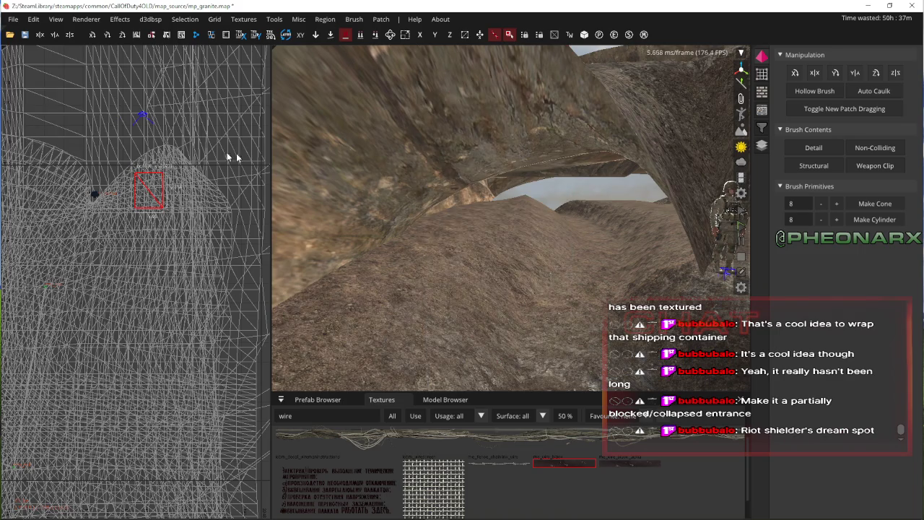
- Lower the new curve patch onto the tunnel floor beneath the arch
key("Up")
key("Up")
key("Up")
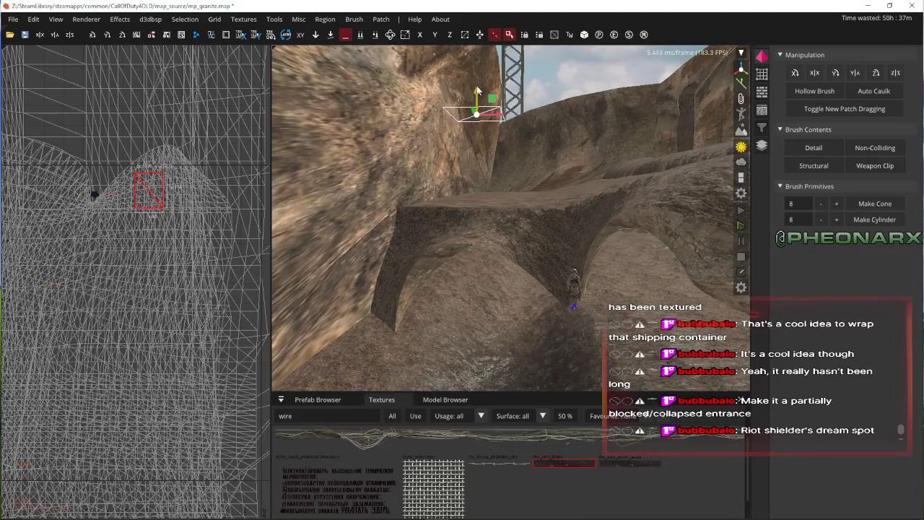
left_click_drag(479, 94, 480, 289)
key("Up")
key("Up")
key("Up")
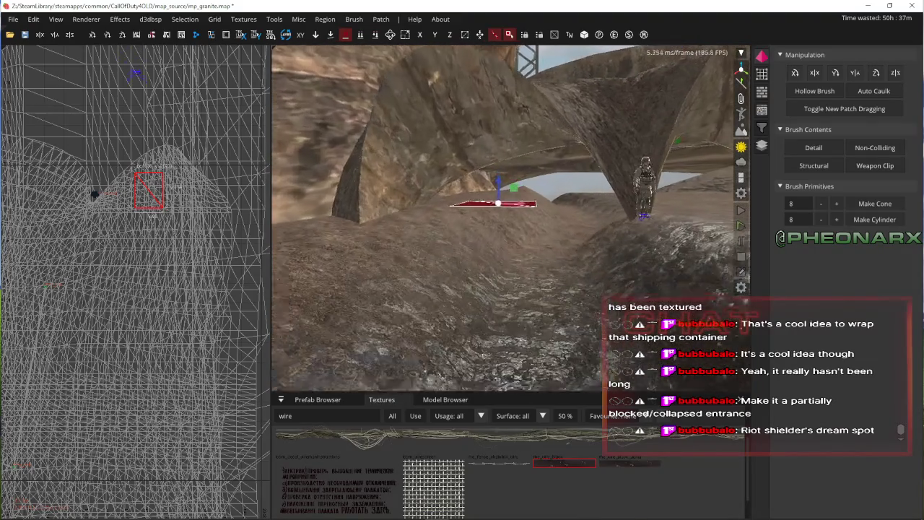
left_click_drag(484, 175, 494, 214)
key("Up")
key("Up")
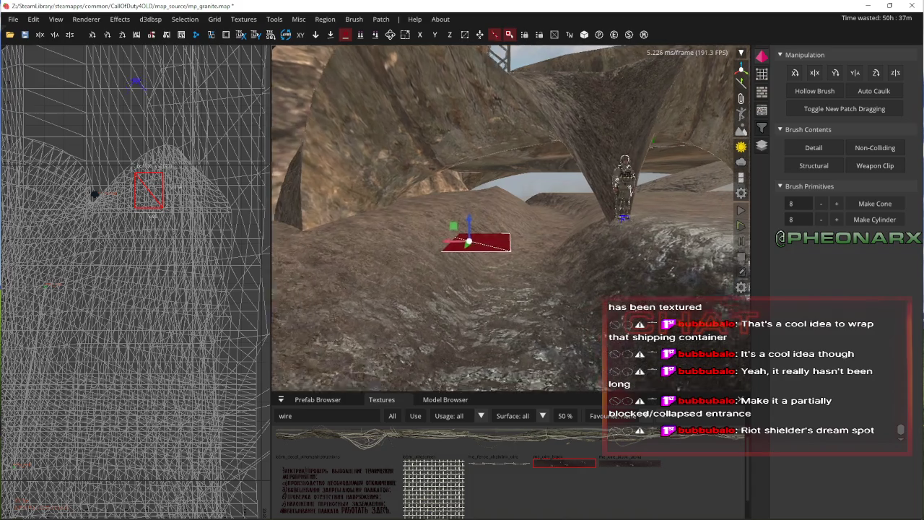
key("Up")
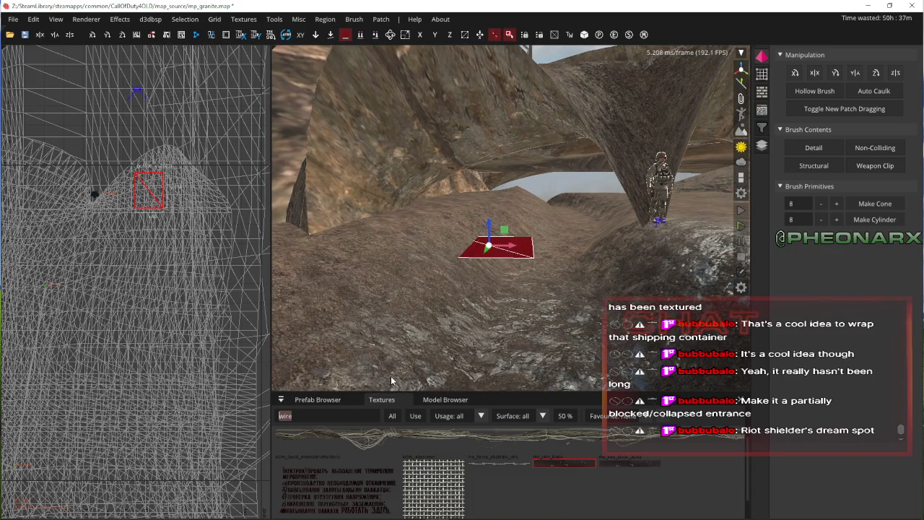
- Apply a 'rocks' rubble texture to the floor patch, deselect, and draw a tall brush under the arch
type("rocks")
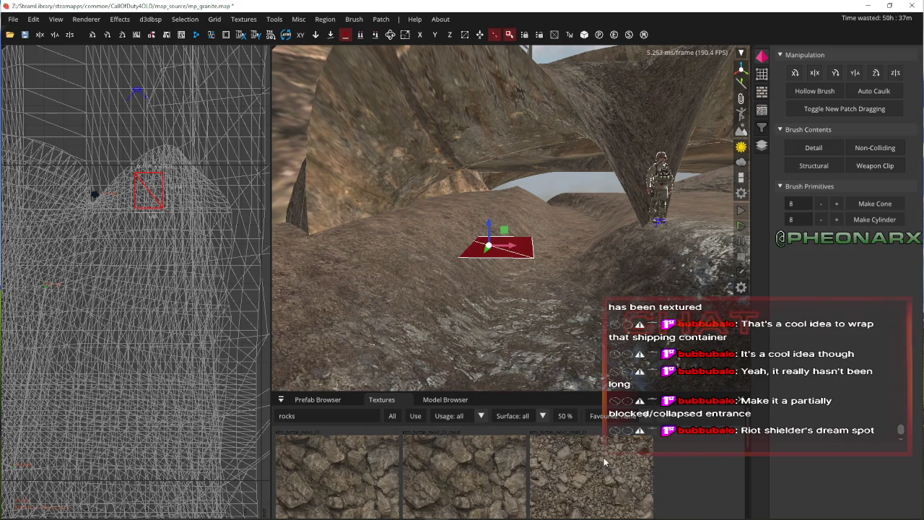
left_click(599, 460)
key("Up")
scroll(571, 480, "down", 1)
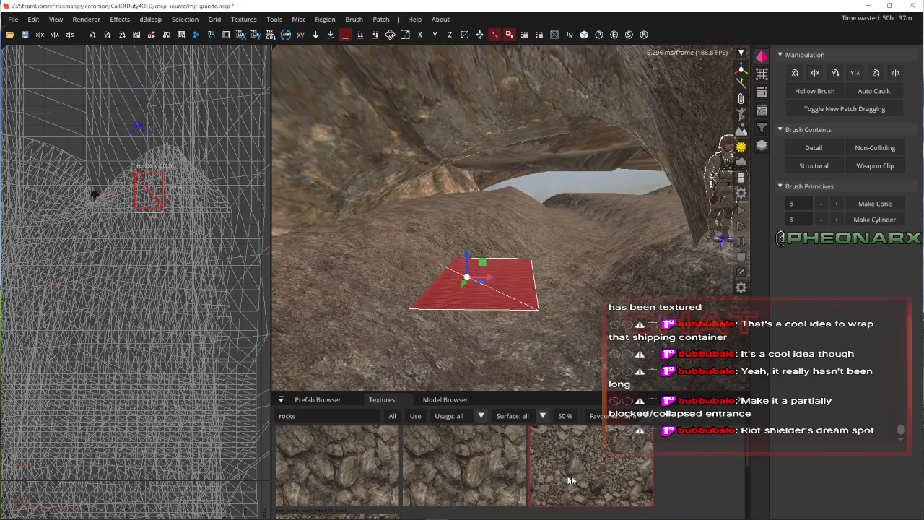
scroll(596, 472, "up", 1)
key("Down")
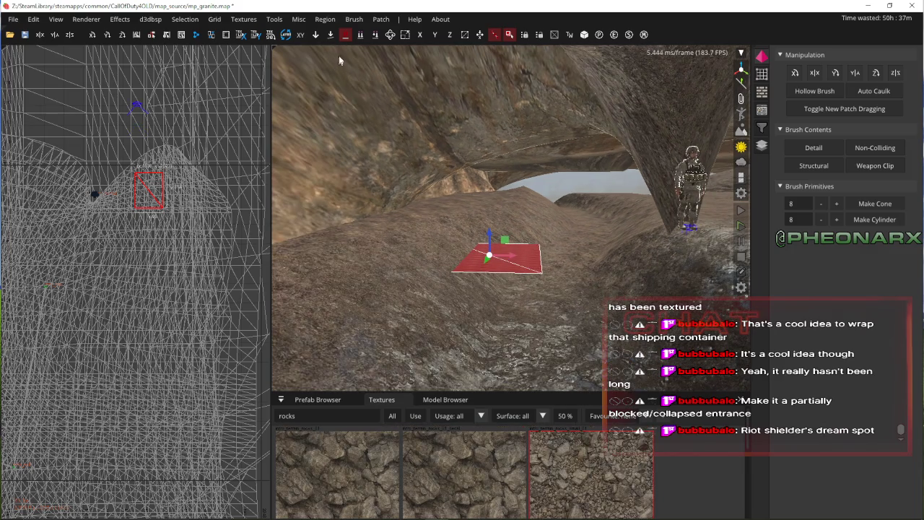
key("Escape")
left_click_drag(132, 180, 181, 237)
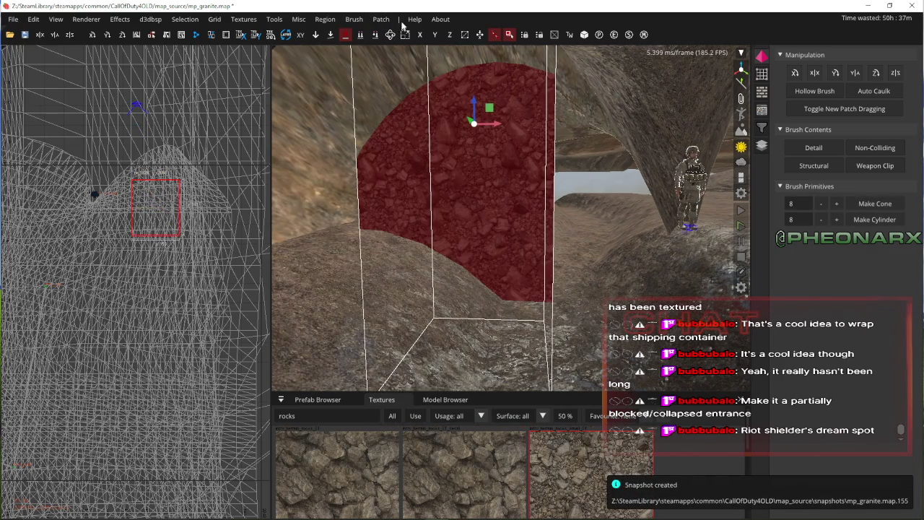
- Convert the new brush into a 9×9 simple curve patch
left_click(377, 20)
left_click(409, 34)
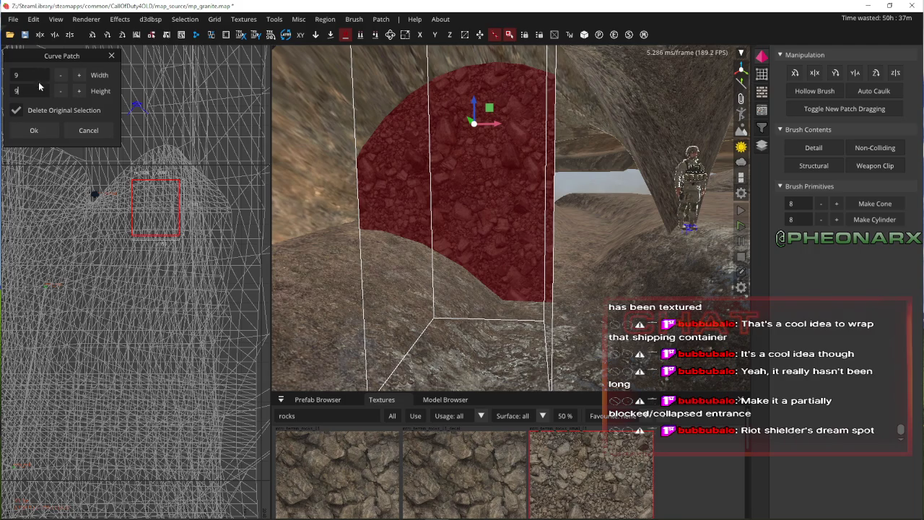
left_click(34, 130)
key("Down")
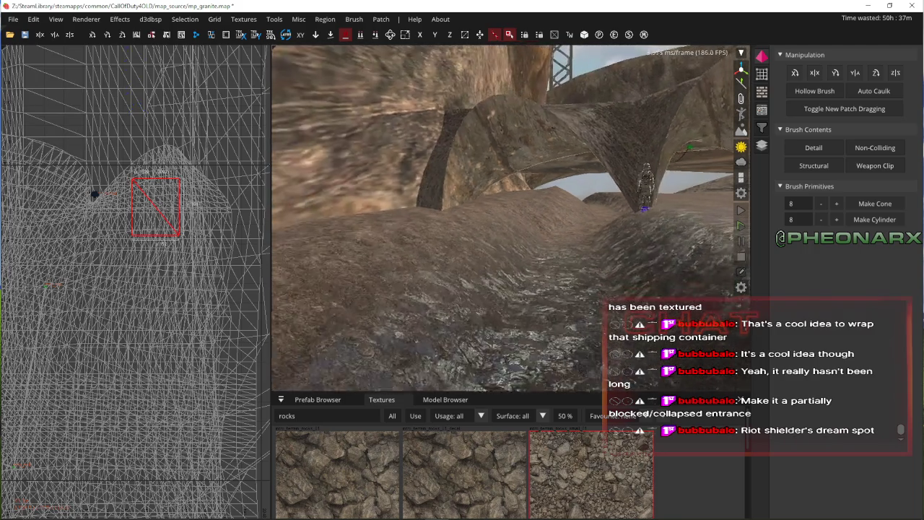
key("Up")
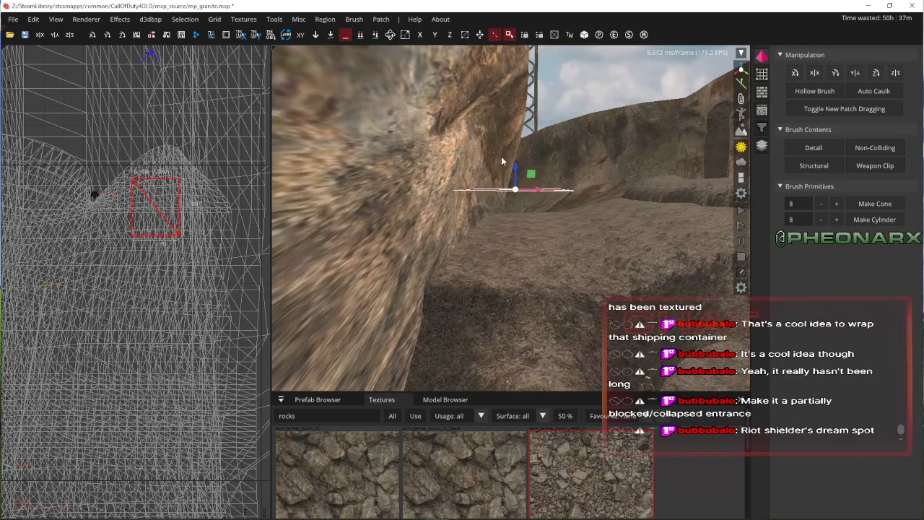
key("Down")
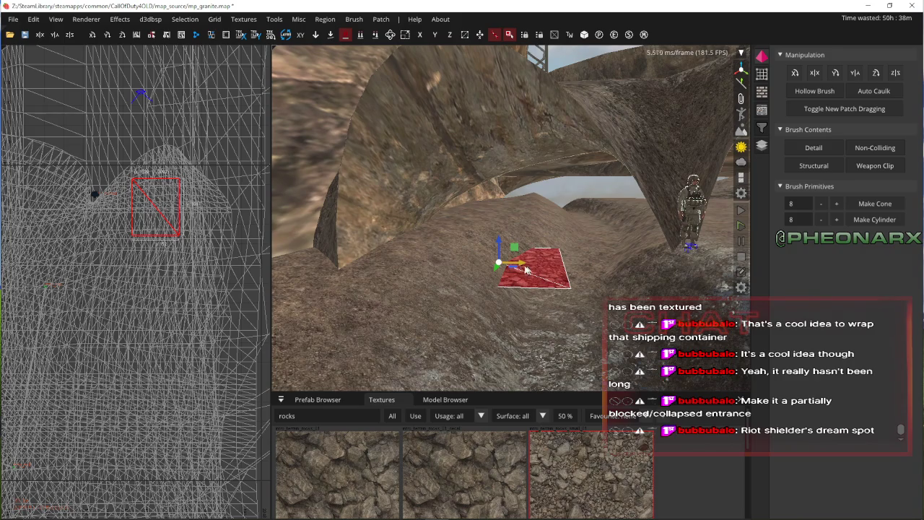
- Stretch the rubble patch wider to the right across the tunnel floor, then deselect it
left_click_drag(527, 269, 599, 270)
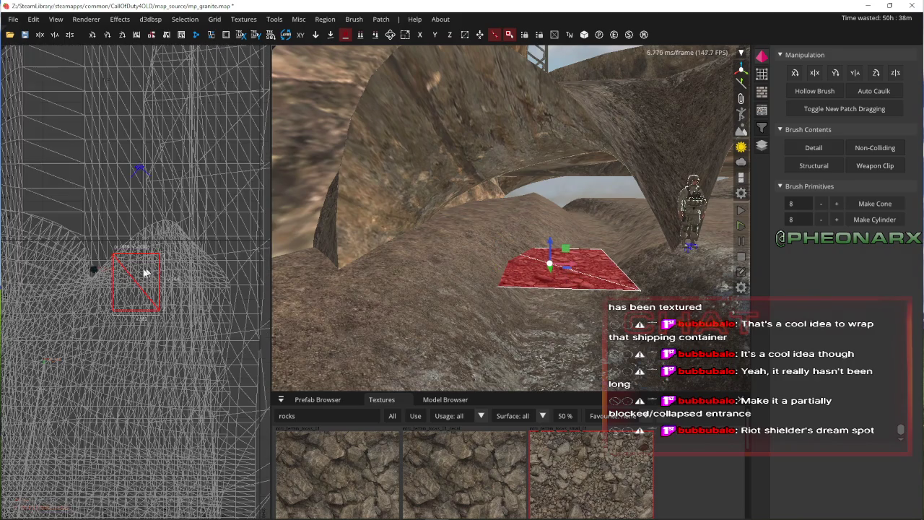
scroll(144, 272, "up", 3)
mouse_move(6, 243)
left_mouse_down()
mouse_move(134, 227)
mouse_move(201, 232)
mouse_move(109, 240)
left_mouse_up()
scroll(296, 235, "down", 2)
scroll(307, 227, "up", 1)
right_click(381, 246)
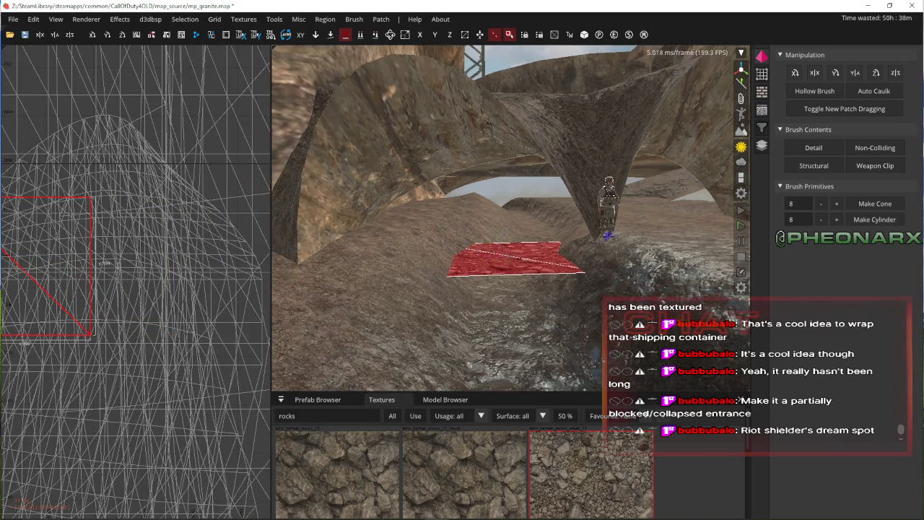
key("Escape")
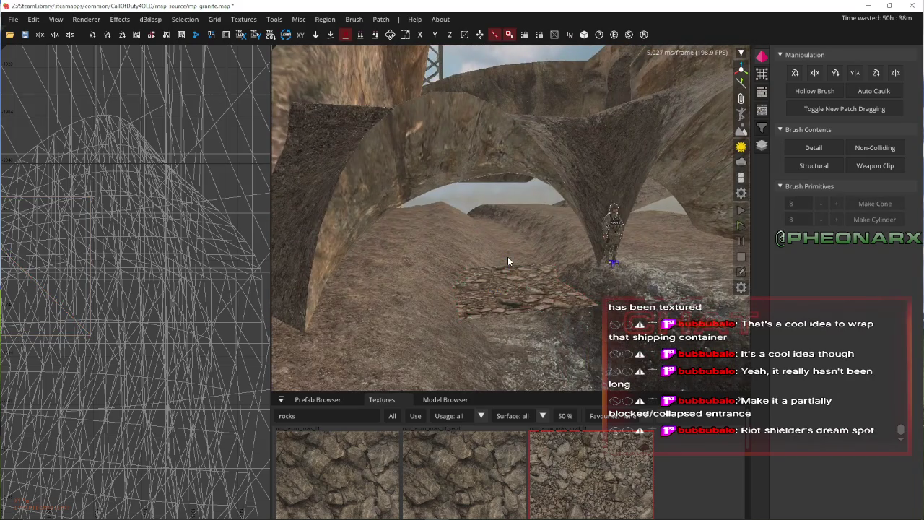
- Fly the camera forward through the arch to the rubble patch
key("Up")
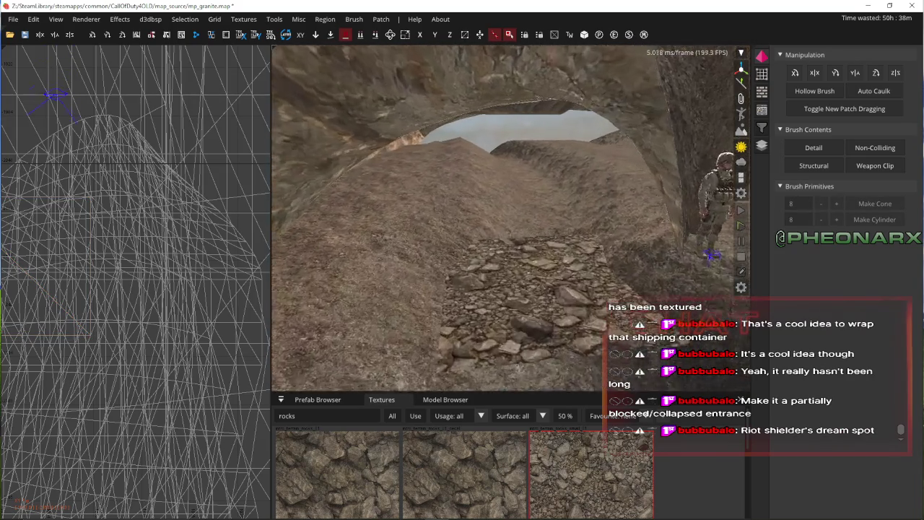
right_click(487, 247)
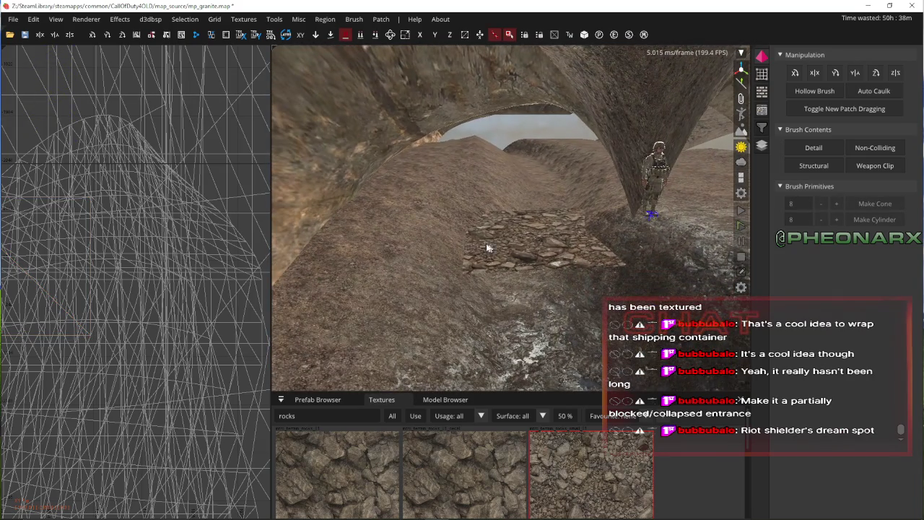
left_click(463, 201, "shift")
key("Escape")
key("Up")
right_click(465, 201)
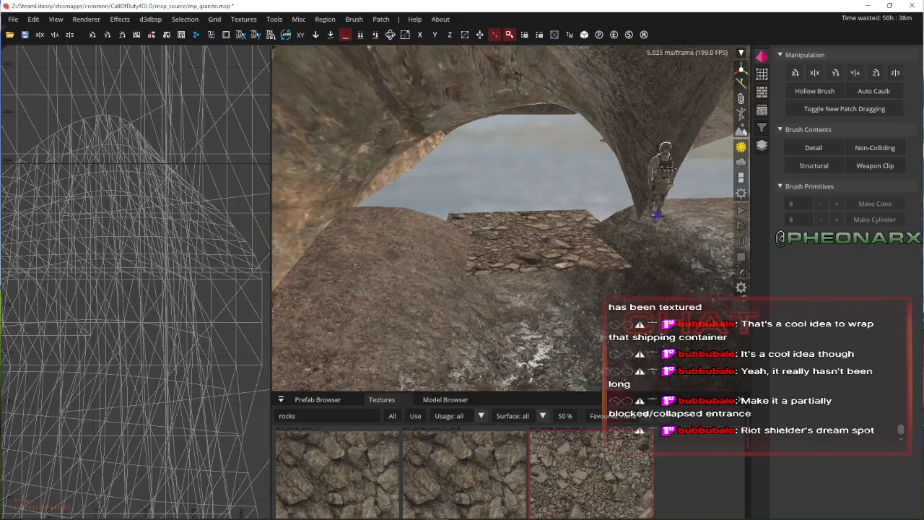
right_click(487, 204)
- Move the rubble patch further along the tunnel floor and deselect it
left_click(520, 225, "shift")
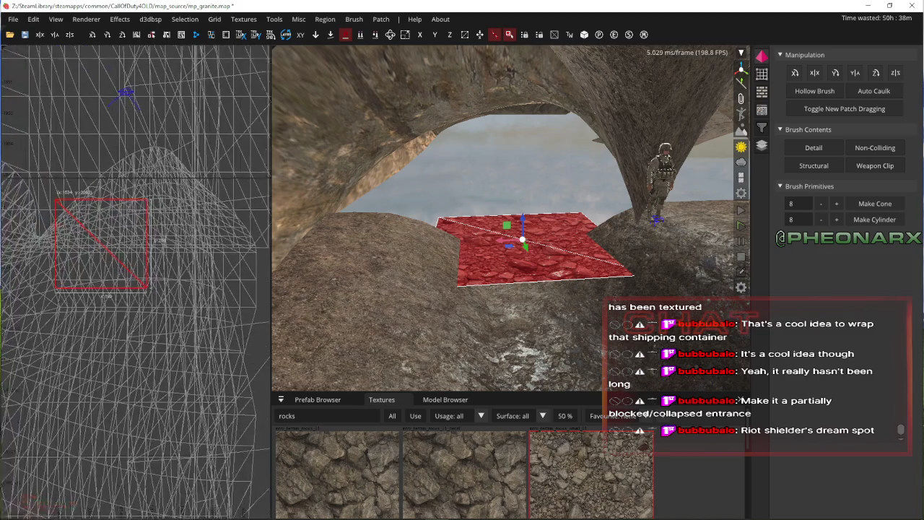
mouse_move(137, 233)
left_mouse_down()
mouse_move(155, 265)
mouse_move(144, 300)
left_mouse_up()
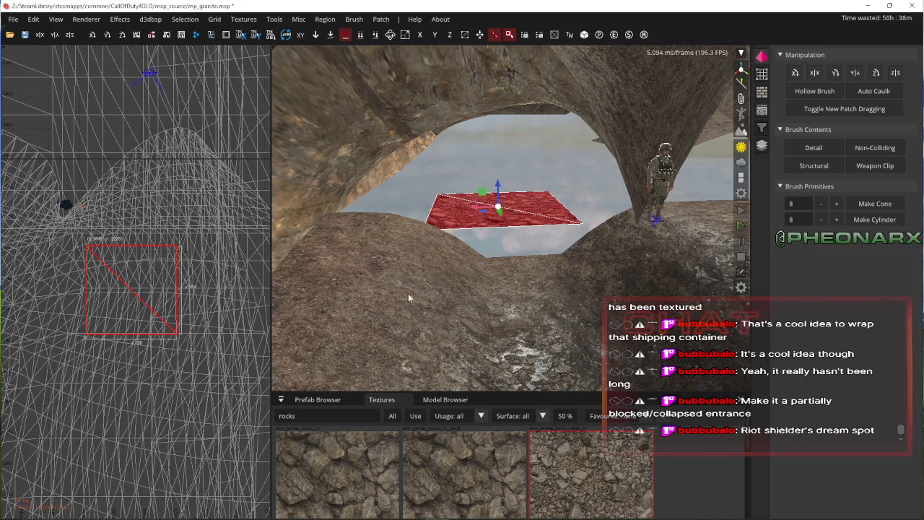
scroll(408, 298, "up", 3)
key("Escape")
- Select both the floor terrain and the rubble patch together
left_click(447, 302, "shift")
left_click(486, 266, "shift")
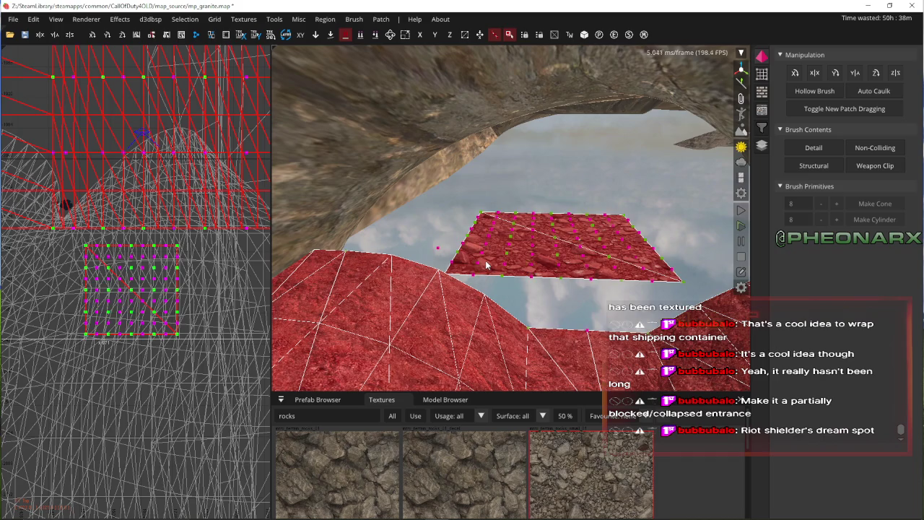
right_click(486, 266)
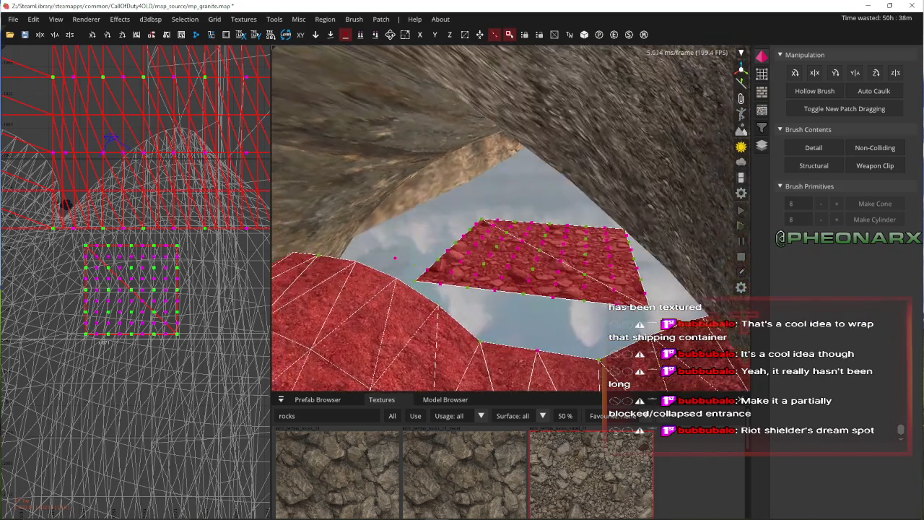
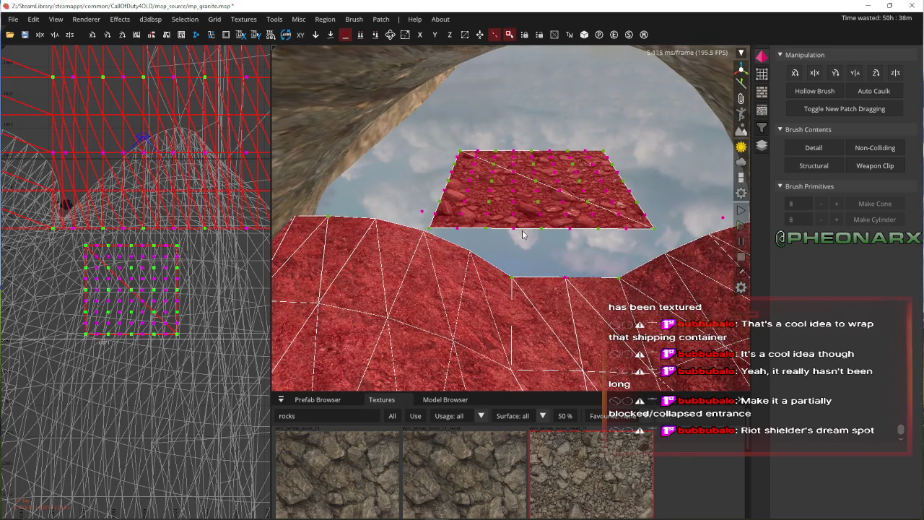
- Clear the selection and draw a passage box brush, converted into a 7x7 Simple Curve Patch
scroll(150, 150, "down", 5)
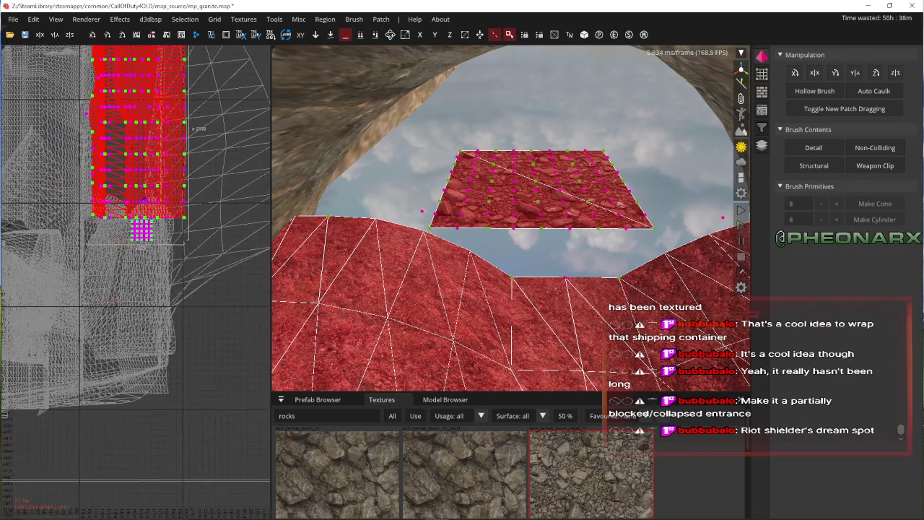
key("Escape")
left_click(534, 185, "shift")
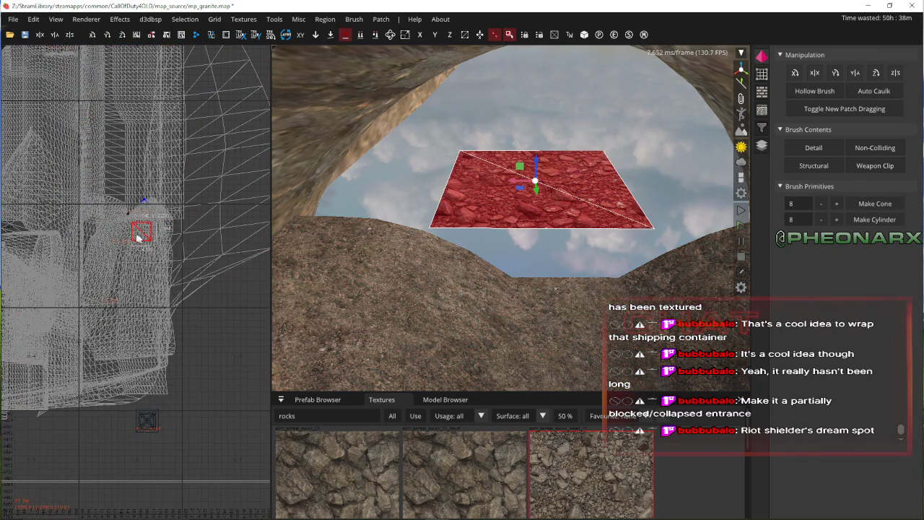
scroll(137, 231, "up", 3)
key("Escape")
left_click_drag(121, 194, 201, 265)
left_click(390, 19)
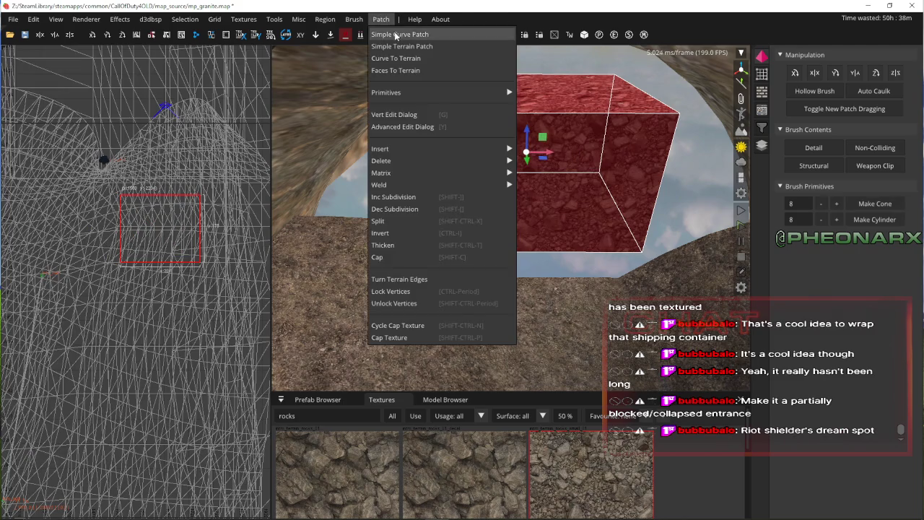
left_click(394, 33)
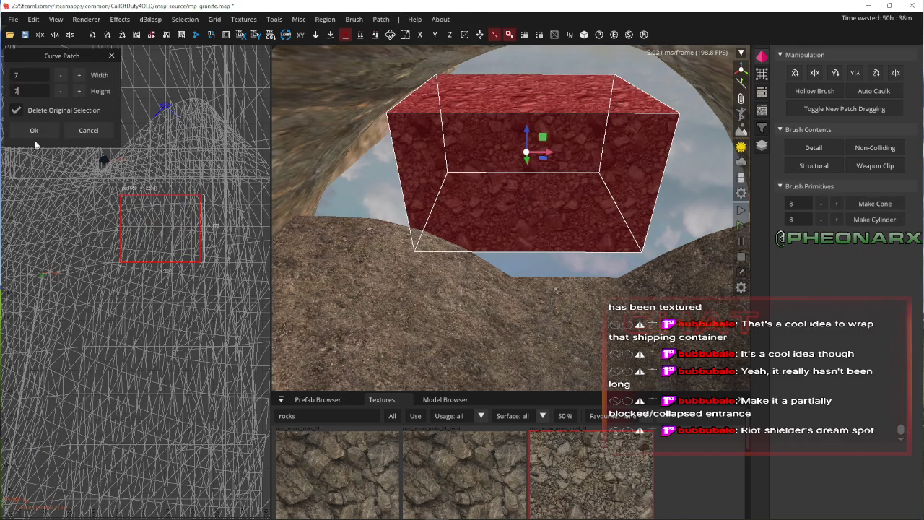
left_click(34, 131)
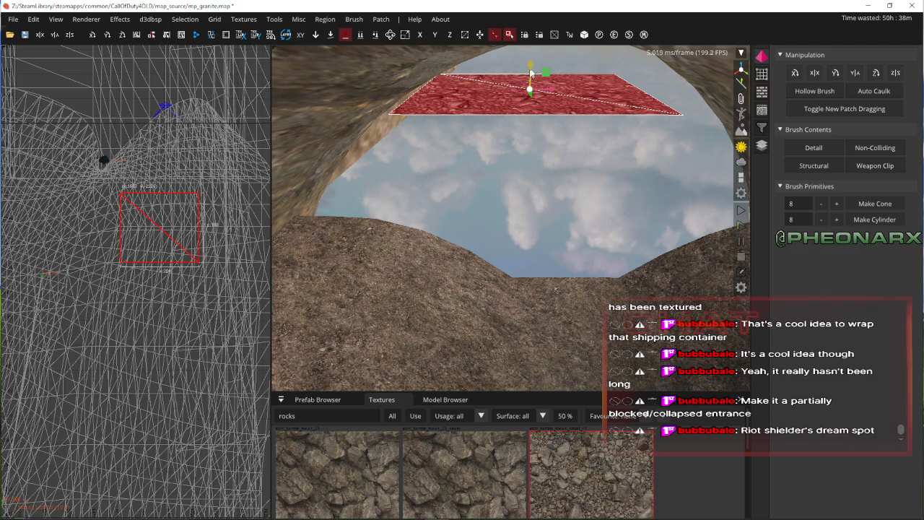
- Pull the camera back and deselect to check the new patch's rock texture
key("Down")
key("Down")
key("v")
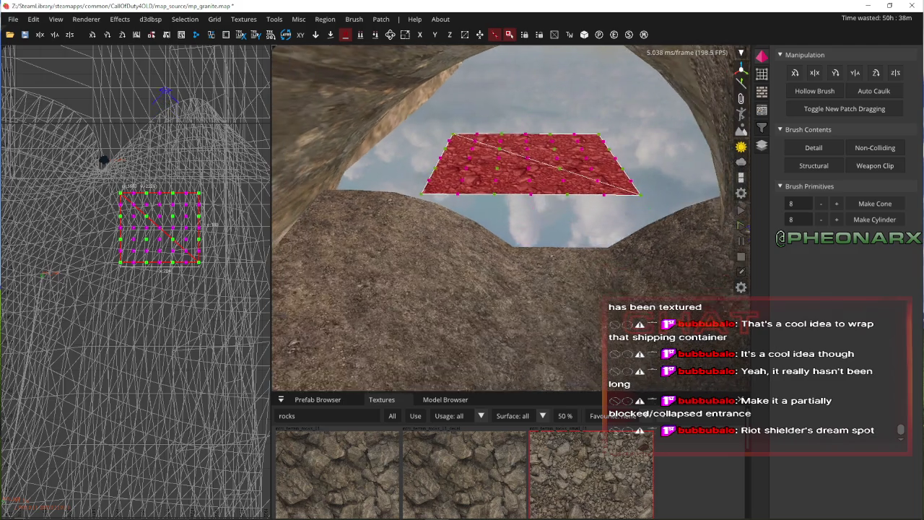
key("Escape")
left_click(451, 239, "shift")
key("Escape")
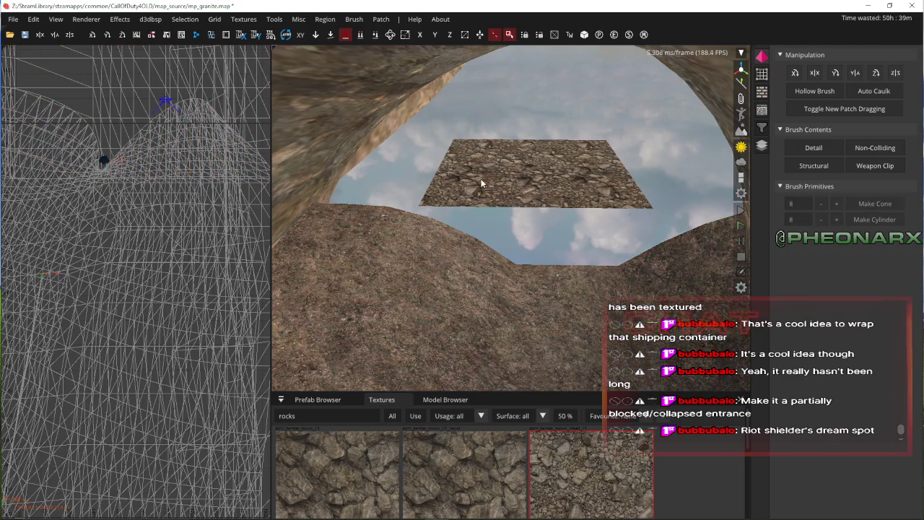
- Stretch the floating rock patch wider across the cave passage
left_click(472, 194, "shift")
mouse_move(179, 203)
left_mouse_down()
mouse_move(222, 203)
mouse_move(60, 197)
left_mouse_up()
key("Escape")
- Select the terrain and patch together and enter vertex mode to expose control points
left_click(392, 233, "shift")
left_click(416, 195, "shift")
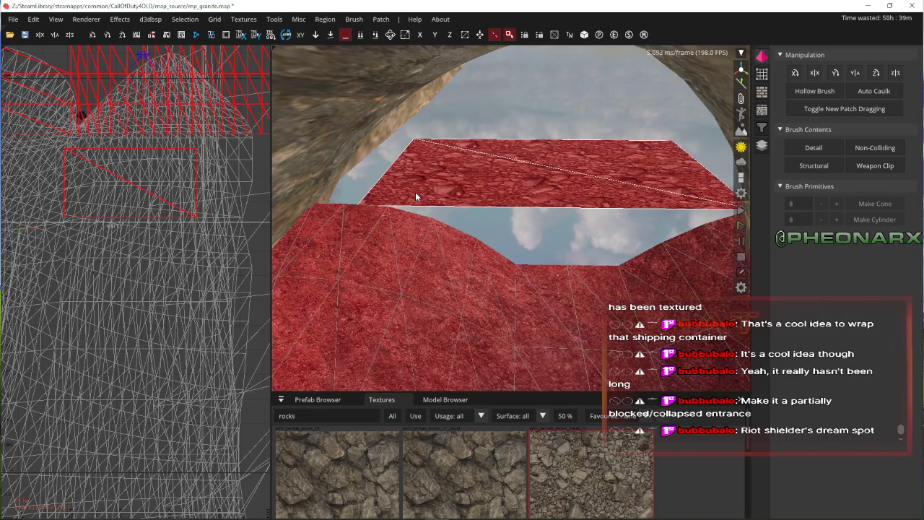
key("v")
right_click(416, 196)
right_click(382, 215)
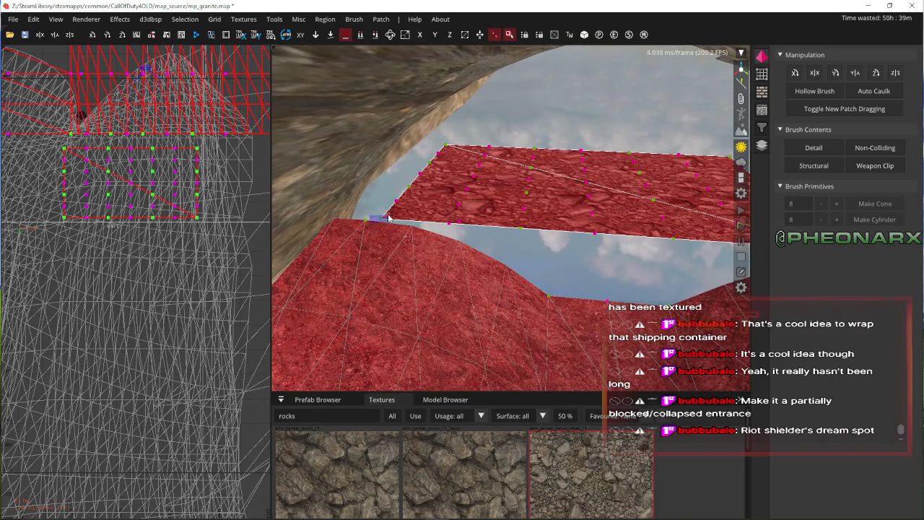
left_click(414, 228)
key("Up")
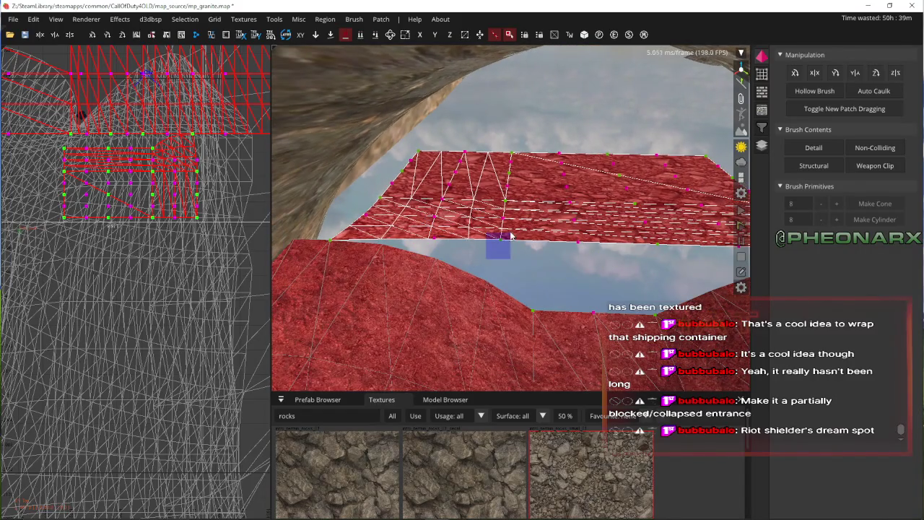
- Drag the patch's middle vertices down onto the terrain and review the sag
left_click_drag(527, 264, 517, 291)
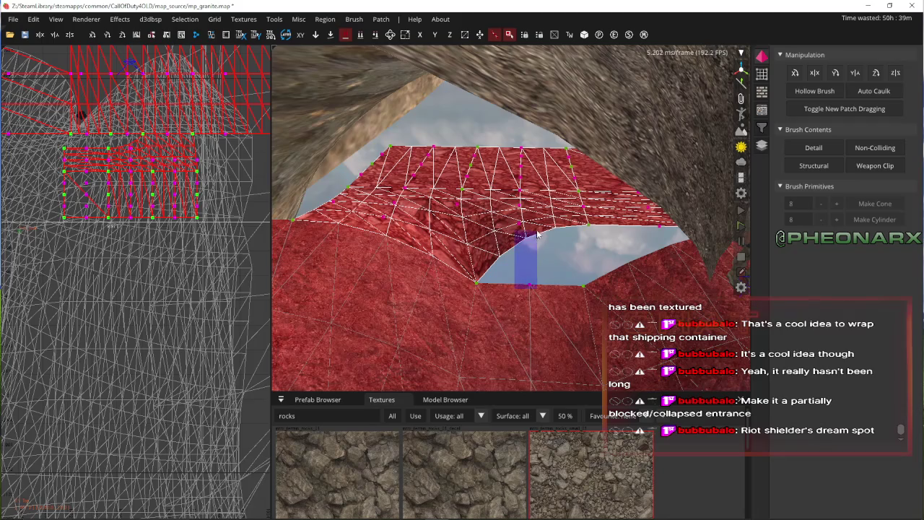
key("Down")
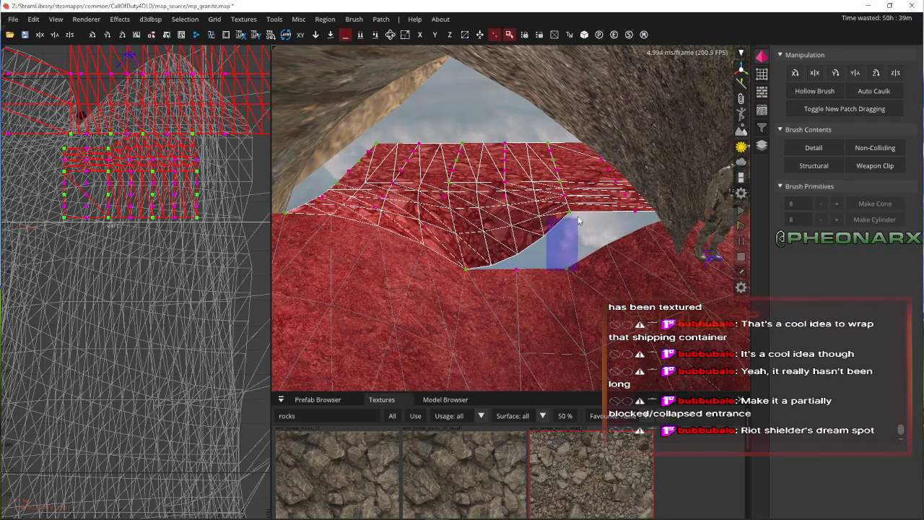
right_click(547, 275)
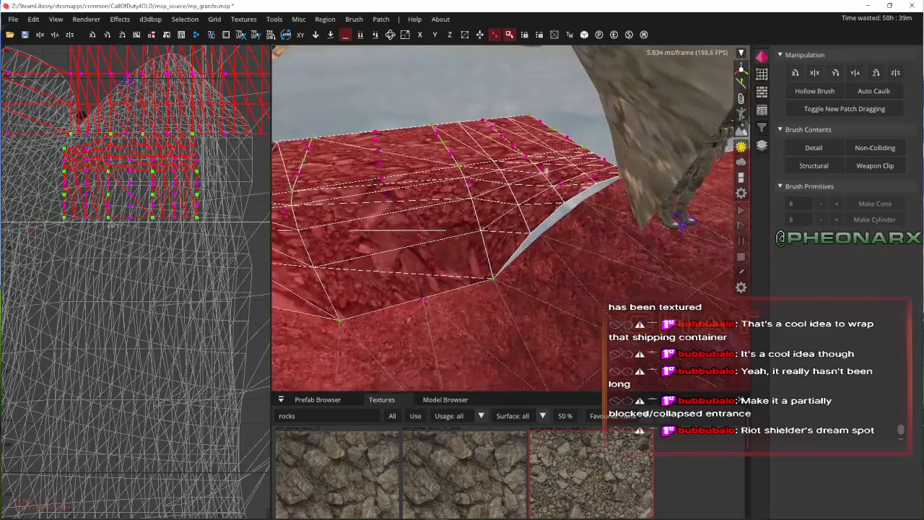
right_click(366, 213)
scroll(114, 150, "up", 3)
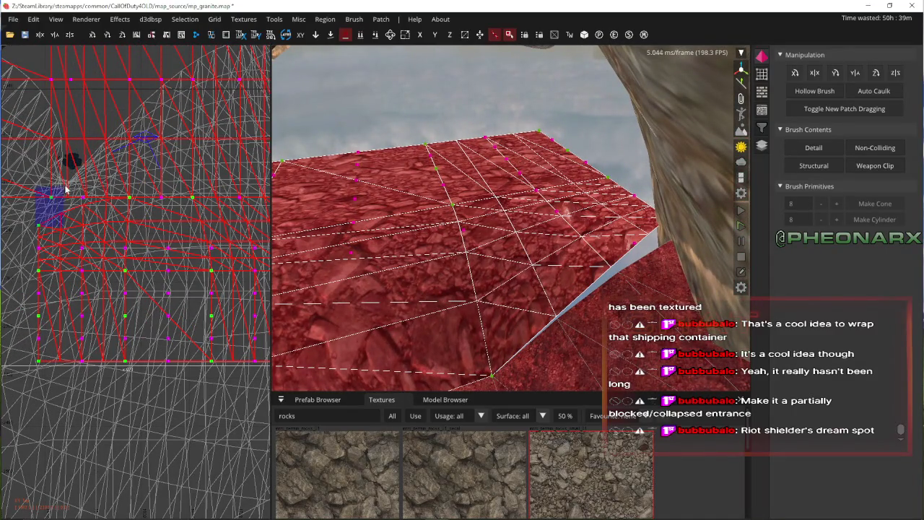
right_click(474, 203)
key("Escape")
key("Down")
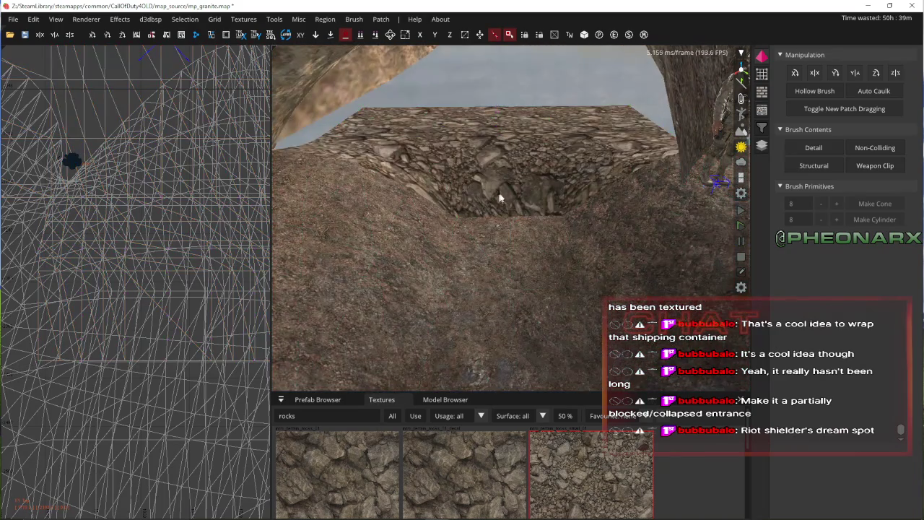
- Raise the first patch vertex rows into ridges, one by 63 units, then lower it 32
left_click(508, 190, "shift")
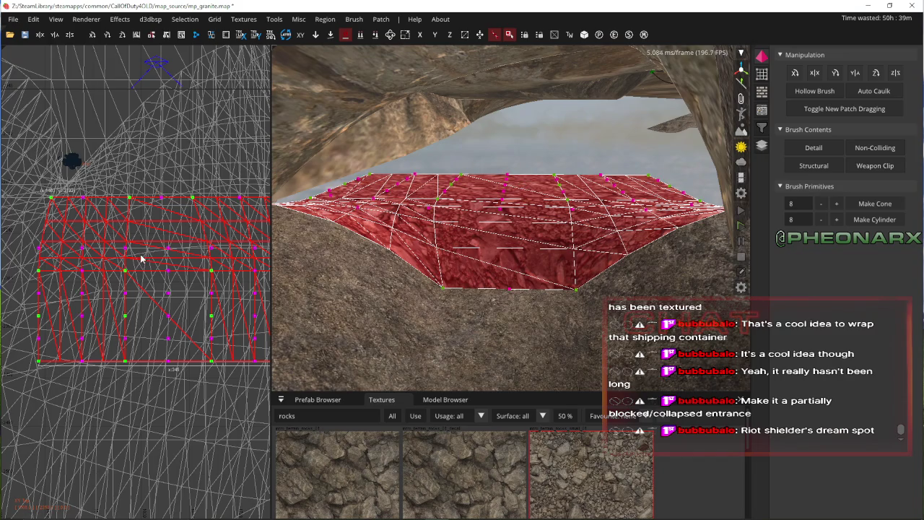
scroll(142, 258, "down", 2)
left_click(112, 241)
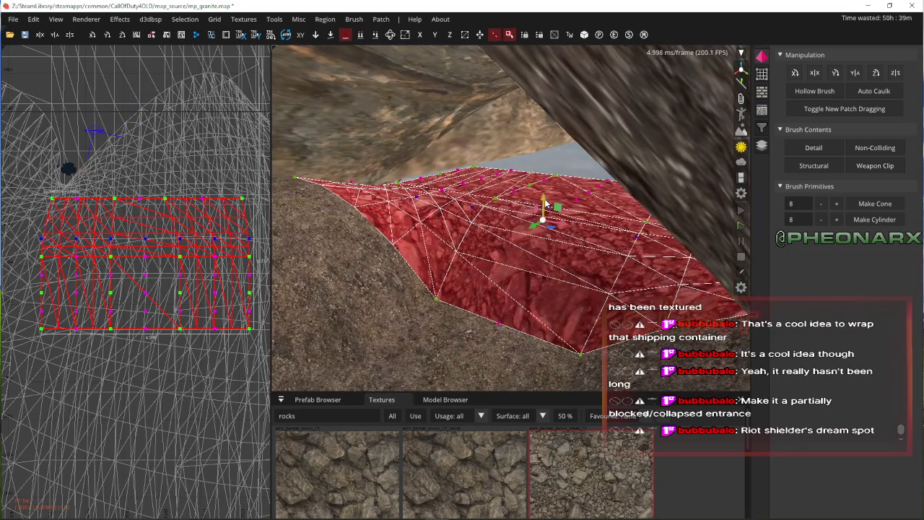
mouse_move(546, 196)
left_mouse_down()
mouse_move(549, 69)
mouse_move(548, 94)
left_mouse_up()
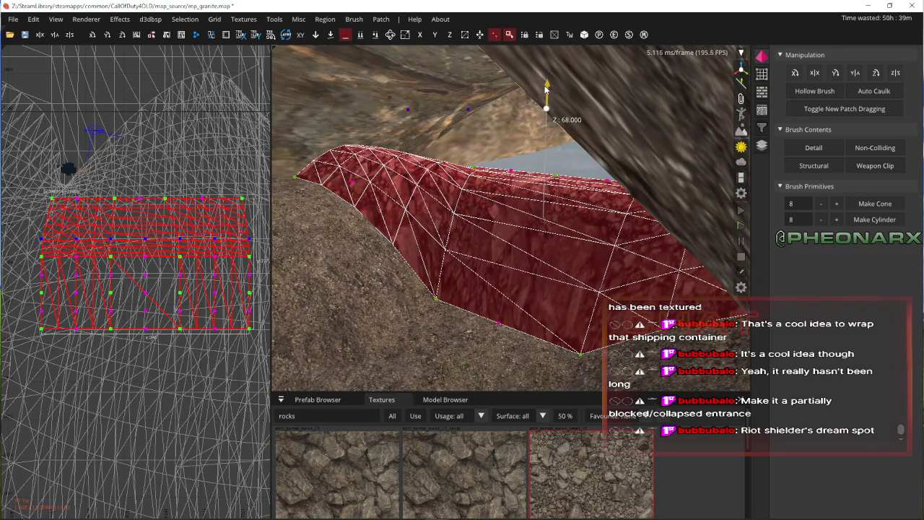
left_click(145, 261)
left_click_drag(561, 194, 562, 101)
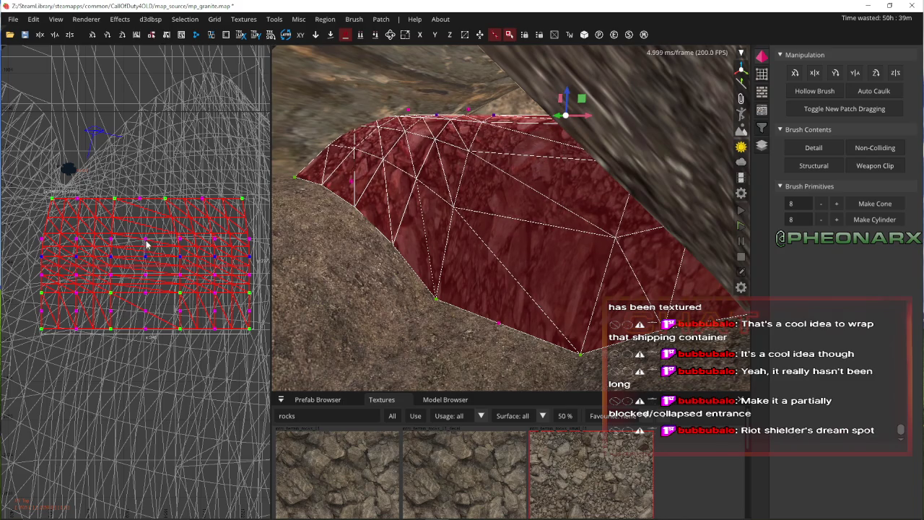
mouse_move(612, 108)
left_mouse_down()
mouse_move(616, 191)
mouse_move(632, 42)
left_mouse_up()
- Raise the lower rows (one by 99 units) and the top and bottom rows into a stepped mound
left_click(159, 273)
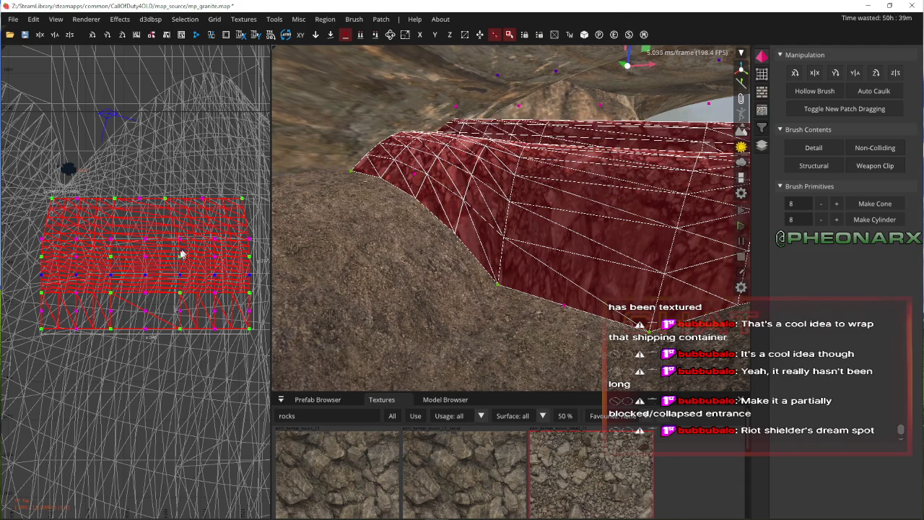
left_click(145, 296)
left_click_drag(621, 155, 643, 43)
left_click(145, 316)
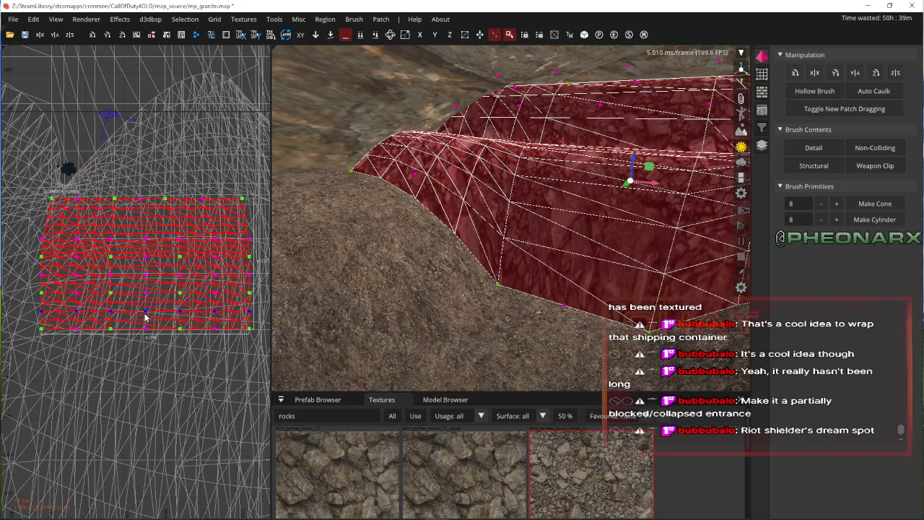
right_click(468, 271)
left_click_drag(528, 152, 526, 45)
left_click(148, 331)
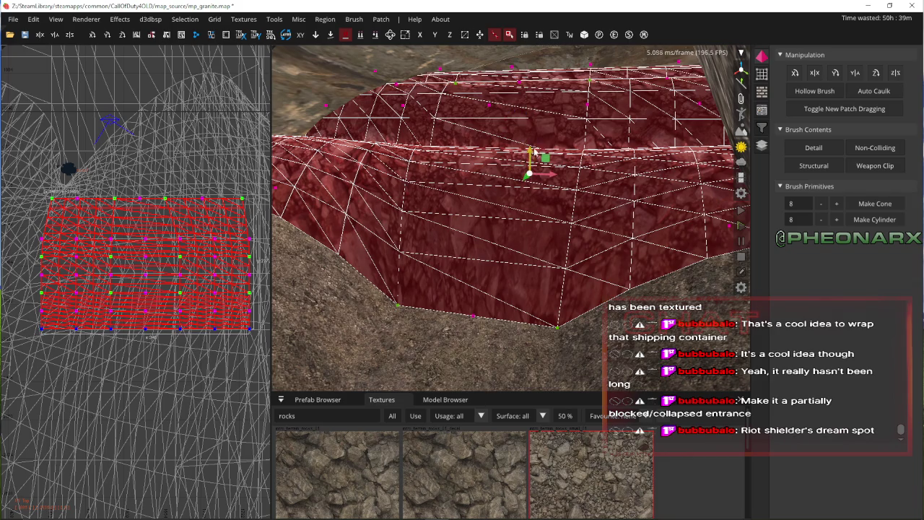
left_click_drag(534, 151, 532, 46)
- Back the camera away and deselect to view the rock-textured mound
right_click(533, 47)
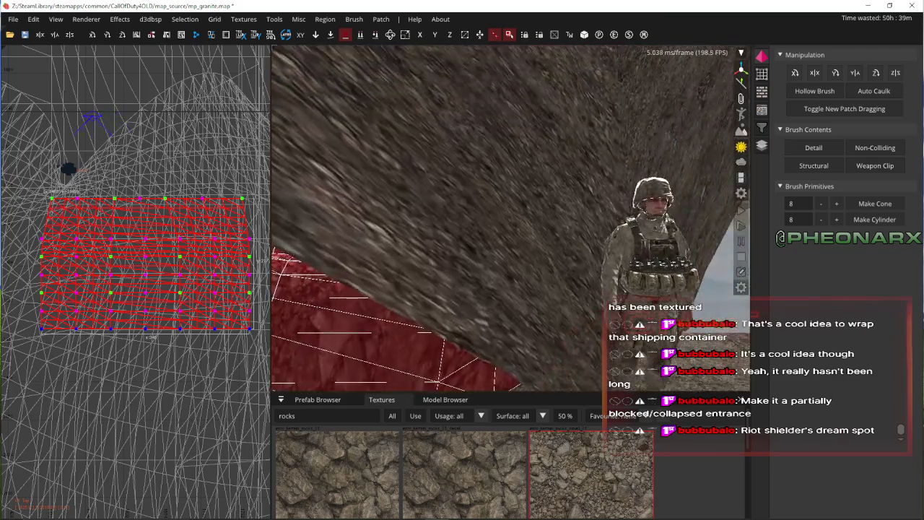
key("Down")
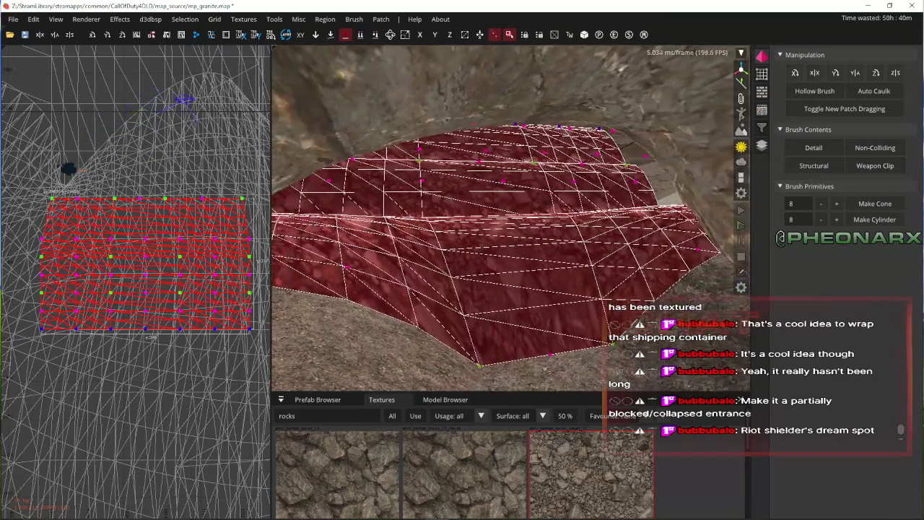
key("Down")
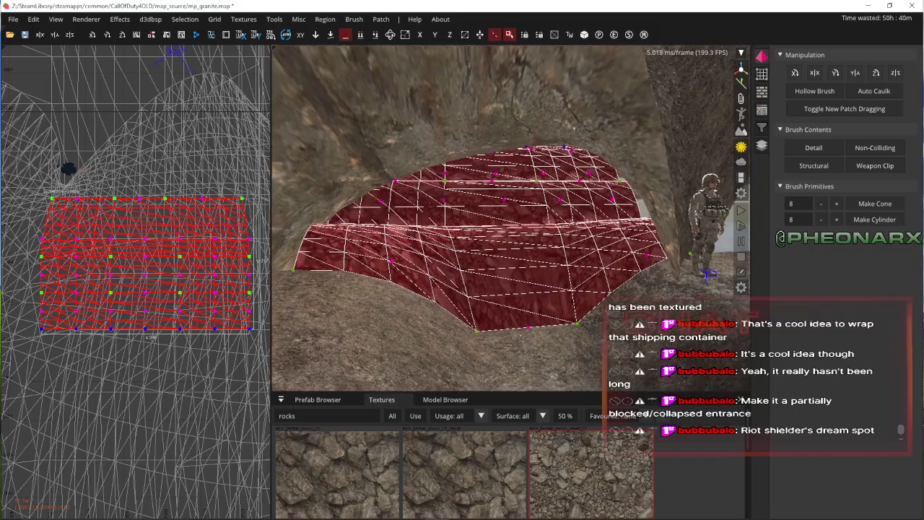
key("Up")
key("Escape")
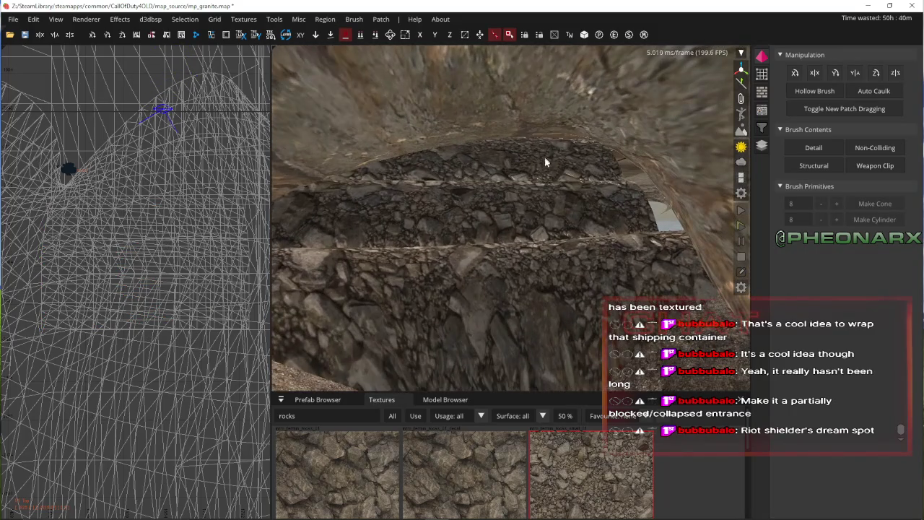
- Reposition the camera around the mound patch and trench to frame them
key("Down")
left_click(191, 252, "shift")
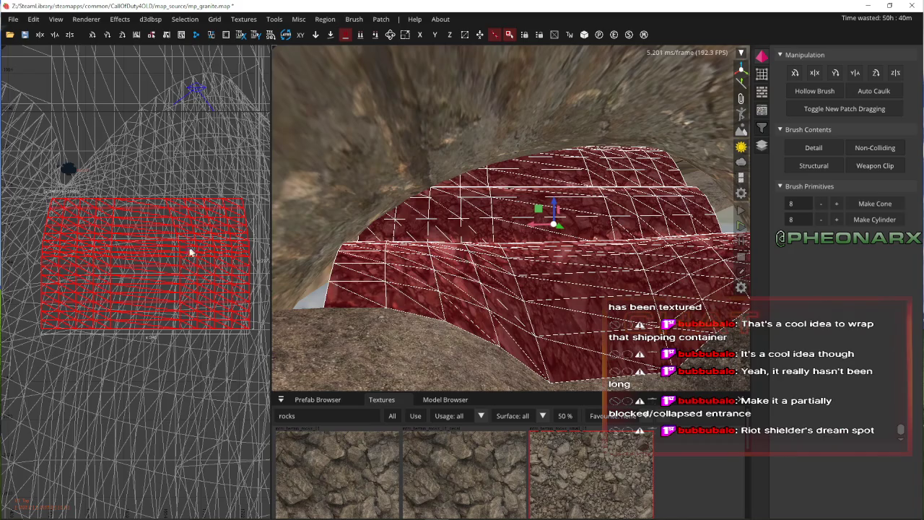
left_click_drag(191, 252, 184, 246)
key("Up")
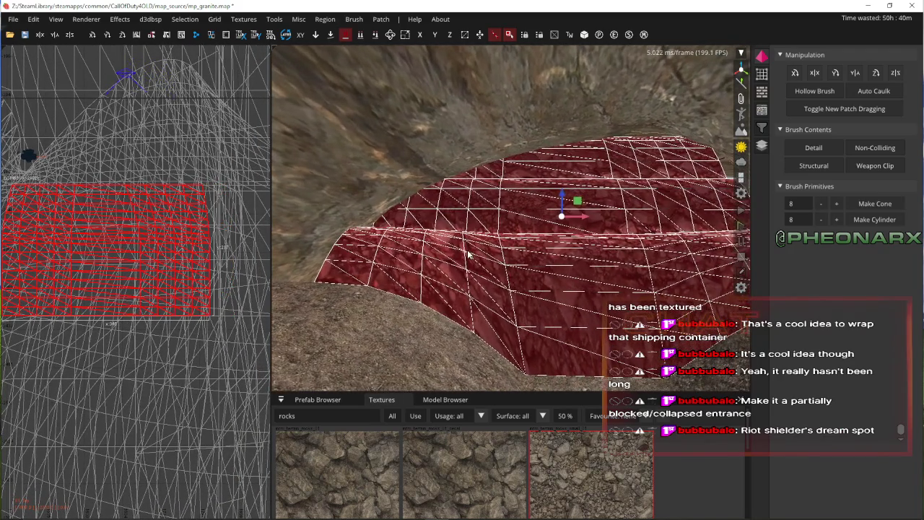
key("Escape")
key("Left")
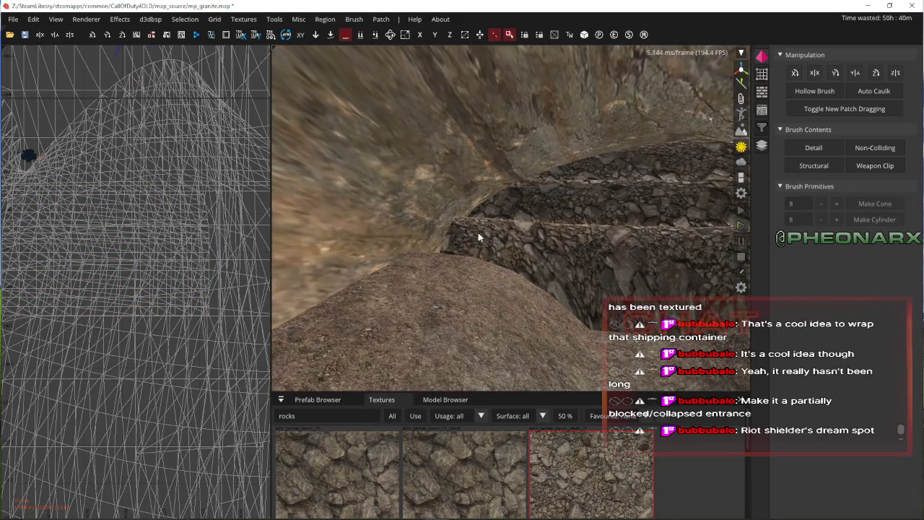
key("Right")
- Select the mound and drag its left-edge vertices further left
left_click(474, 250)
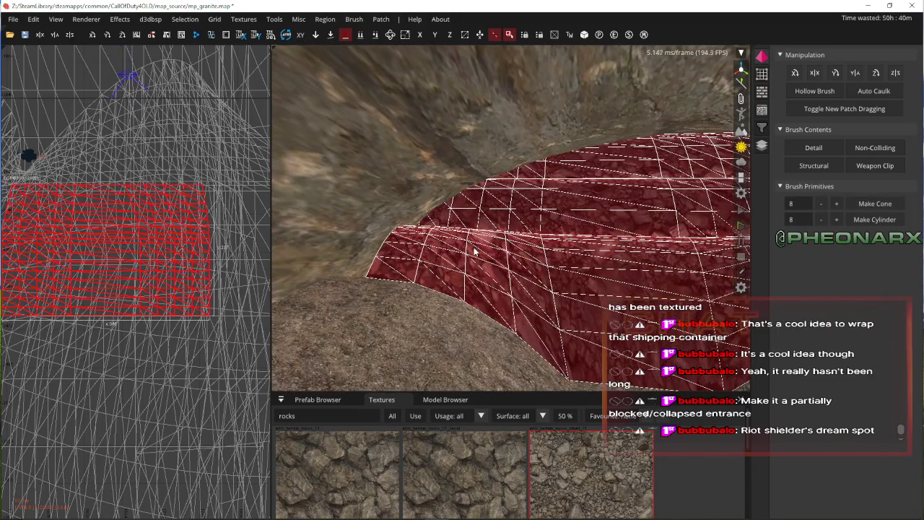
right_click(388, 250)
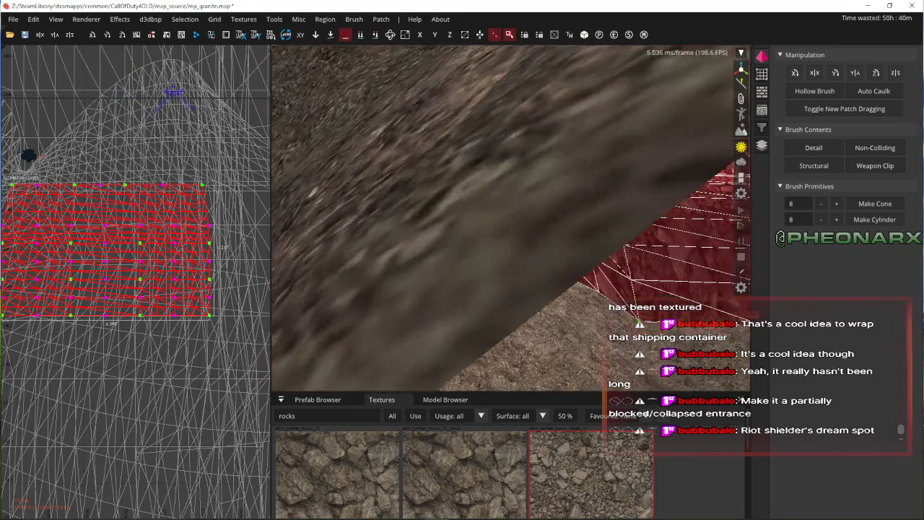
right_click(498, 96)
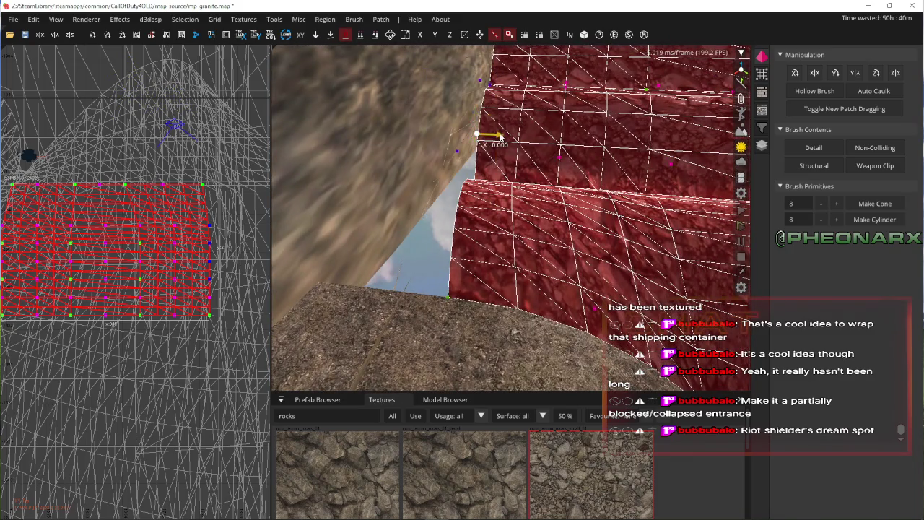
mouse_move(500, 137)
left_mouse_down()
mouse_move(423, 134)
mouse_move(423, 117)
left_mouse_up()
right_click(423, 118)
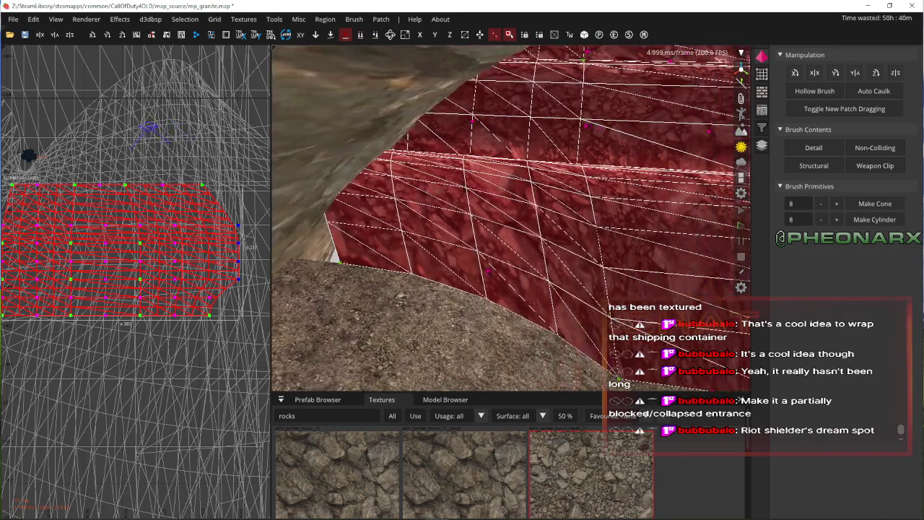
right_click(402, 152)
mouse_move(402, 152)
left_mouse_down()
mouse_move(297, 157)
mouse_move(368, 166)
left_mouse_up()
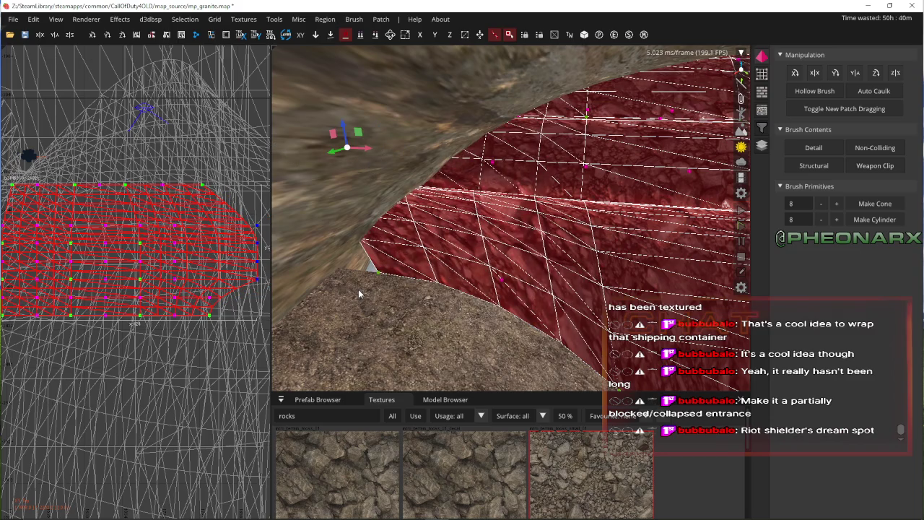
- Pull the lower-left corner vertex 12 units along Y and deselect the mound
mouse_move(362, 286)
left_mouse_down()
mouse_move(348, 299)
mouse_move(346, 285)
mouse_move(337, 291)
mouse_move(310, 268)
mouse_move(268, 320)
left_mouse_up()
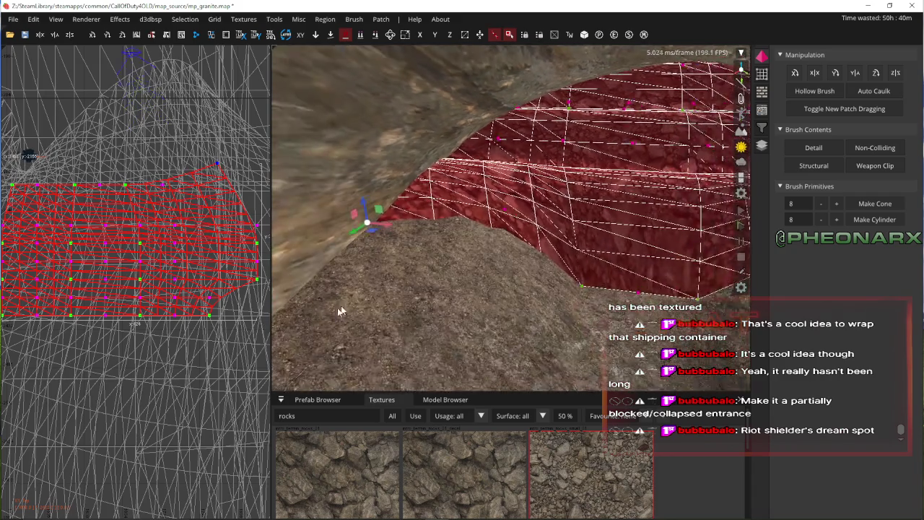
key("Escape")
key("Up")
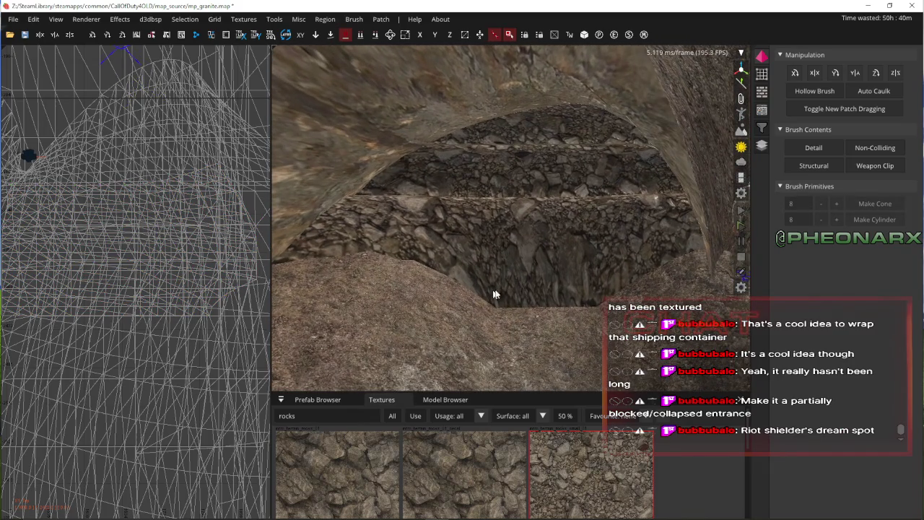
- In vertex mode, lower a box-selected group of mound vertices 30 units onto the terrain
right_click(564, 255)
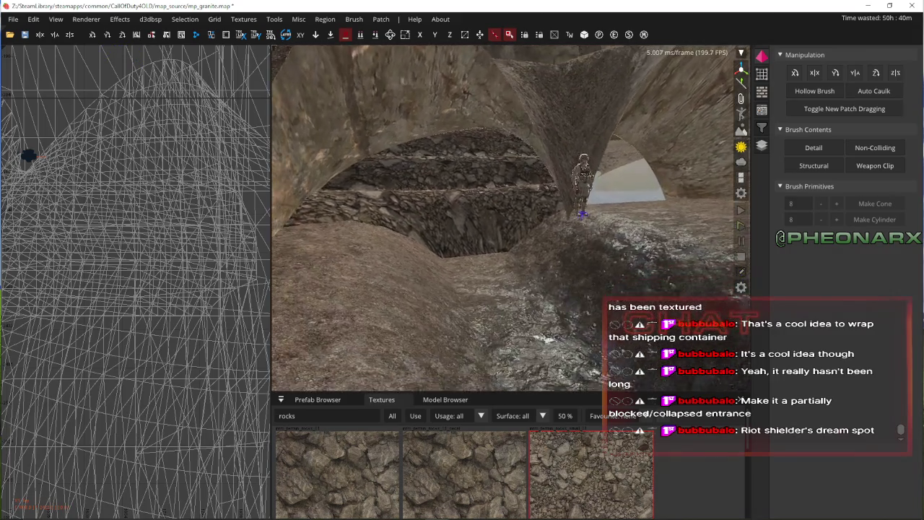
right_click(565, 244)
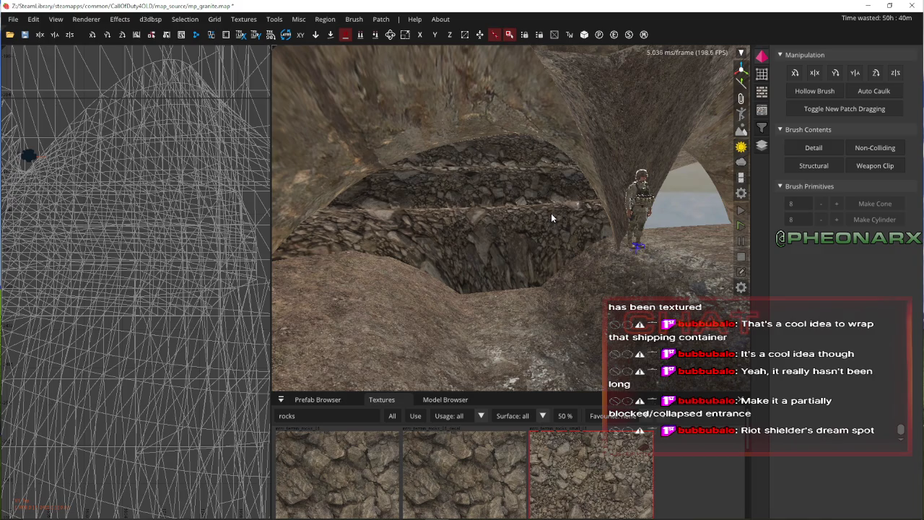
left_click(551, 213, "shift")
right_click(551, 213)
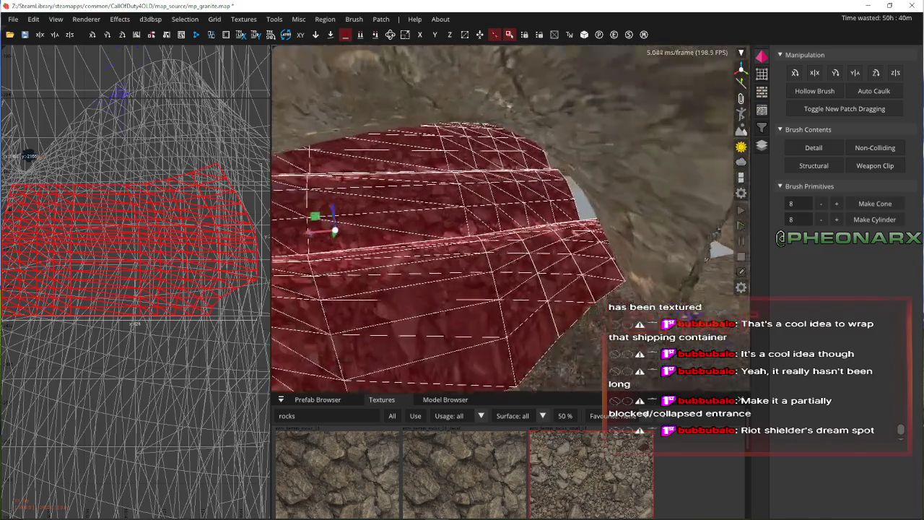
key("v")
mouse_move(64, 311)
left_mouse_down()
mouse_move(91, 231)
mouse_move(99, 171)
mouse_move(119, 137)
mouse_move(88, 163)
mouse_move(82, 156)
mouse_move(129, 147)
left_mouse_up()
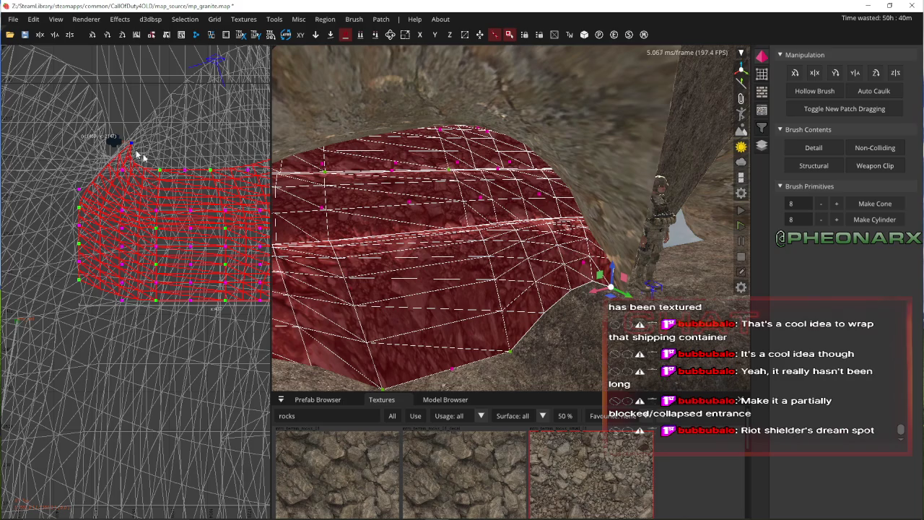
scroll(580, 246, "up", 5)
mouse_move(576, 214)
left_mouse_down()
mouse_move(587, 285)
mouse_move(557, 303)
mouse_move(557, 325)
left_mouse_up()
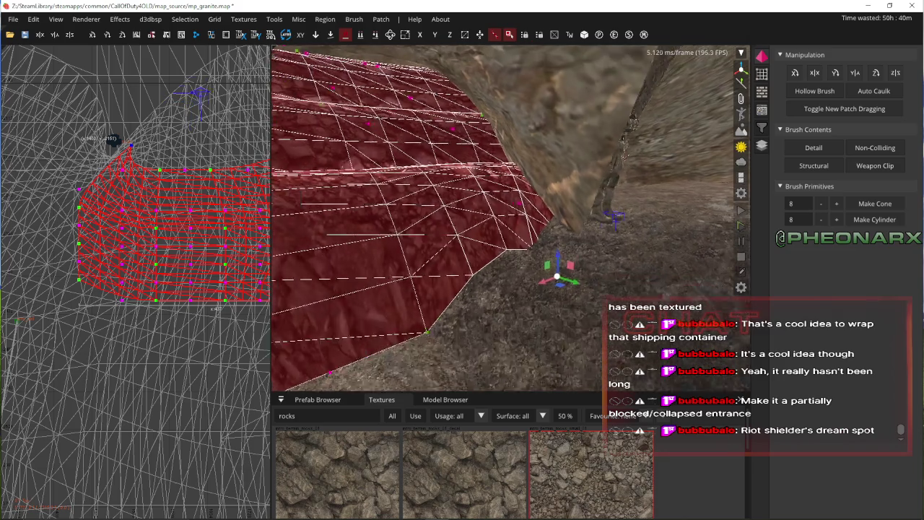
- Pick another edge vertex, then deselect and look around the passage
scroll(567, 243, "up", 3)
left_click(540, 192)
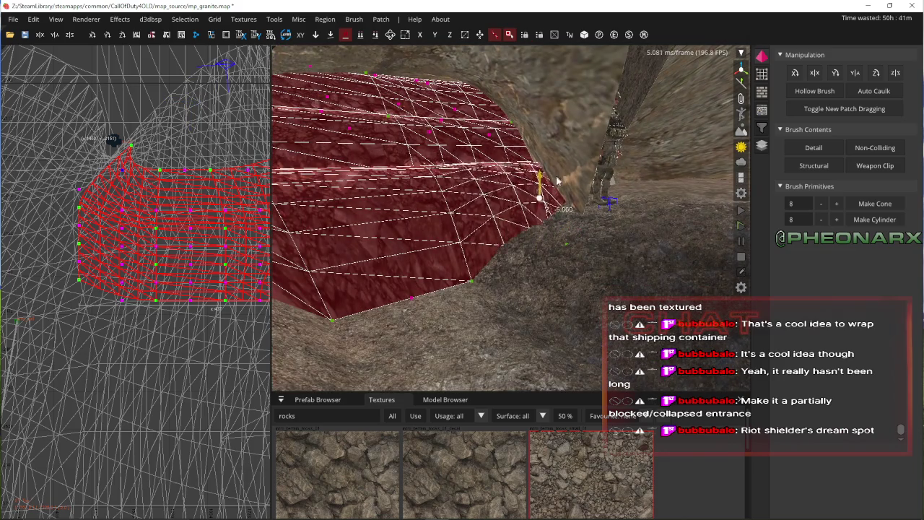
key("Escape")
right_click(558, 197)
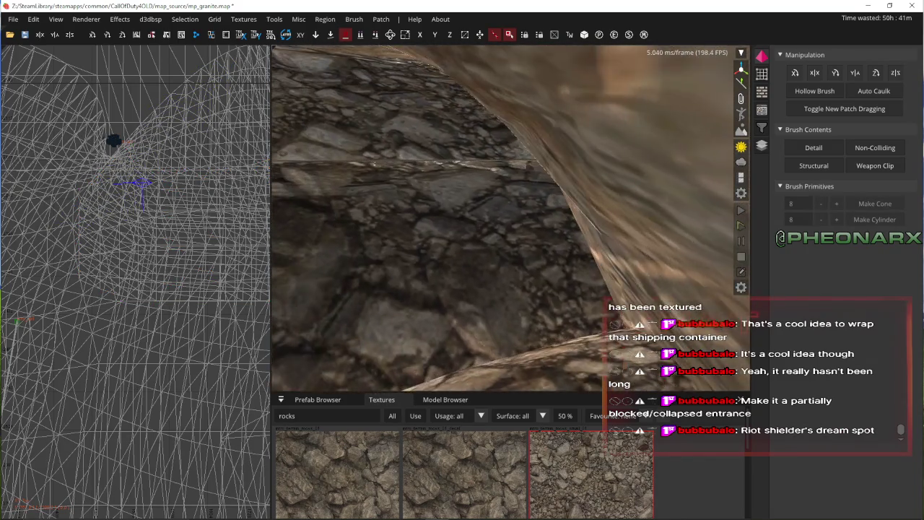
right_click(550, 194)
- Reselect the mound and inspect its edge near the archway from several distances
left_click(493, 143, "shift")
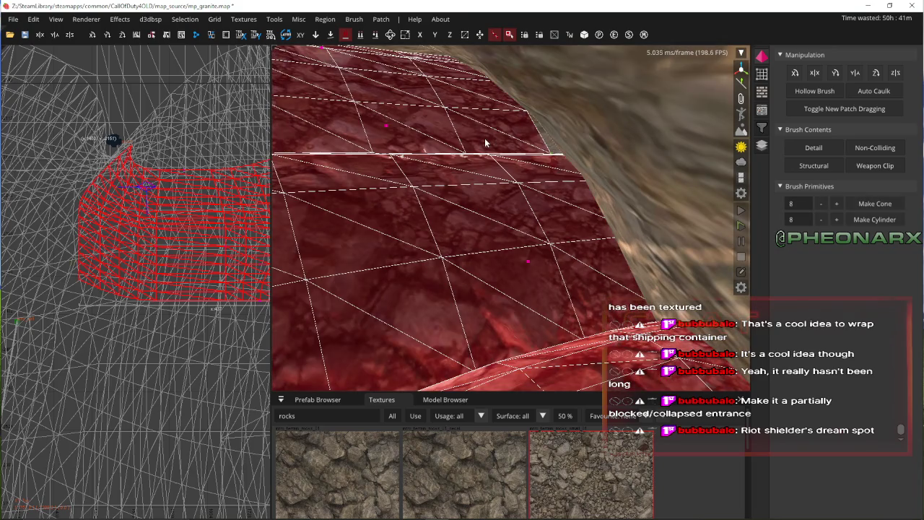
key("Down")
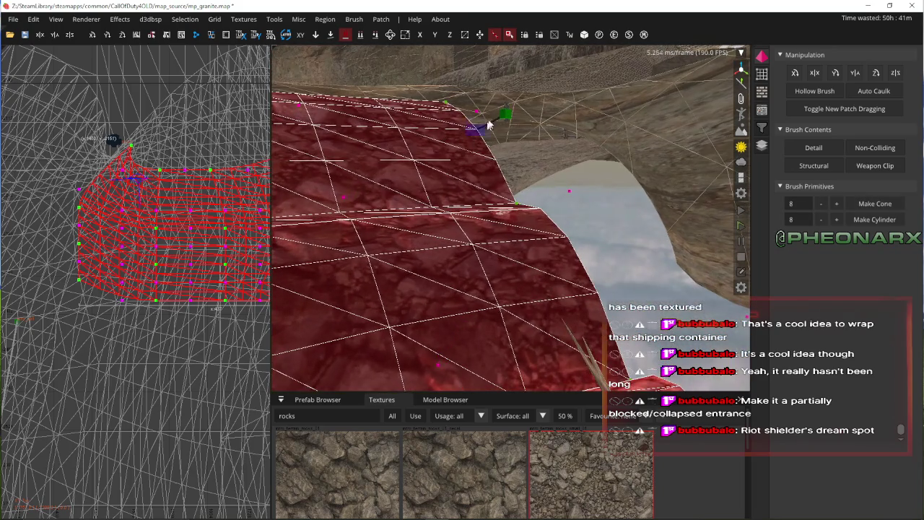
key("Up")
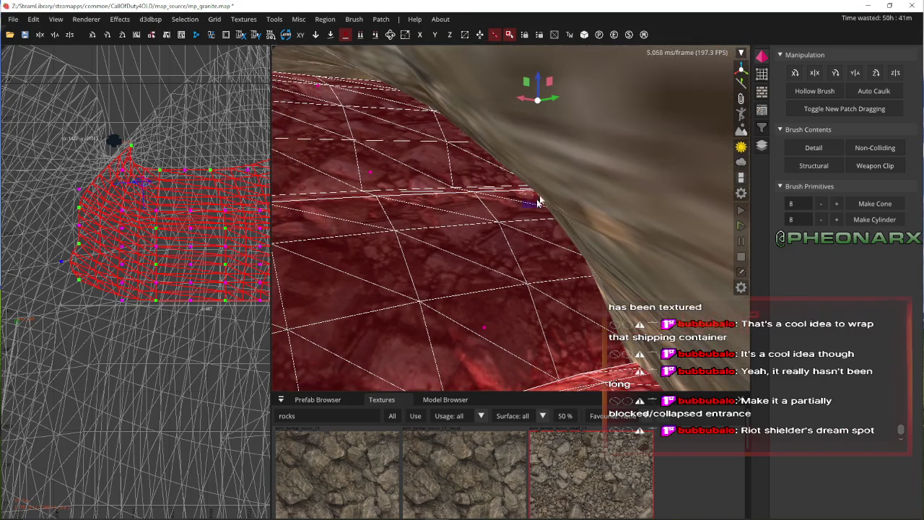
key("Down")
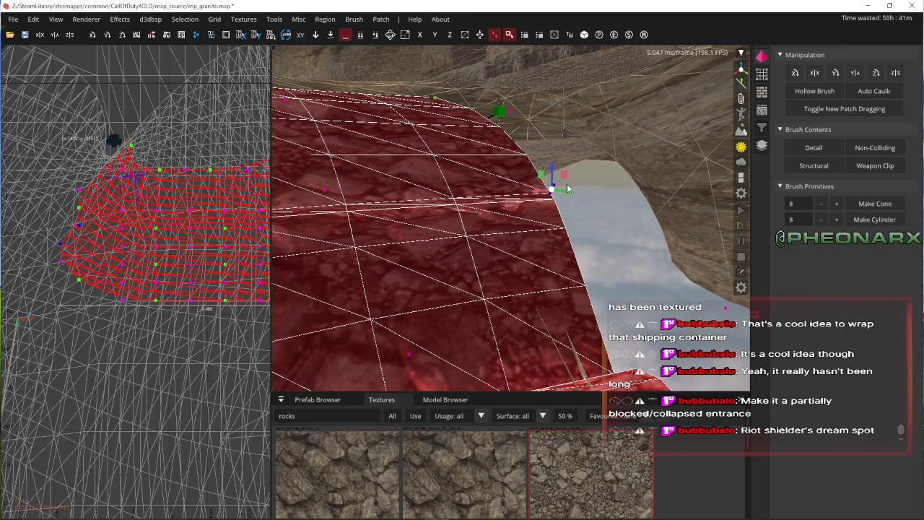
key("Up")
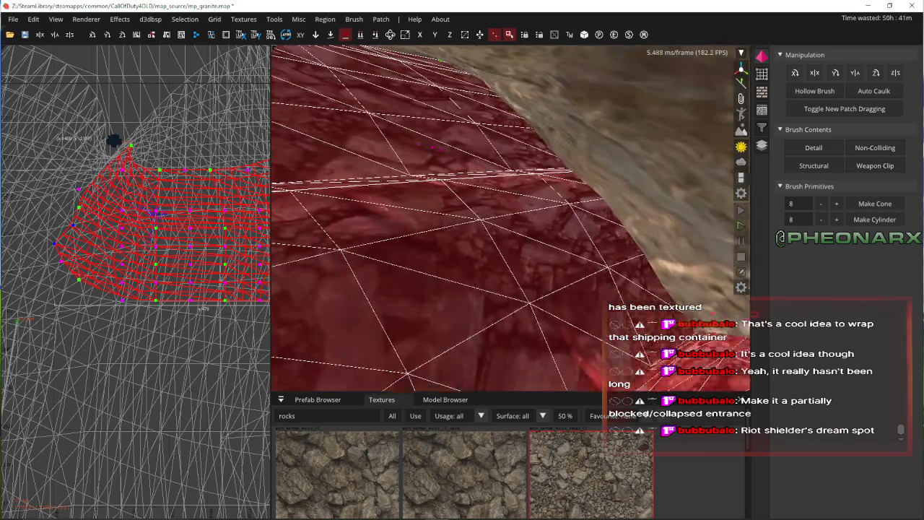
key("Down")
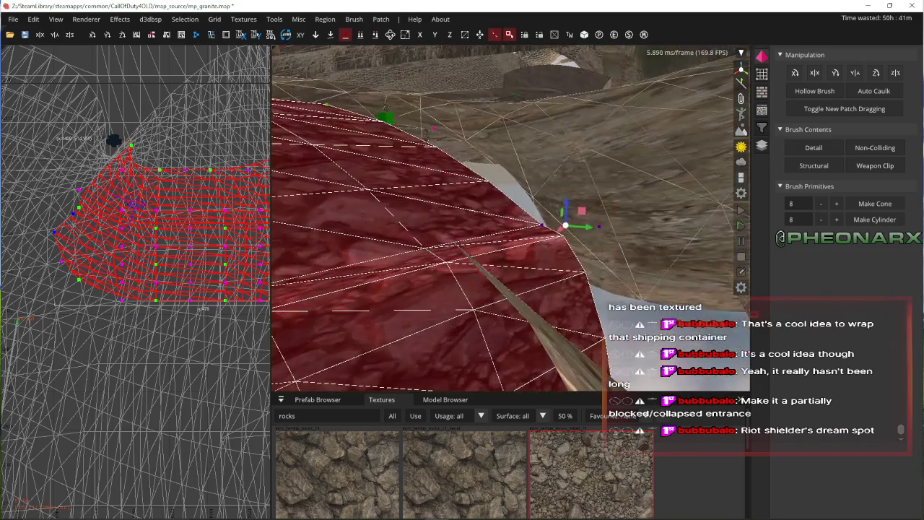
key("Up")
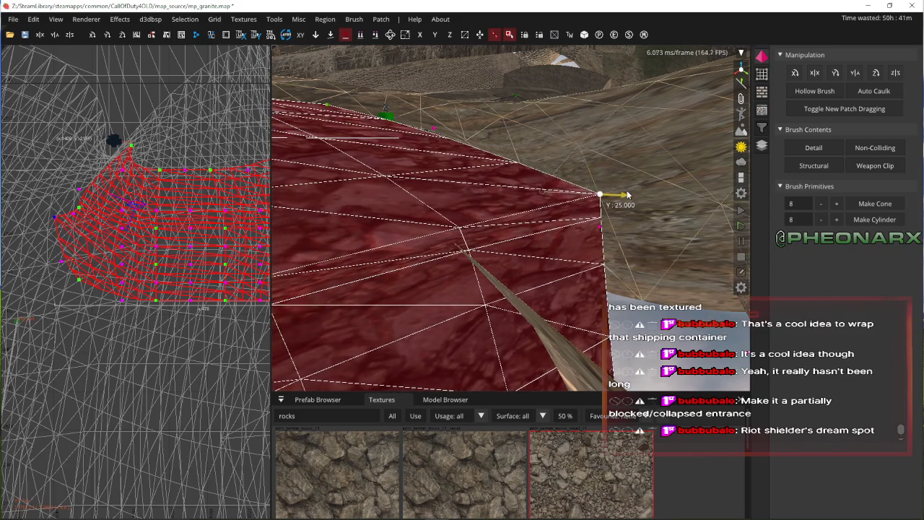
key("Escape")
key("Down")
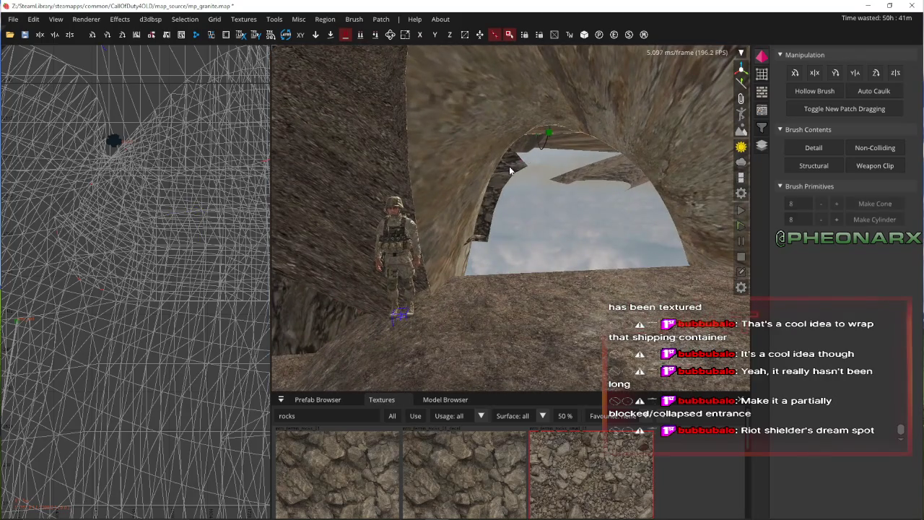
- Shift the arch-side patch edge 34 units along X and 20 toward the wall
left_click(516, 175, "shift")
left_click_drag(503, 165, 470, 166)
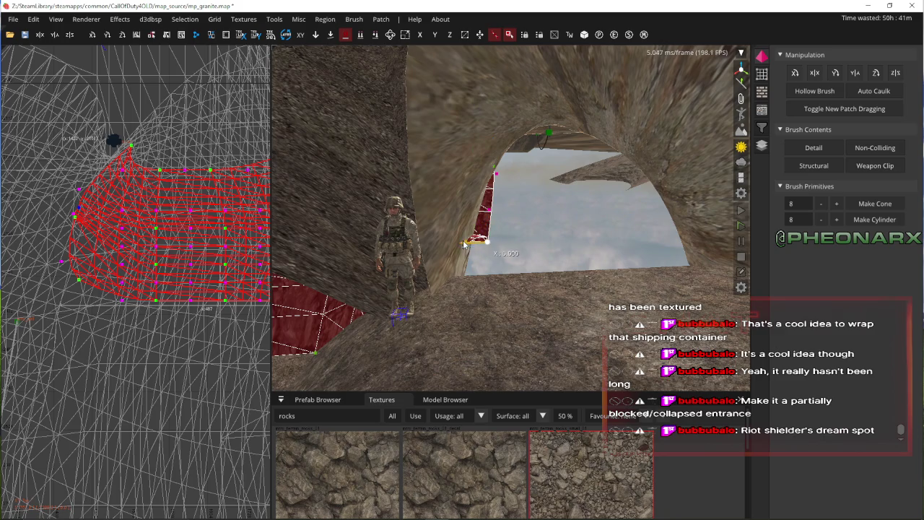
left_click_drag(463, 244, 442, 236)
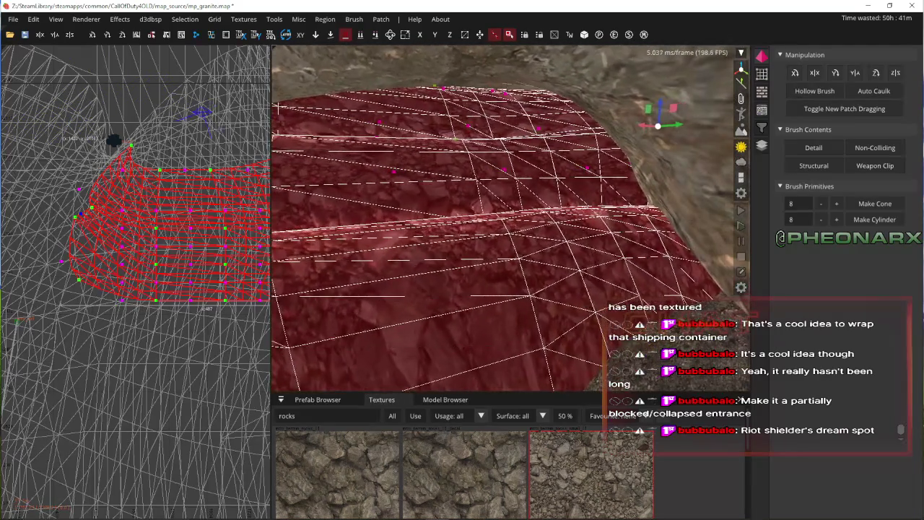
key("Escape")
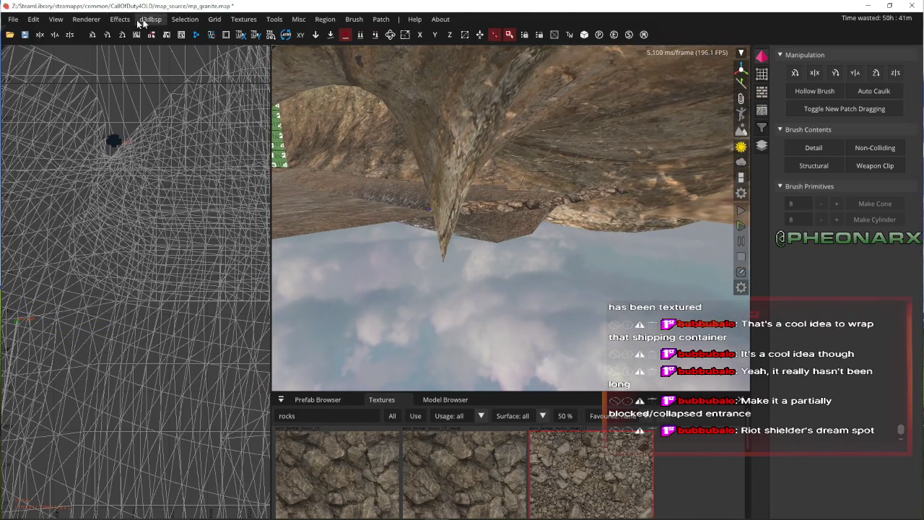
left_click(55, 19)
left_click(108, 191)
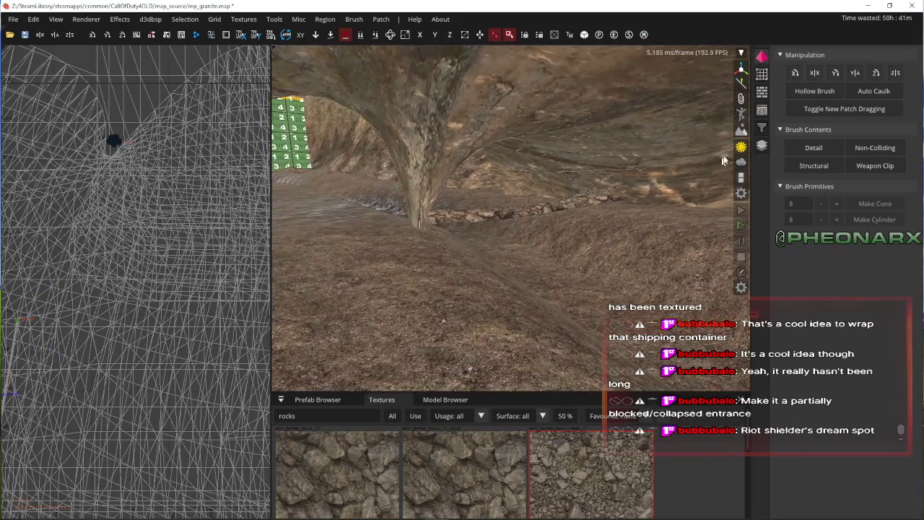
scroll(724, 161, "up", 2)
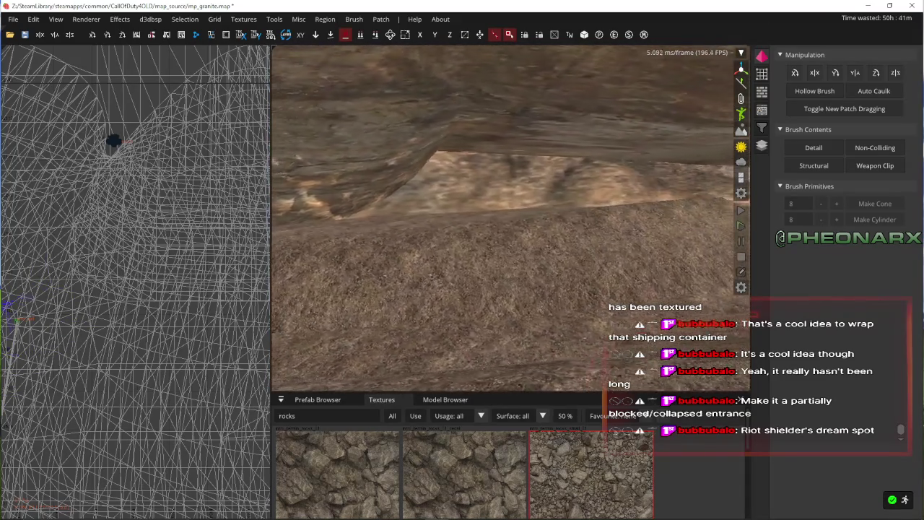
key("Left")
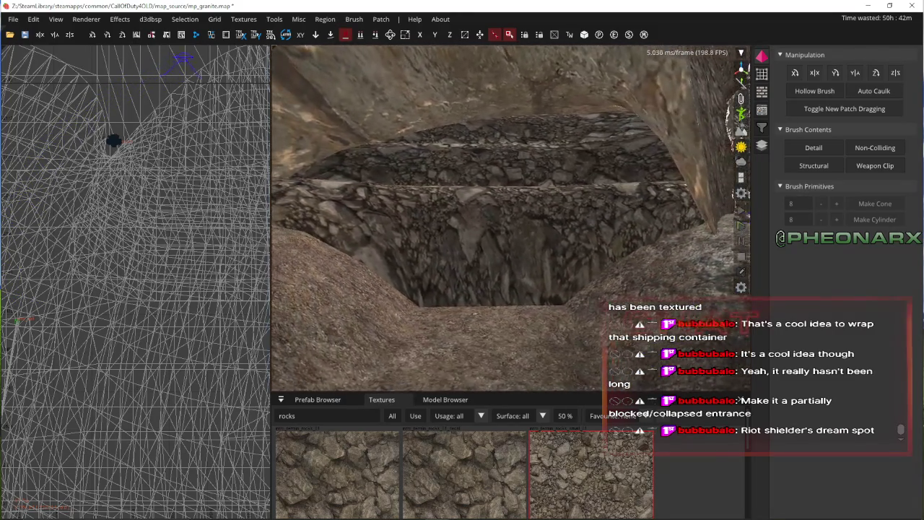
left_click(511, 222)
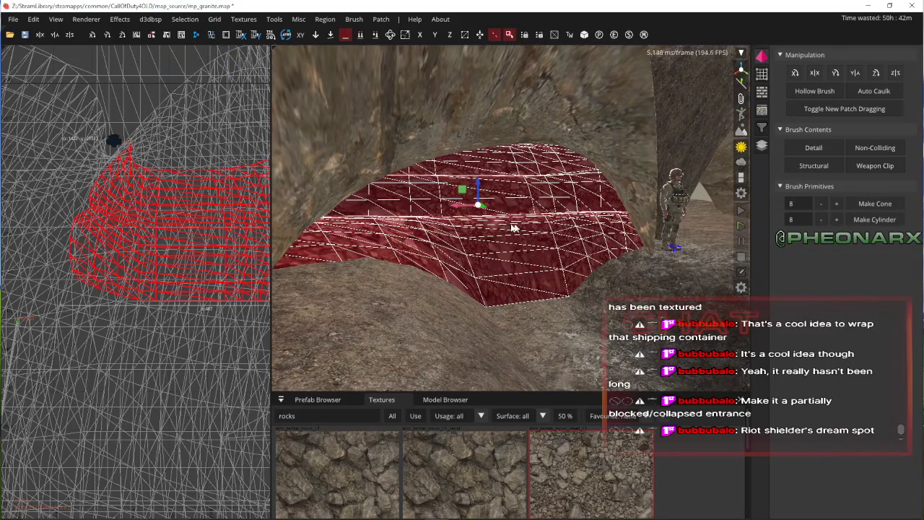
- Check the mound's entity properties and texture settings, then deselect it
left_click(762, 111)
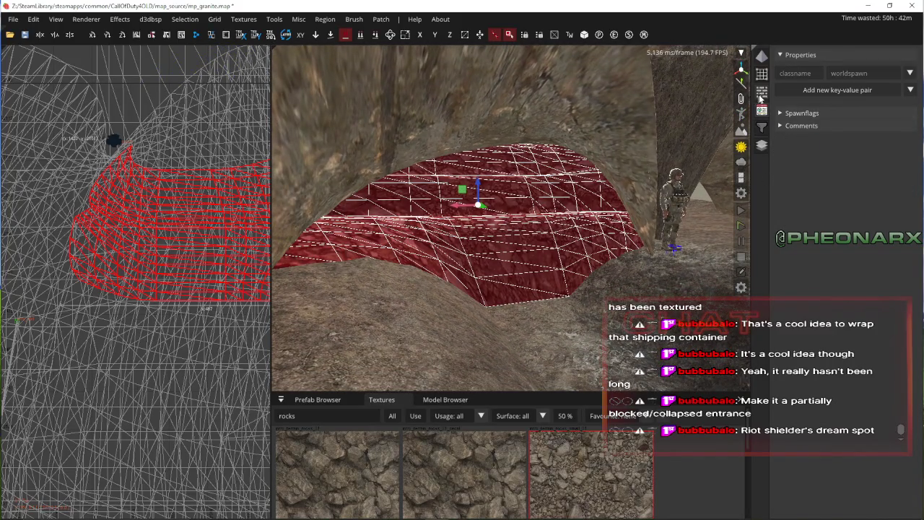
left_click(762, 92)
key("Escape")
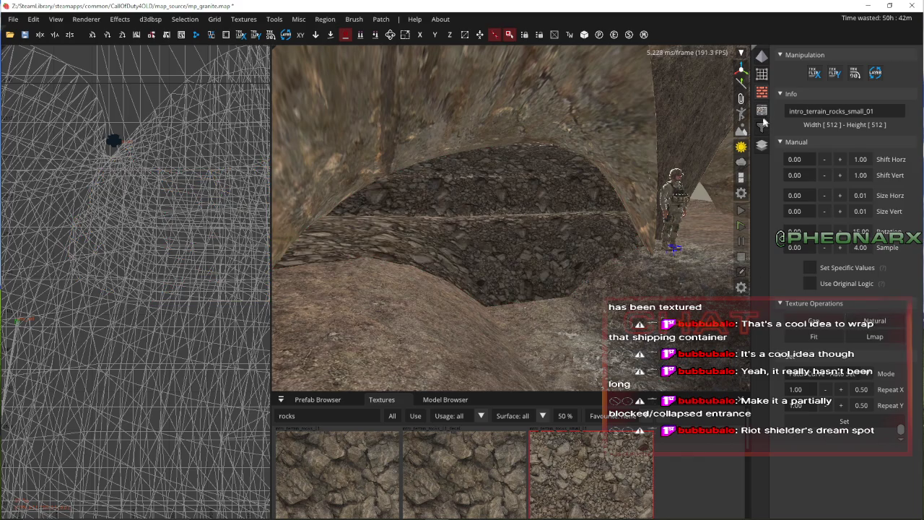
- Fly to the cave arch and pick the rocky mound patch from the surface list
key("Down")
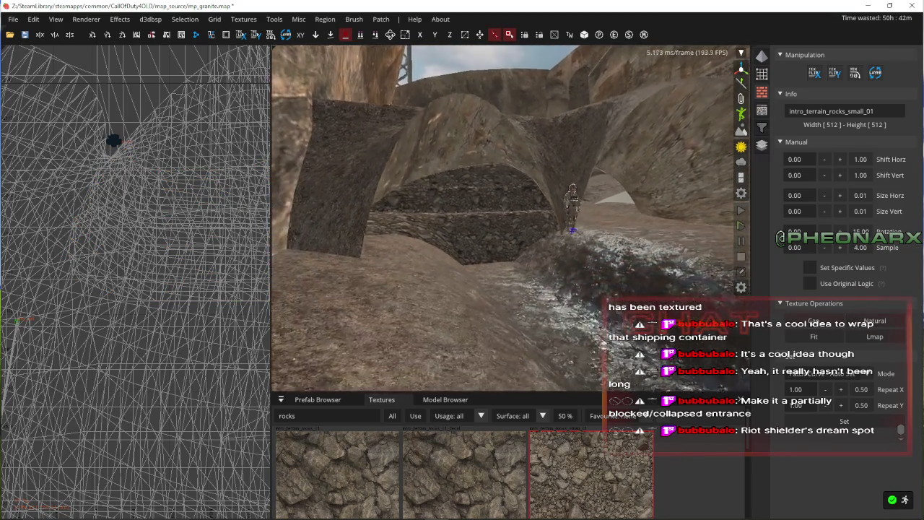
key("Up")
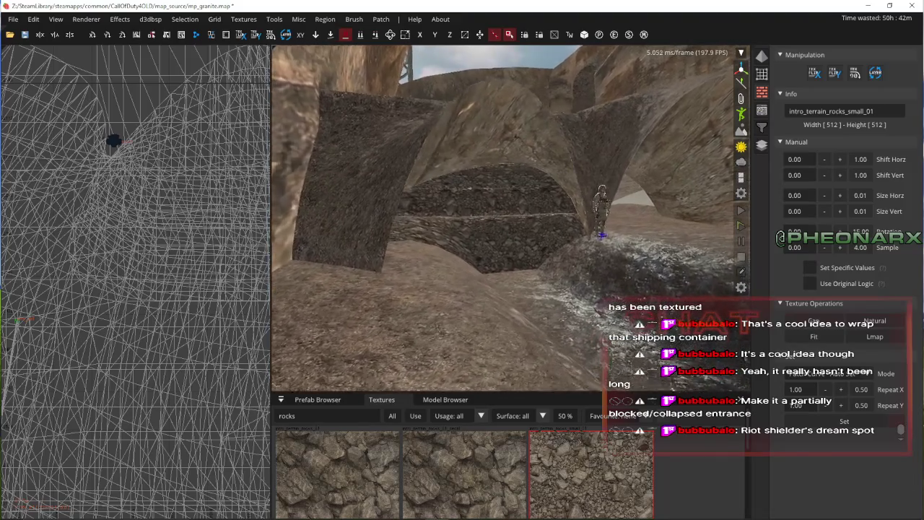
key("Up")
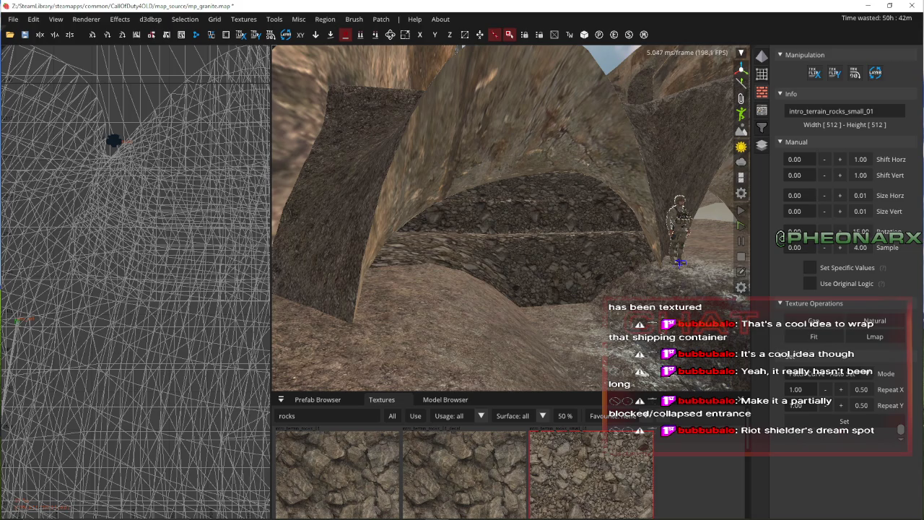
key("z")
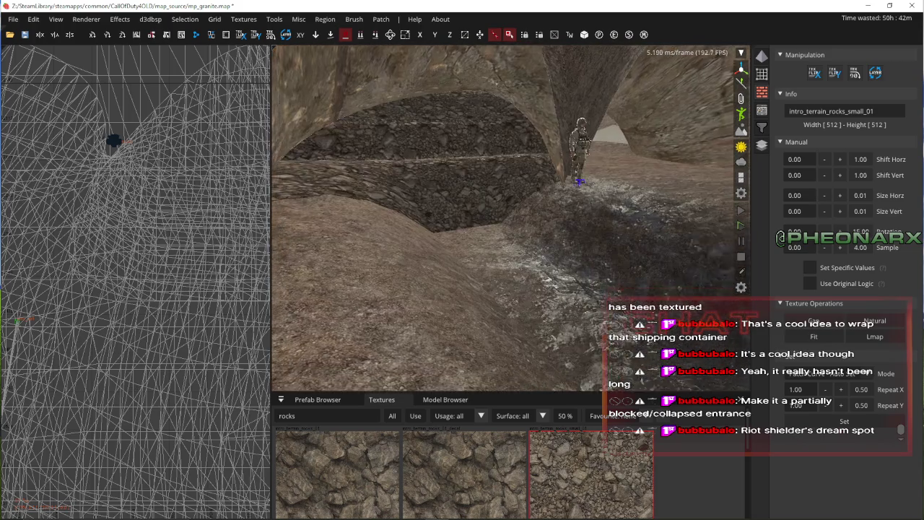
key("Up")
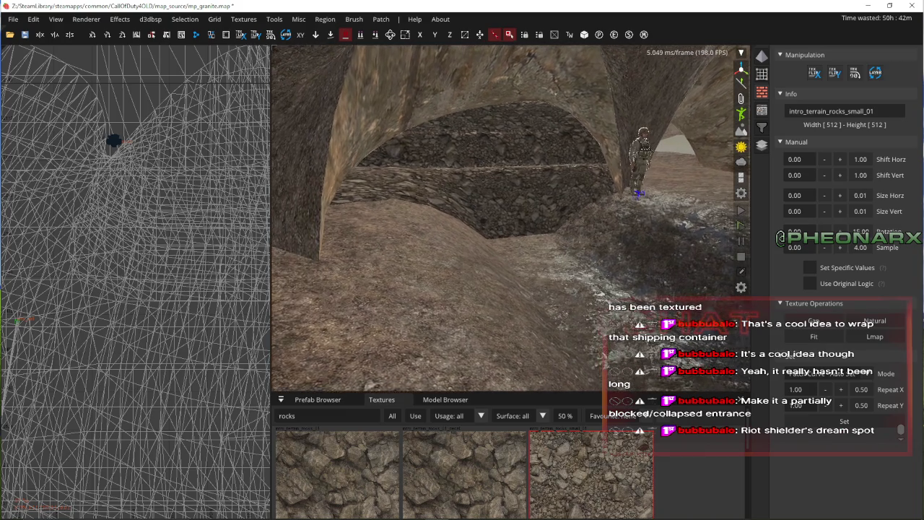
right_click(522, 264)
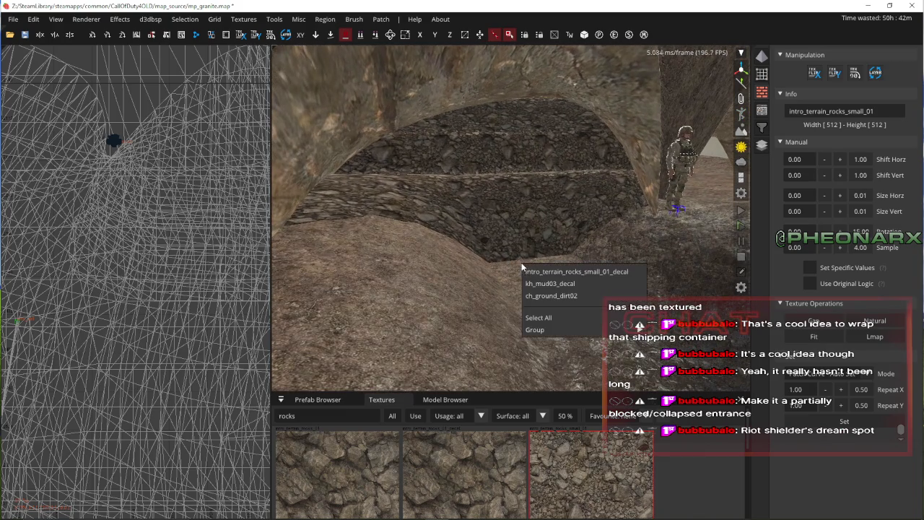
left_click(535, 270)
- Open Advanced Patch Editing Options and switch to the annotated map screenshot
key("Up")
key("shift+s")
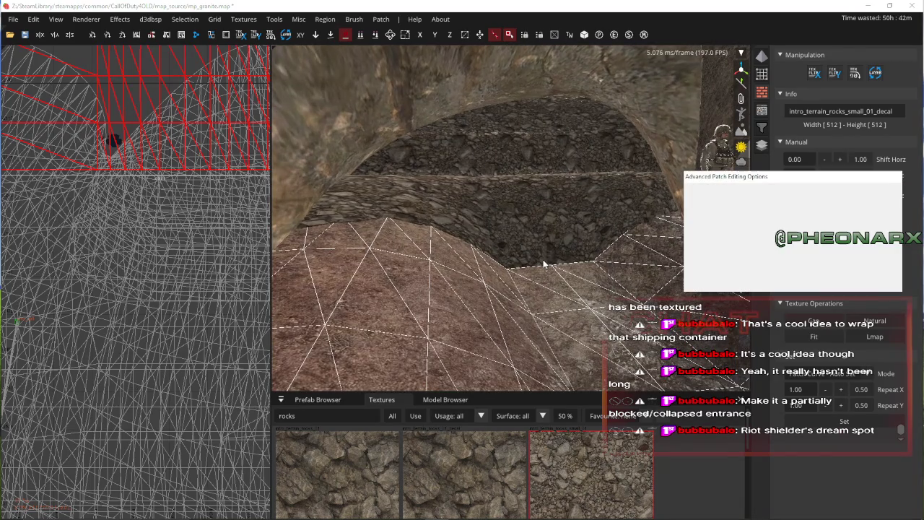
key("alt+Tab")
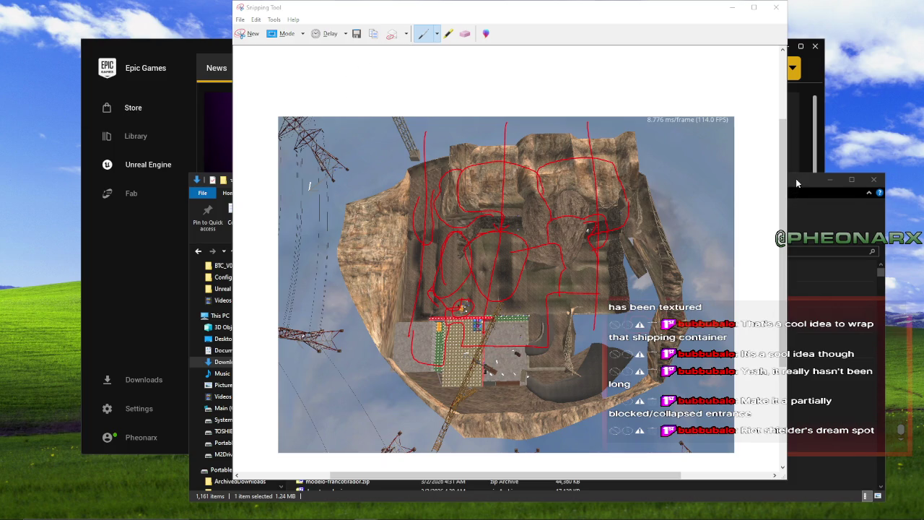
- Review the annotated screenshot, move File Explorer aside, and open the unnamed Radiant window's File menu
mouse_move(796, 183)
left_mouse_down()
mouse_move(127, 262)
mouse_move(128, 519)
left_mouse_up()
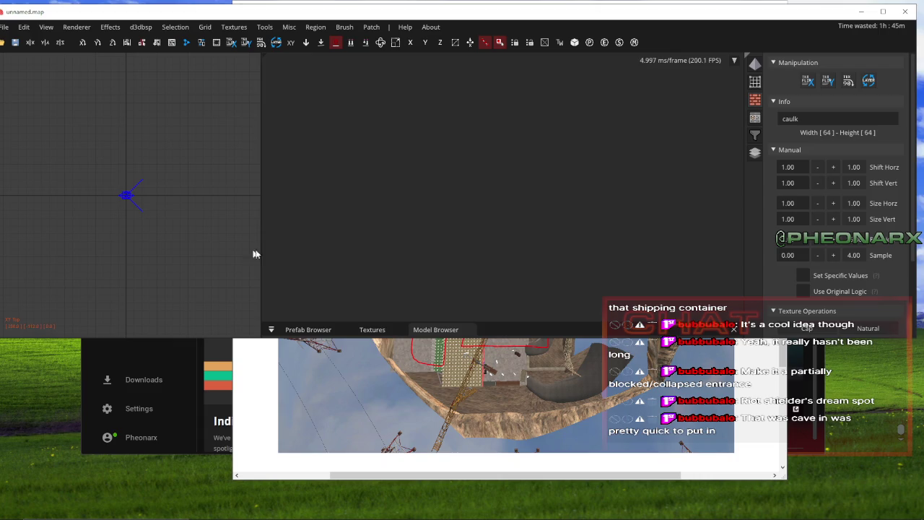
left_click(4, 27)
mouse_move(29, 76)
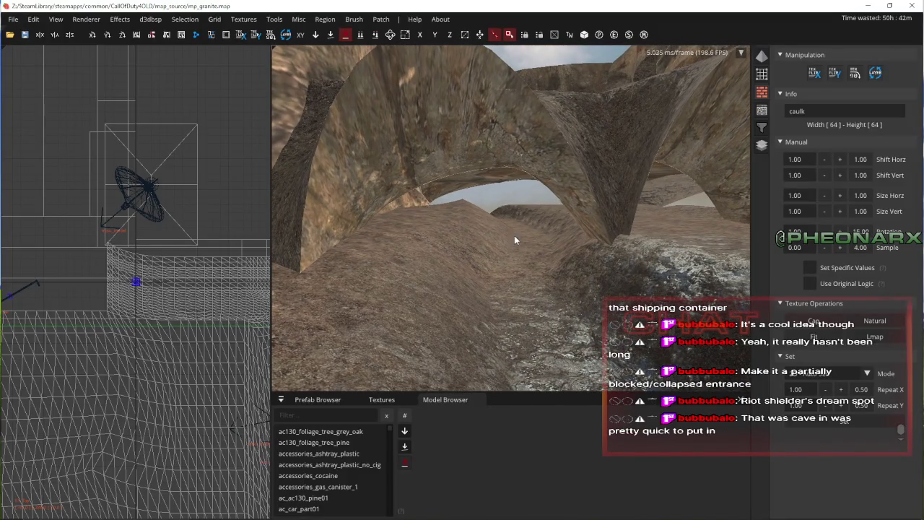
- Fly toward the rock arches and select the ch_ground_dirt02 terrain in the passage
key("Down")
key("Down")
key("Down")
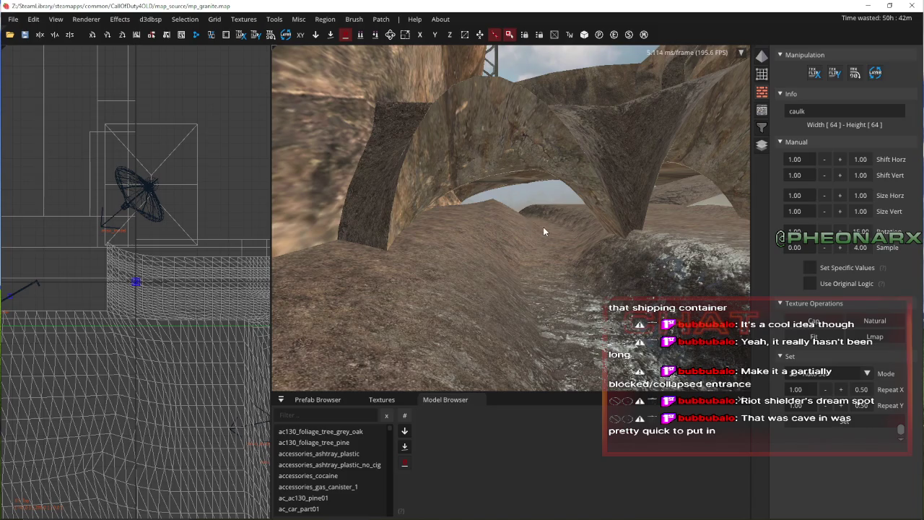
key("Up")
key("Up")
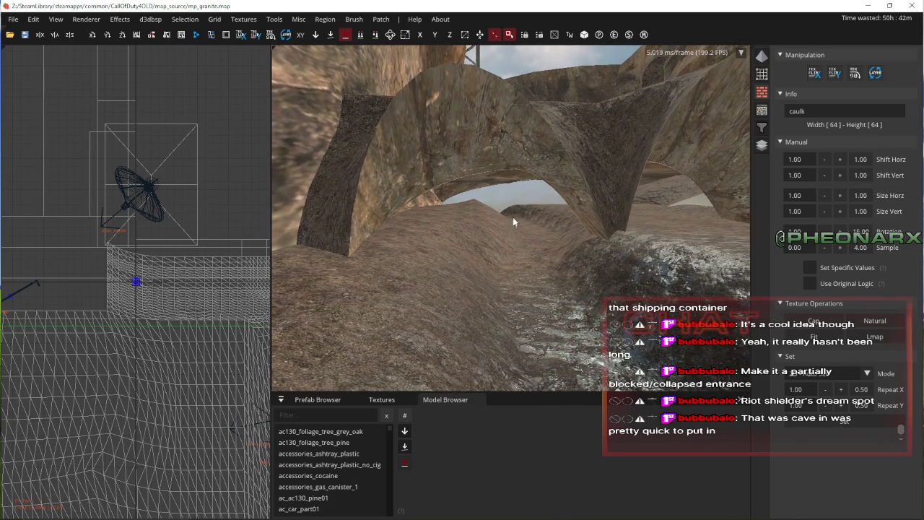
key("Up")
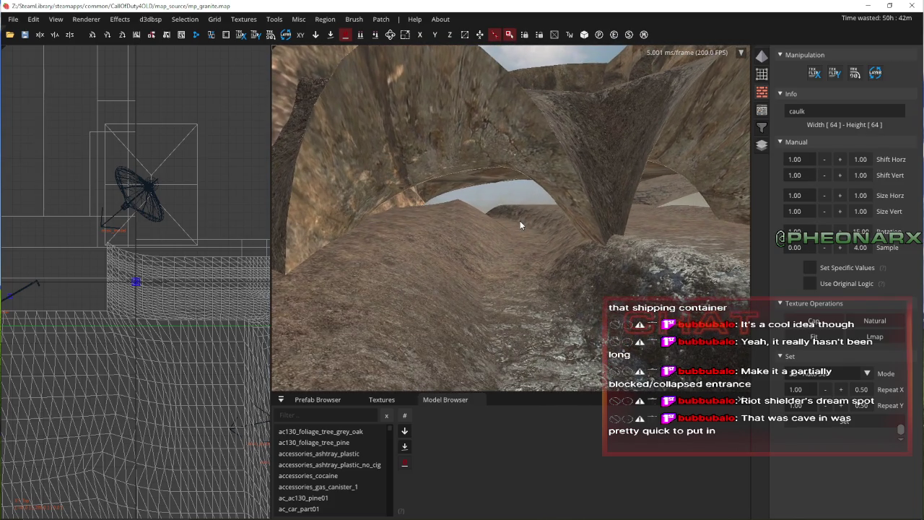
key("Up")
left_click(536, 236, "shift")
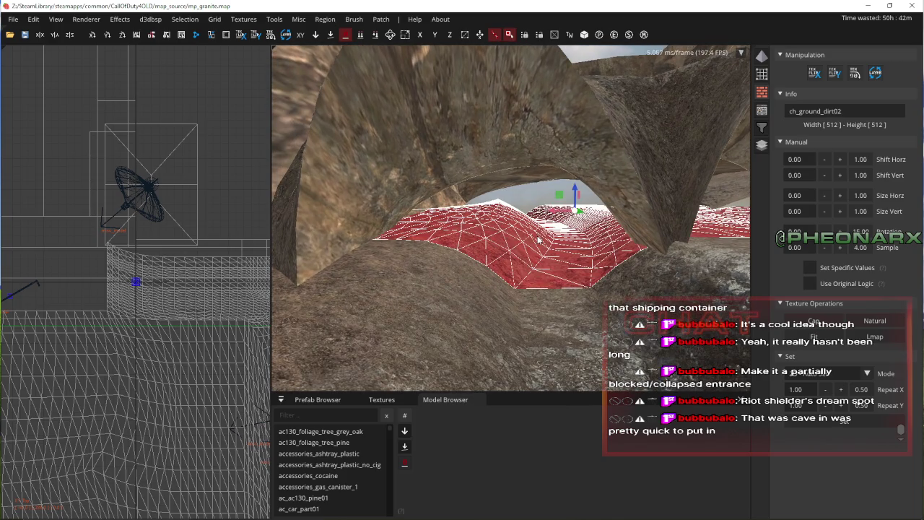
key("Up")
key("Up")
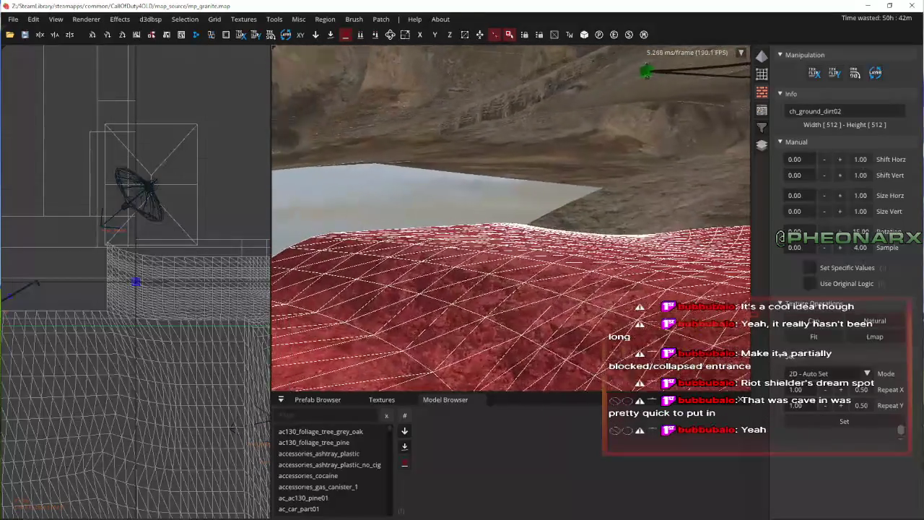
- Fly through the cave beneath its ceiling and out into the open terrain
key("z")
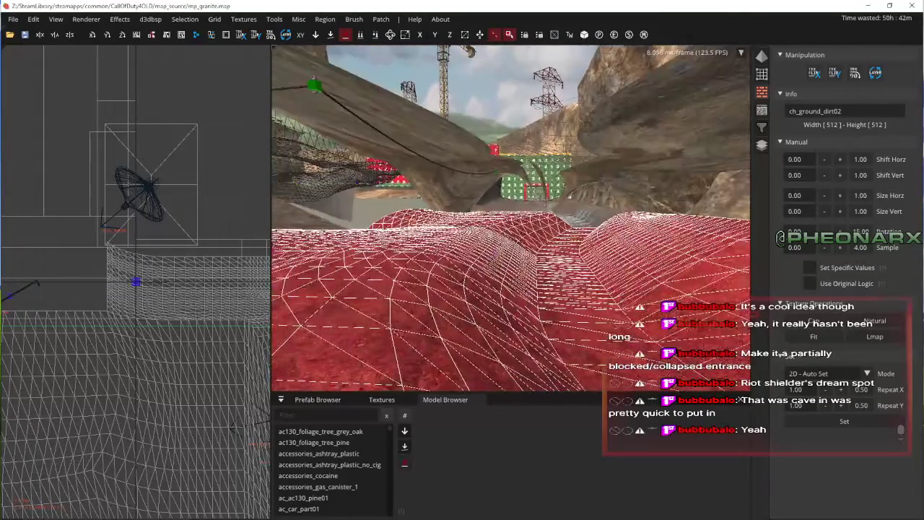
key("Up")
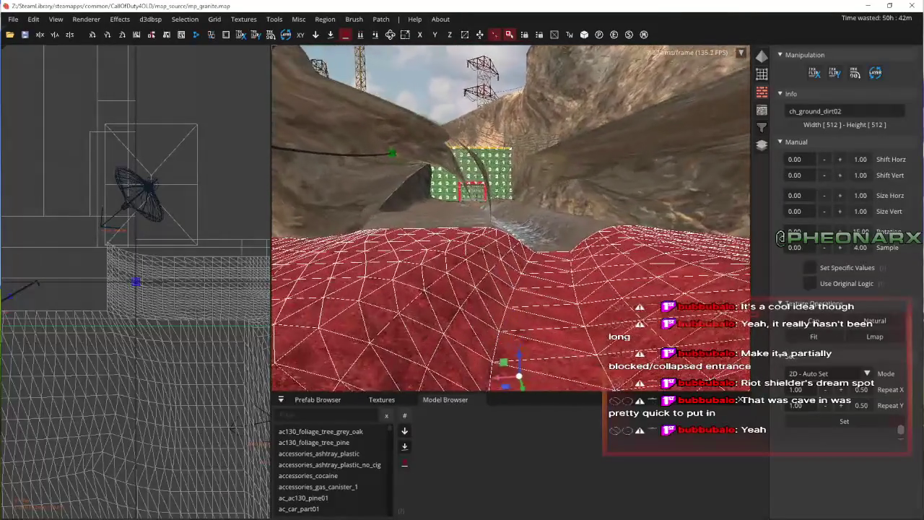
key("Up")
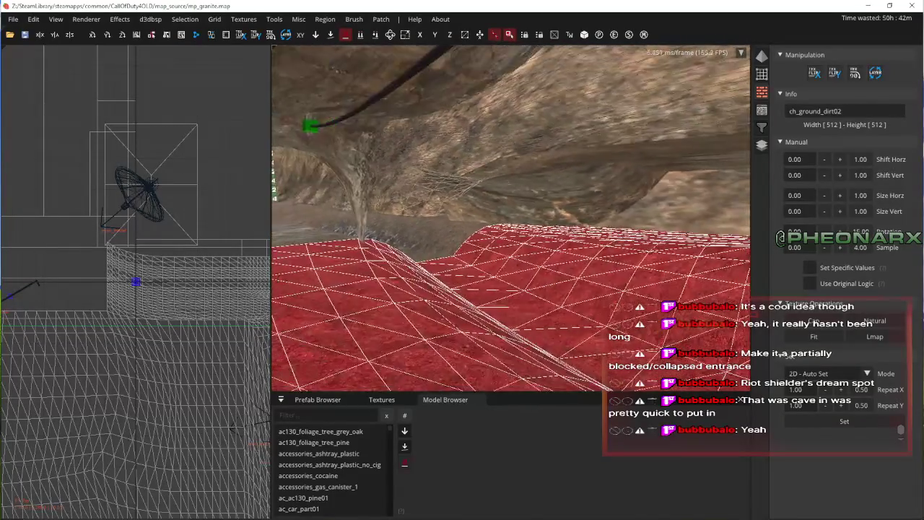
key("Up")
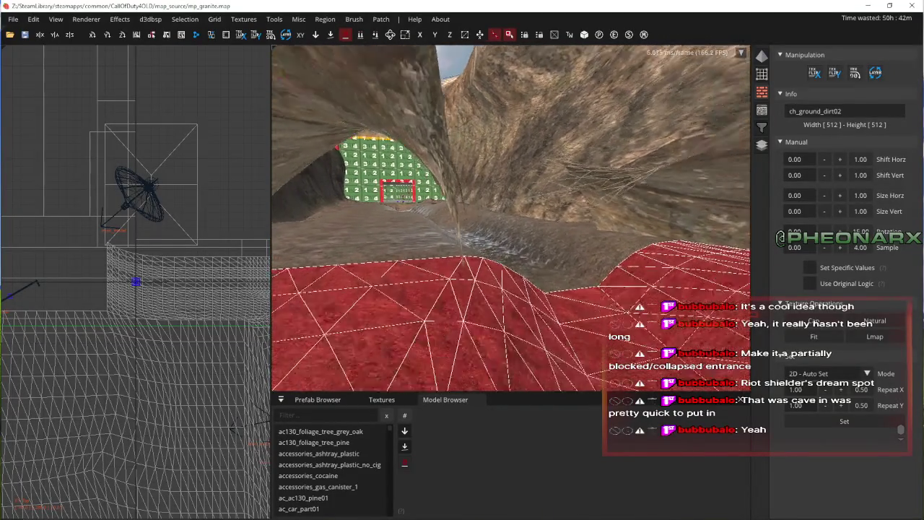
key("Up")
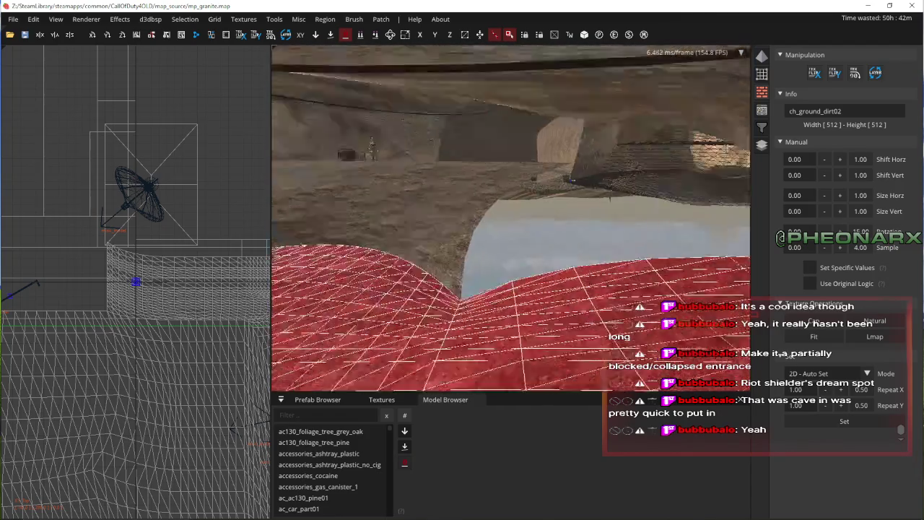
key("Up")
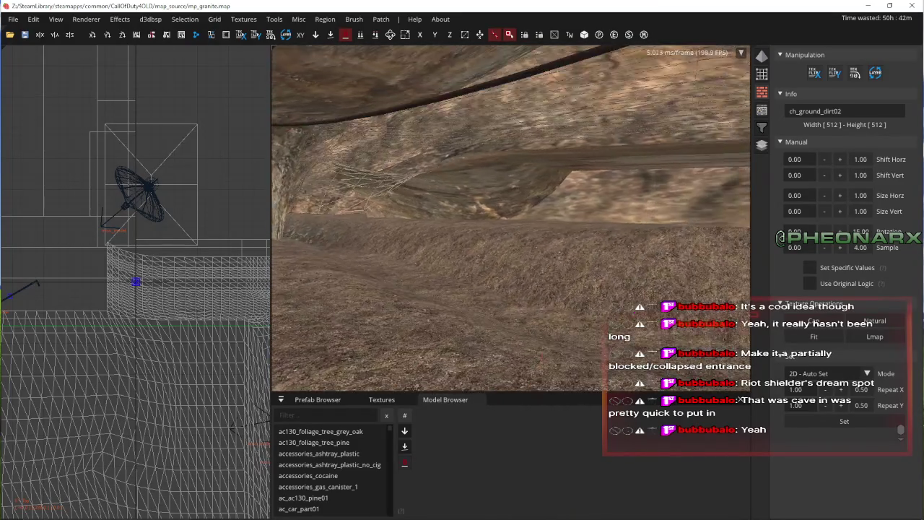
- Select the glo_rock_cliff cave-wall patch and back off to view it by the arch
left_click(547, 149)
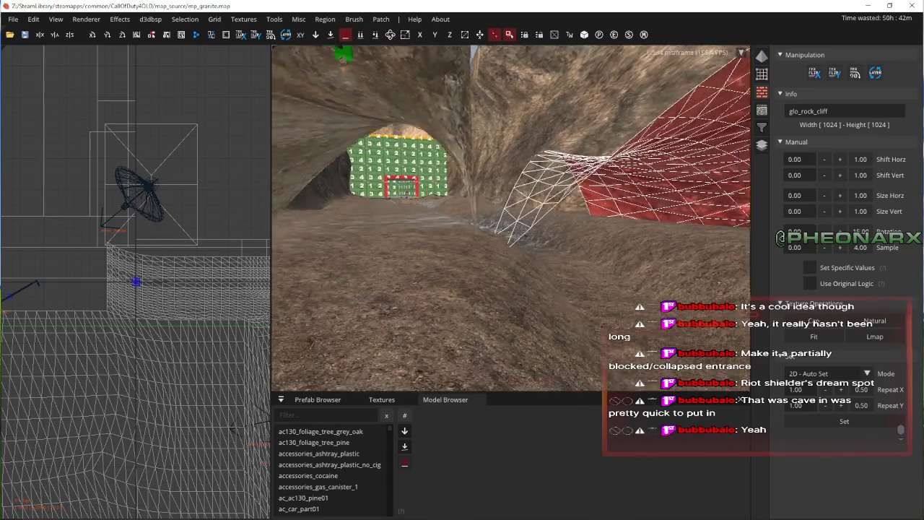
key("Up")
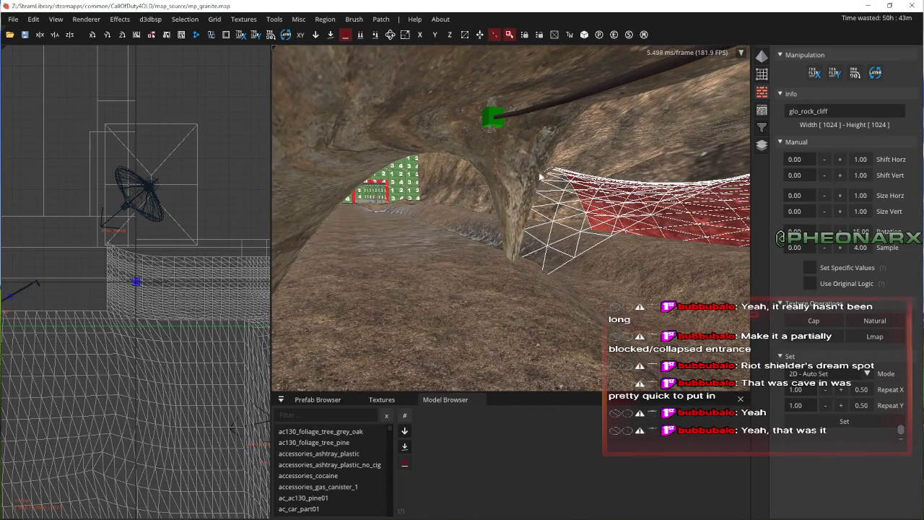
key("Down")
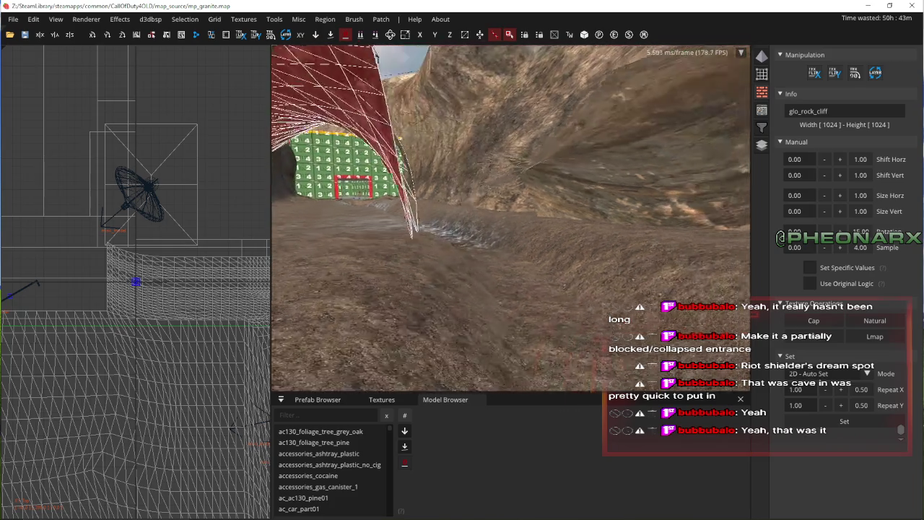
- Show the cliff patches side-on, add the arch patch, and select vertex groups around the first gap
key("ctrl+Tab")
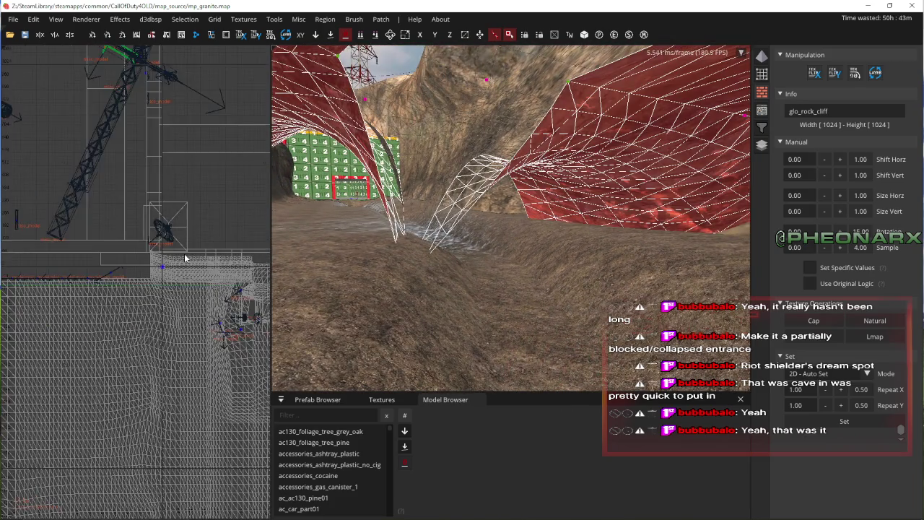
right_click(185, 279)
scroll(186, 289, "up", 8)
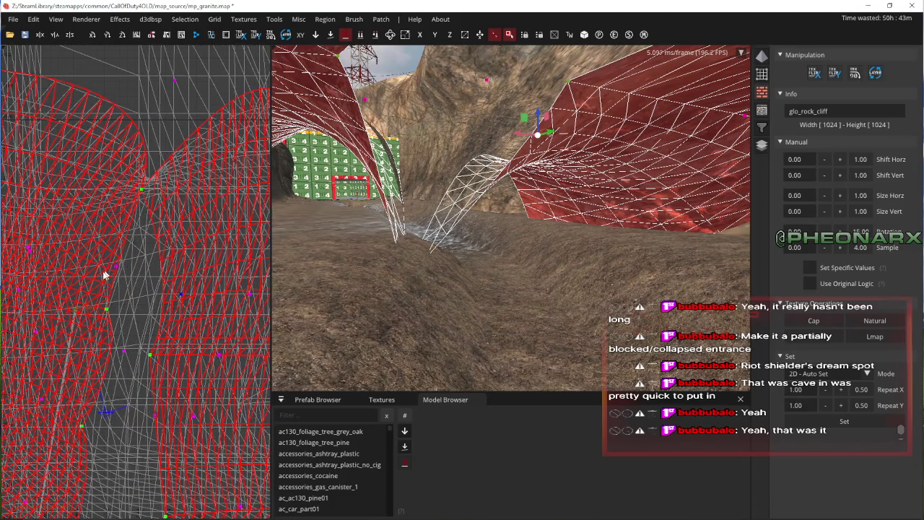
left_click(131, 314, "shift")
scroll(282, 318, "up", 5)
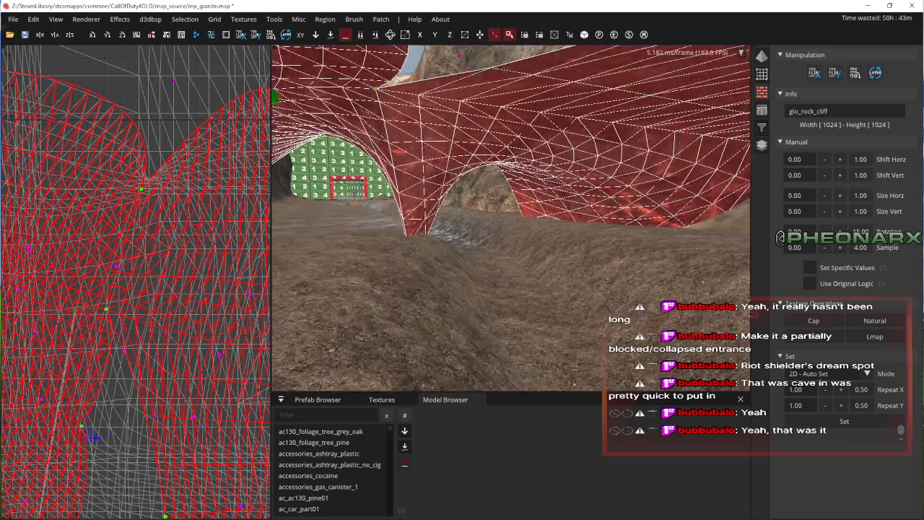
mouse_move(139, 298)
left_mouse_down()
mouse_move(182, 269)
mouse_move(159, 252)
mouse_move(159, 266)
left_mouse_up()
left_click_drag(180, 338, 216, 308)
left_click_drag(184, 365, 225, 351)
- Select vertices along the other gap's edge and pull two vertices upward to reshape the patch
left_click_drag(169, 344, 203, 327)
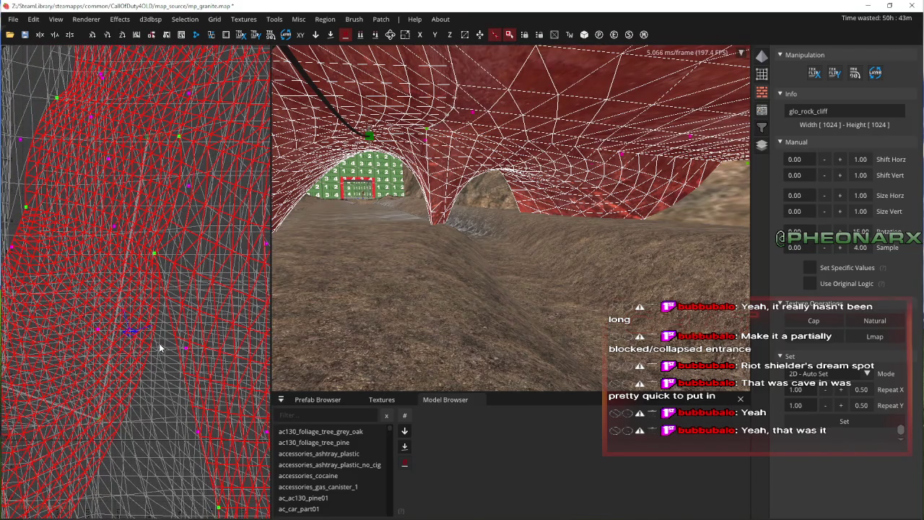
left_click_drag(133, 347, 191, 311)
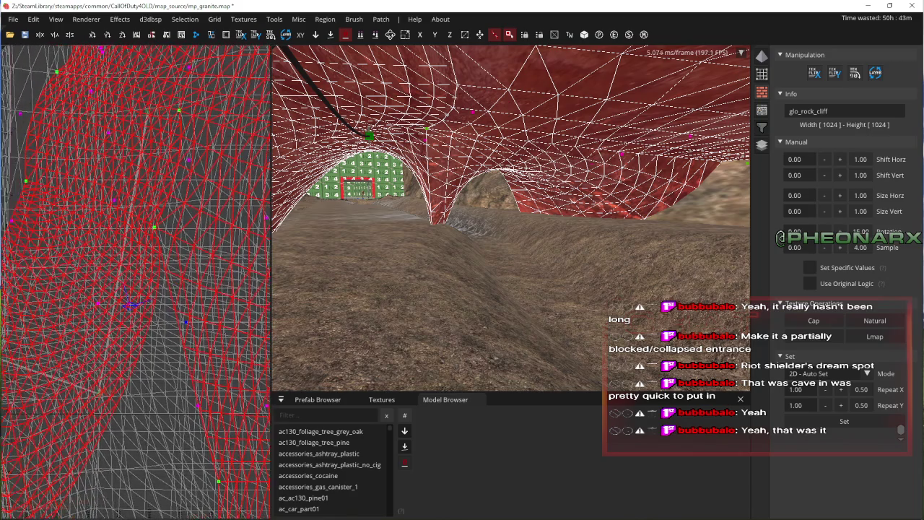
left_click_drag(101, 315, 158, 297)
left_click_drag(235, 275, 177, 317)
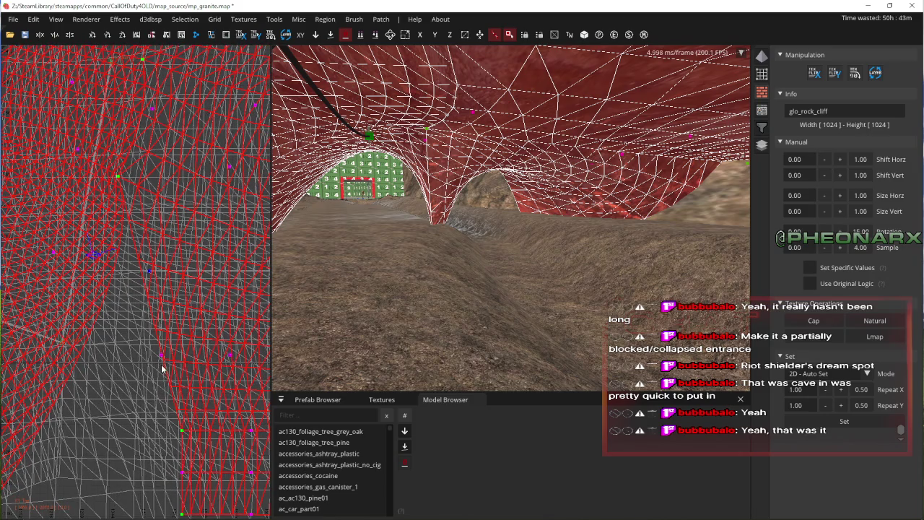
left_click(173, 334)
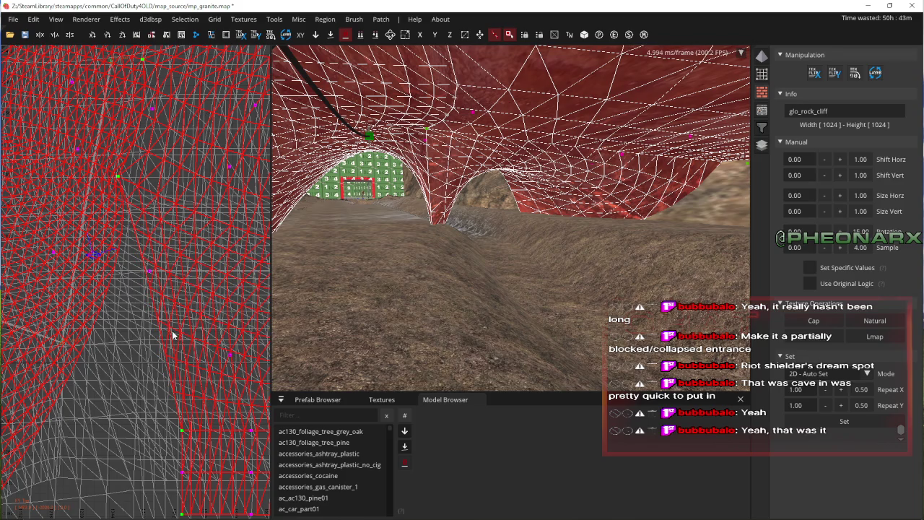
scroll(173, 331, "down", 2)
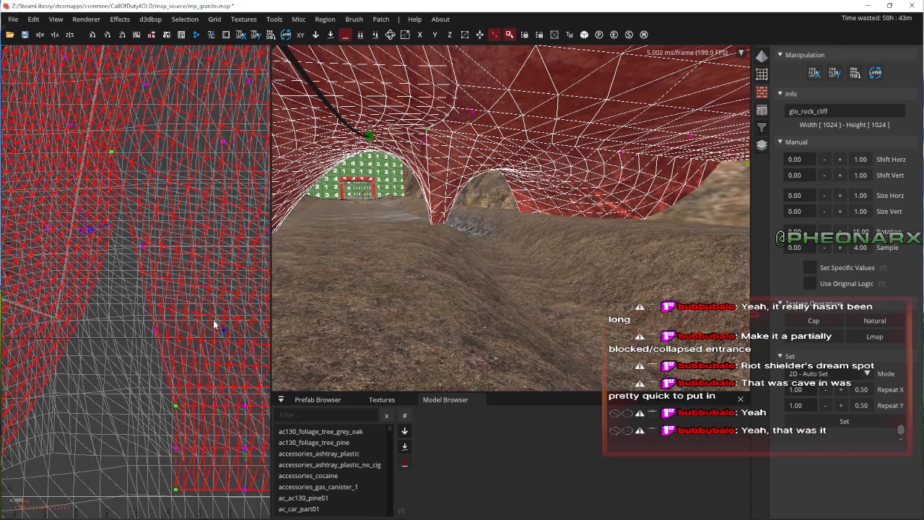
mouse_move(202, 329)
left_mouse_down()
mouse_move(150, 343)
mouse_move(165, 330)
mouse_move(162, 295)
mouse_move(144, 252)
mouse_move(130, 258)
mouse_move(135, 268)
mouse_move(120, 285)
left_mouse_up()
mouse_move(169, 328)
left_mouse_down()
mouse_move(186, 310)
mouse_move(190, 273)
left_mouse_up()
- Box-select the patch's bottom vertices and drag them down-left onto the terrain
left_click(204, 365)
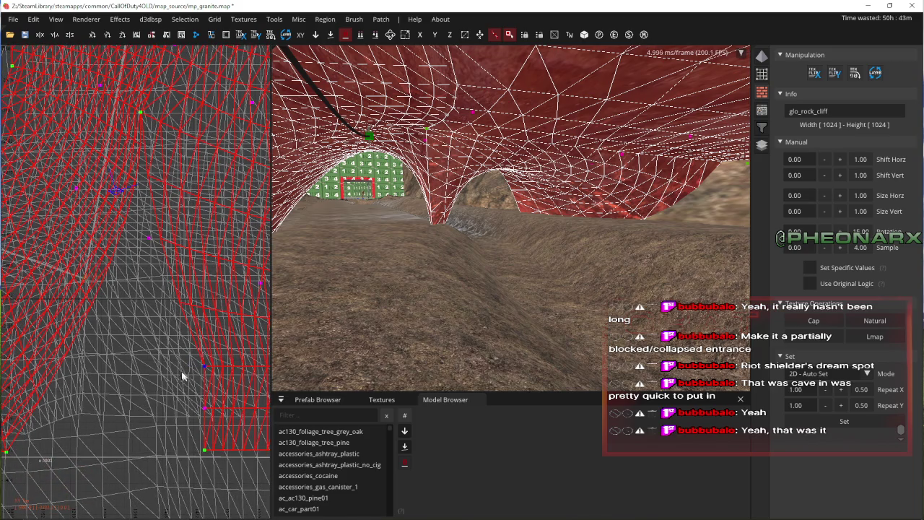
left_click_drag(83, 309, 93, 306)
mouse_move(120, 378)
left_mouse_down()
mouse_move(151, 370)
mouse_move(75, 376)
left_mouse_up()
left_click_drag(113, 325, 151, 361)
scroll(152, 361, "down", 3)
left_click_drag(28, 312, 256, 253)
key("ctrl+Tab")
mouse_move(158, 370)
left_mouse_down()
mouse_move(148, 374)
mouse_move(185, 328)
left_mouse_up()
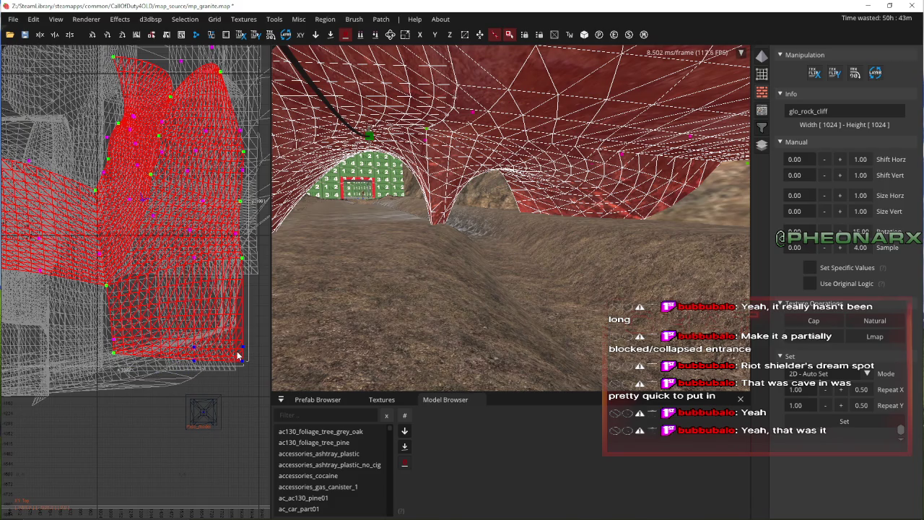
- Clear the selection and move the camera deeper into the cave
key("Escape")
key("Up")
key("Up")
key("Up")
key("a")
key("a")
key("a")
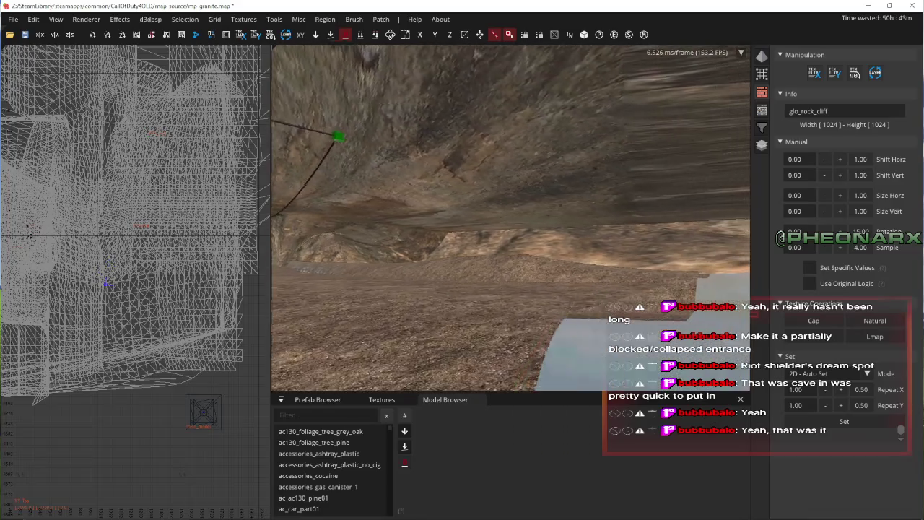
key("Up")
key("Up")
key("Up")
right_click(543, 256)
- Select both cave ceiling patches and refit their rock texture with Natural
left_click(540, 151, "shift")
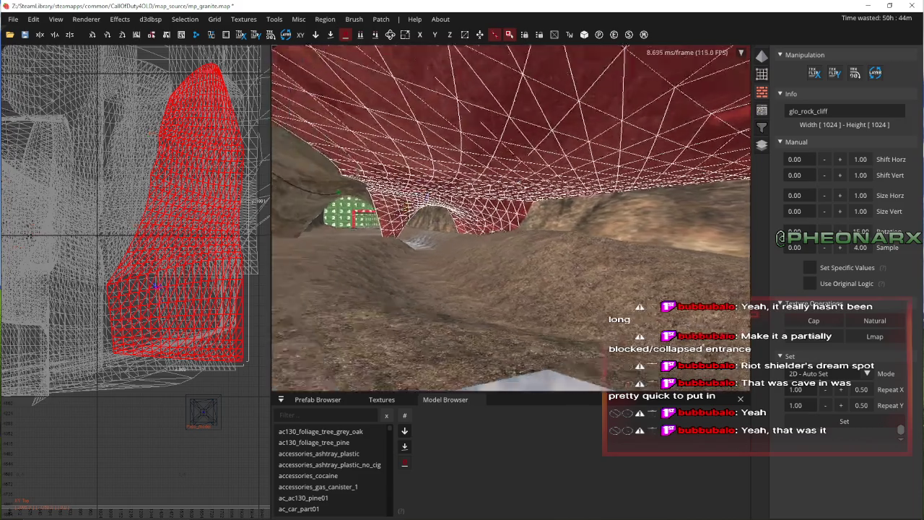
key("Escape")
left_click(566, 173, "shift")
left_click(404, 159, "shift")
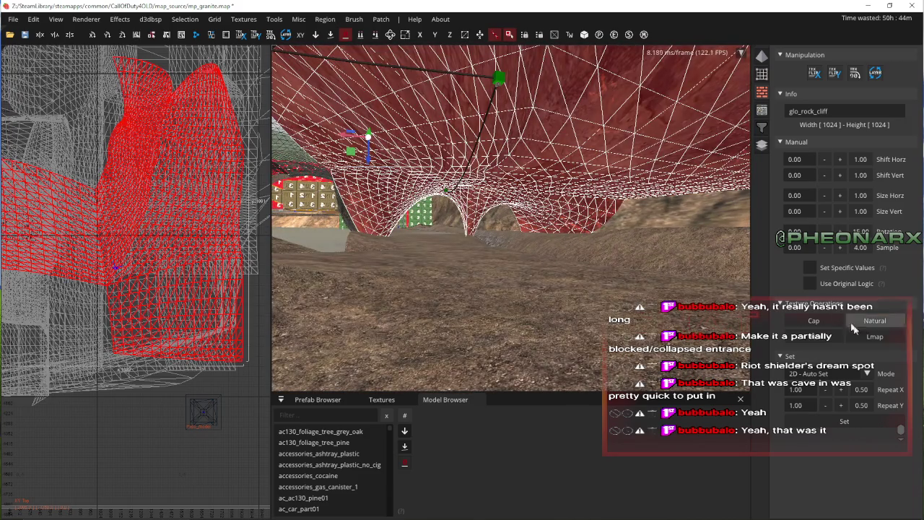
left_click(875, 336)
key("Escape")
- Fly the camera forward through the cave toward the gridded wall
right_click(585, 239)
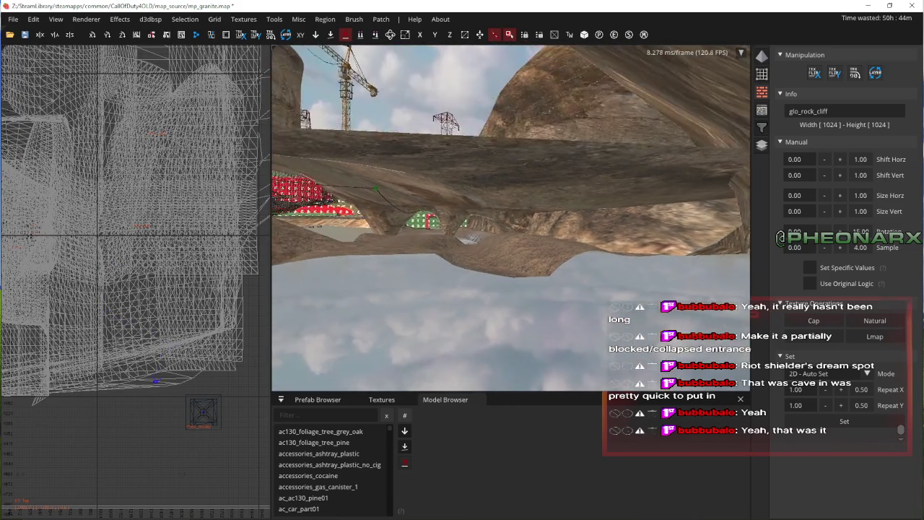
right_click(729, 98)
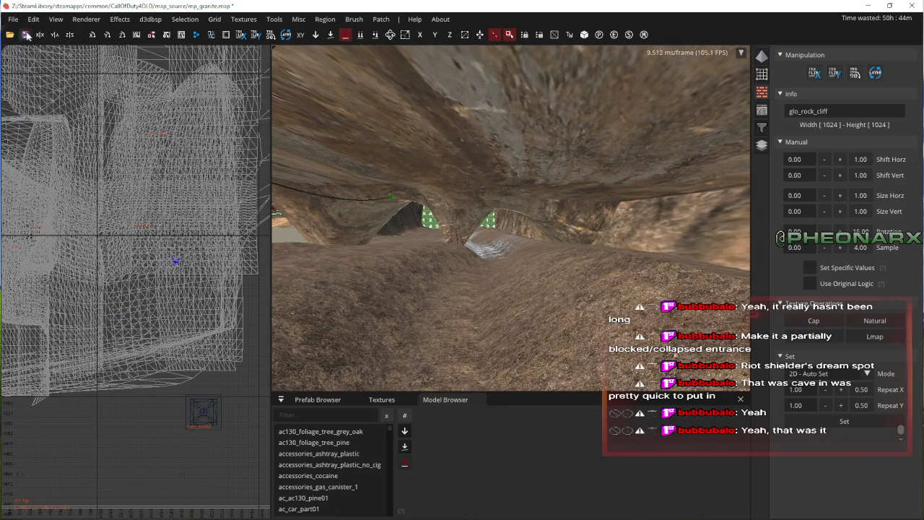
right_click(284, 185)
key("w")
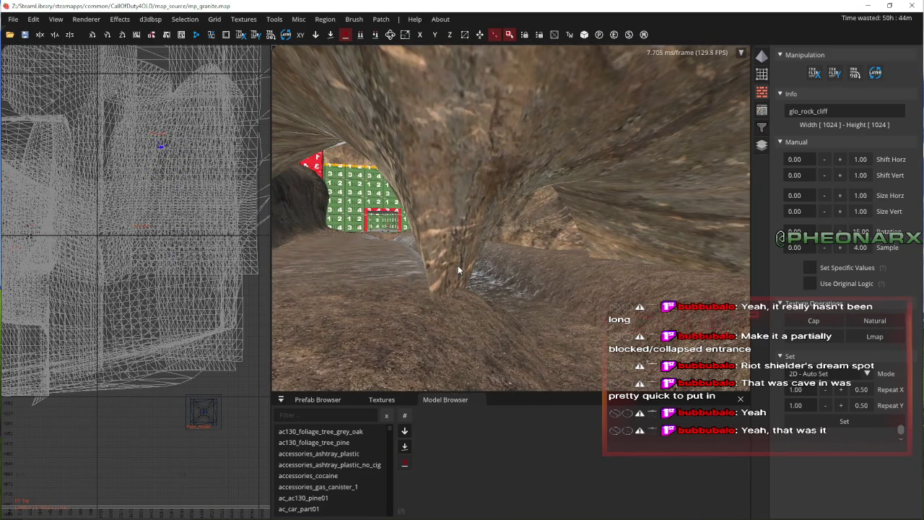
key("w")
left_click(380, 400)
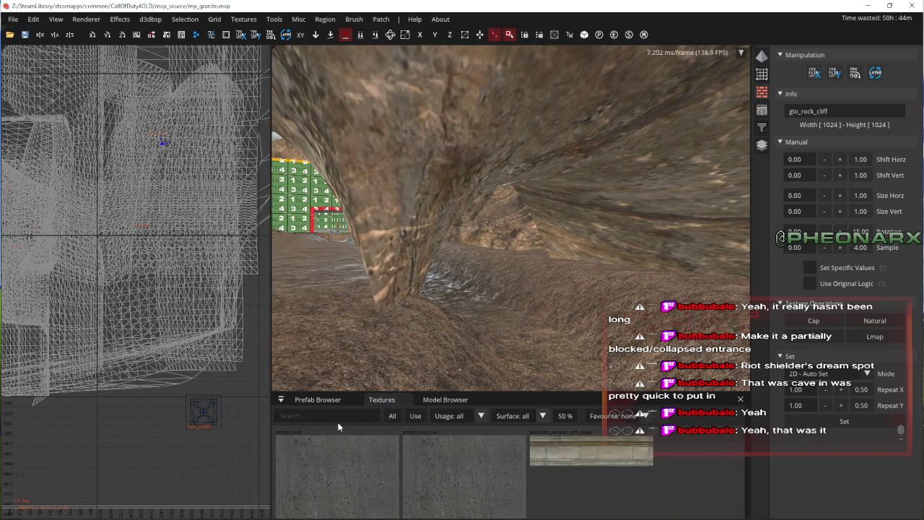
- Search the textures for 'rocks' and restore a terrain patch deleted by mistake
left_click(332, 415)
type("rocks")
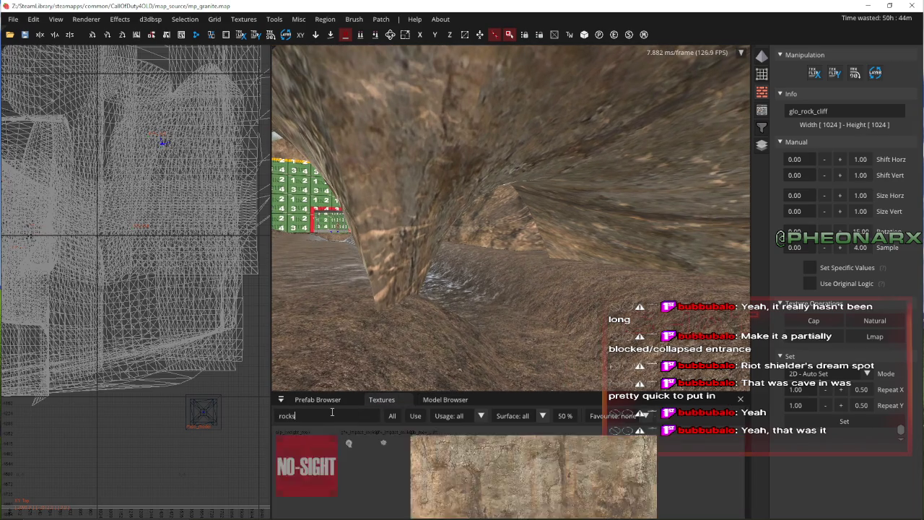
type("w")
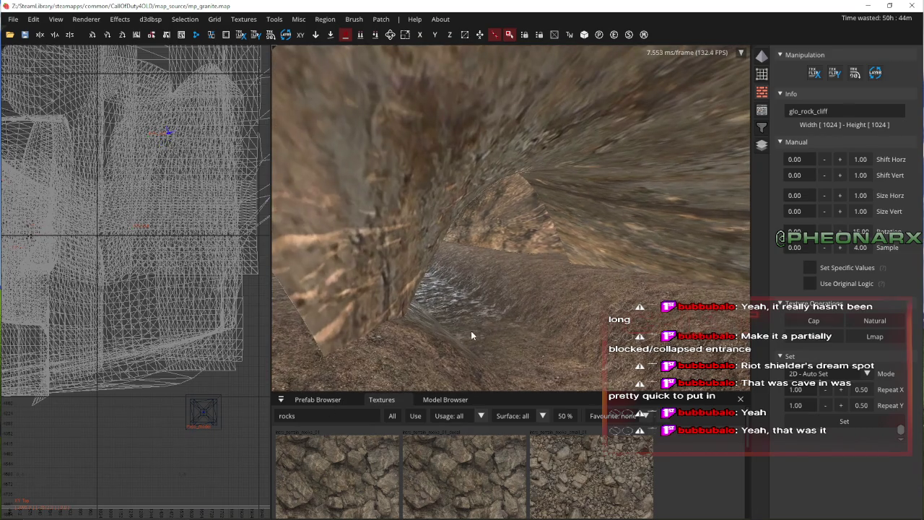
type("w")
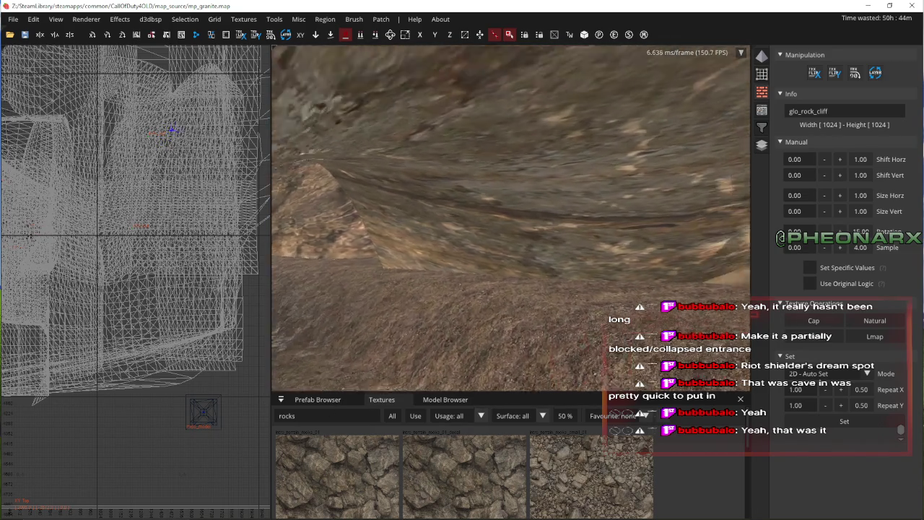
type("w")
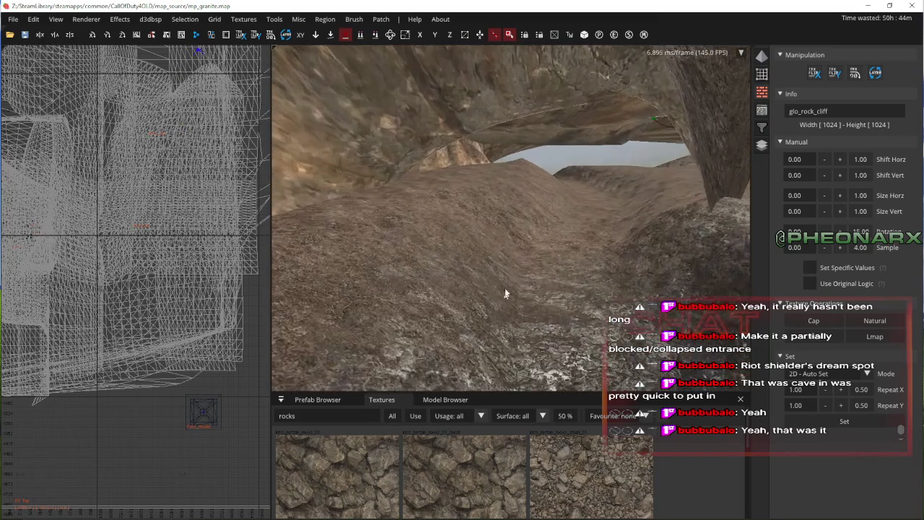
left_click(525, 184, "shift")
key("BackSpace")
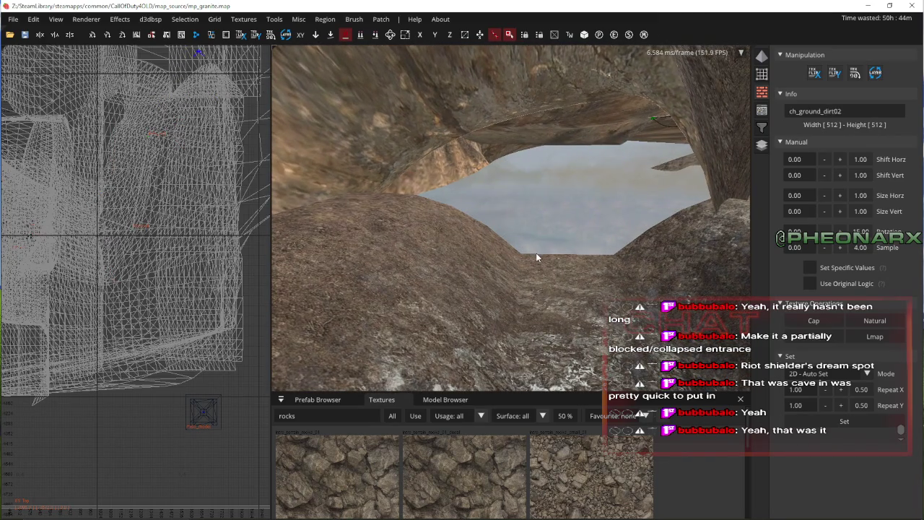
key("ctrl+z")
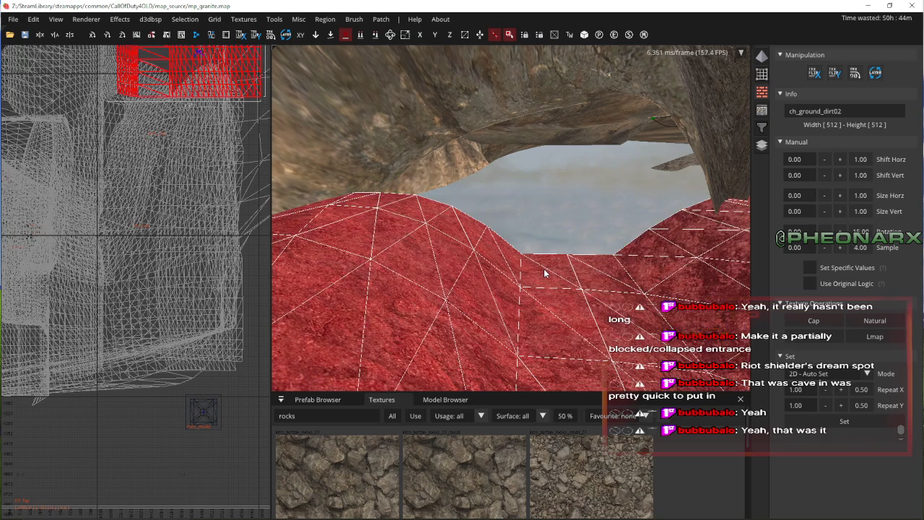
key("ctrl+Tab")
key("ctrl+Tab")
key("ctrl+Tab")
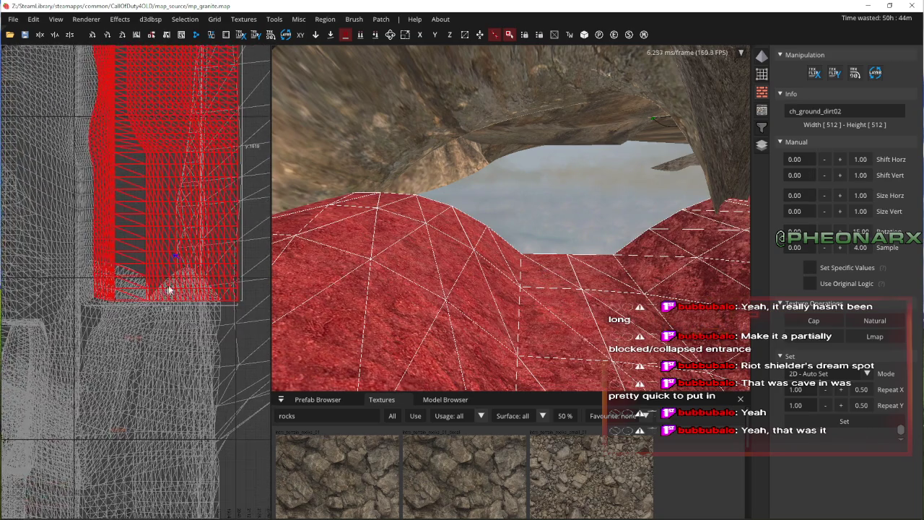
key("Escape")
- Draw a brush in the cave opening, texture it intro_terrain_rocks_small_01, and convert it to a 3x3 curve patch
left_click_drag(152, 271, 237, 386)
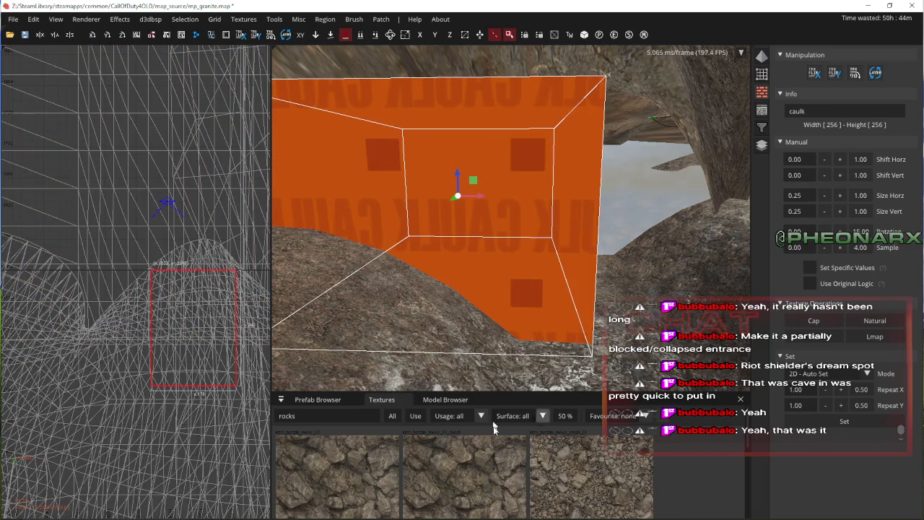
left_click(552, 466)
left_click(381, 19)
left_click(408, 36)
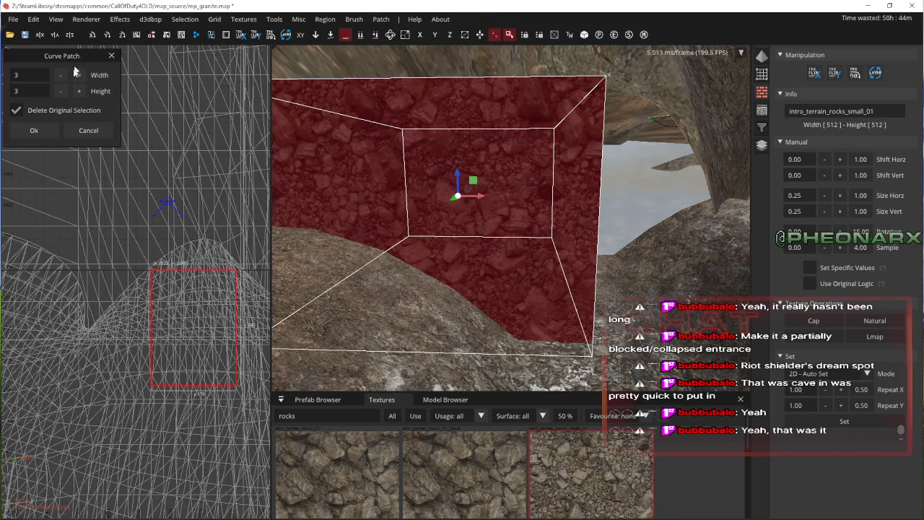
left_click(34, 130)
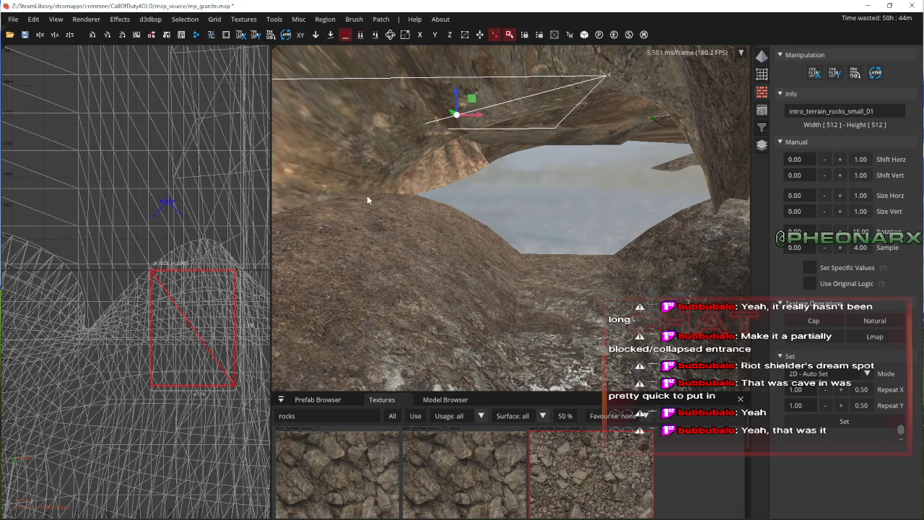
- Stretch the curve patch wider and lower it 16 units into the opening
left_click_drag(511, 117, 613, 154)
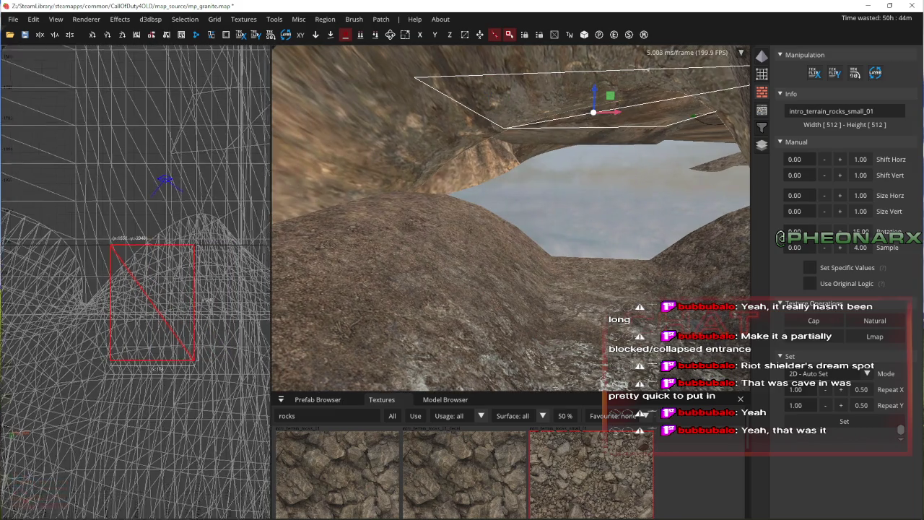
left_click_drag(127, 166, 178, 159)
left_click_drag(124, 122, 104, 163)
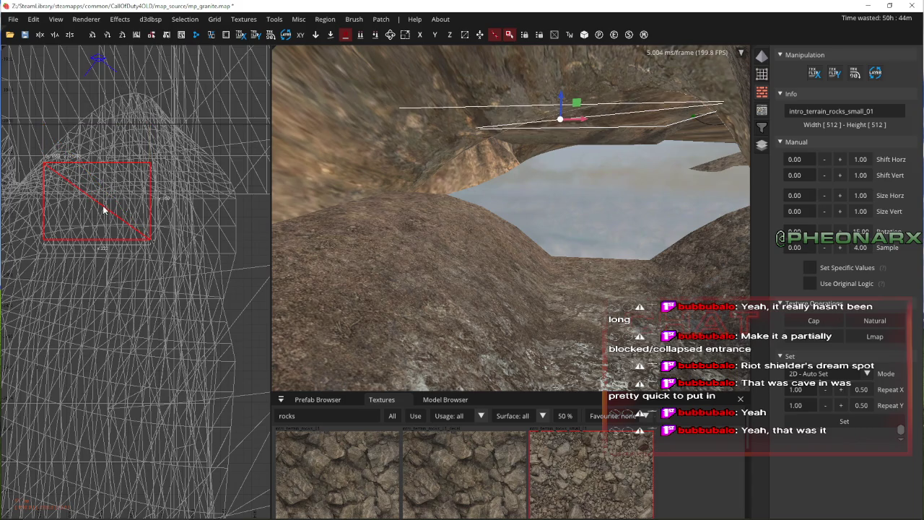
mouse_move(554, 106)
left_mouse_down()
mouse_move(557, 218)
mouse_move(560, 208)
left_mouse_up()
mouse_move(132, 186)
left_mouse_down()
mouse_move(134, 206)
mouse_move(118, 233)
left_mouse_up()
key("Up")
key("Up")
key("Up")
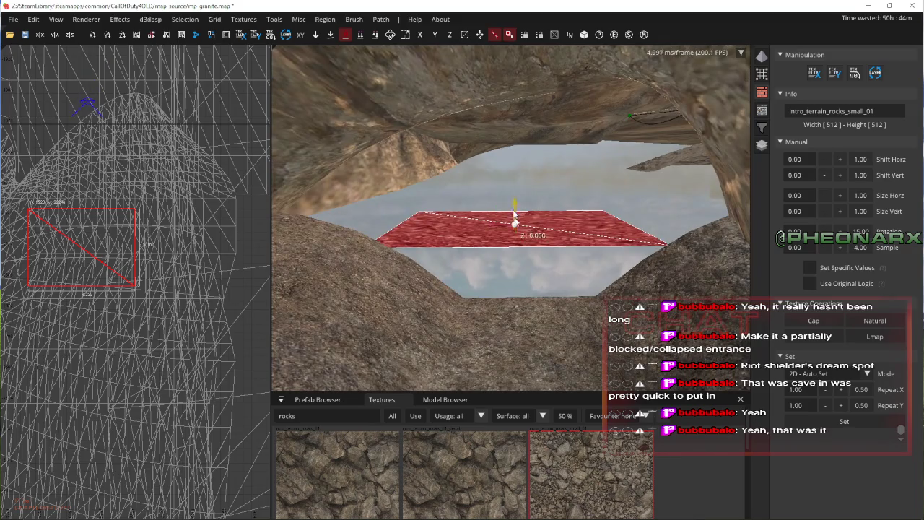
left_click_drag(516, 208, 516, 217)
- Widen the patch across the cave opening and extend its left edge outward
key("Left")
key("Left")
key("Right")
key("Right")
key("Down")
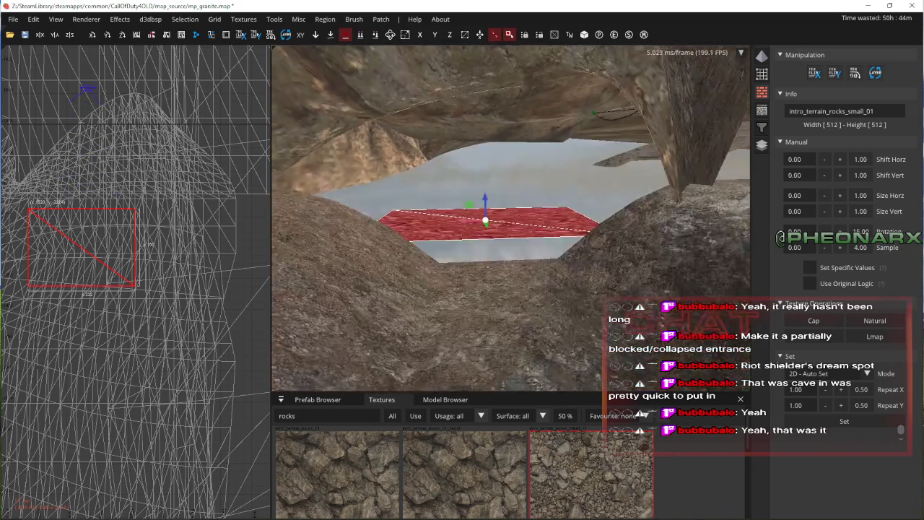
left_click_drag(138, 233, 195, 248)
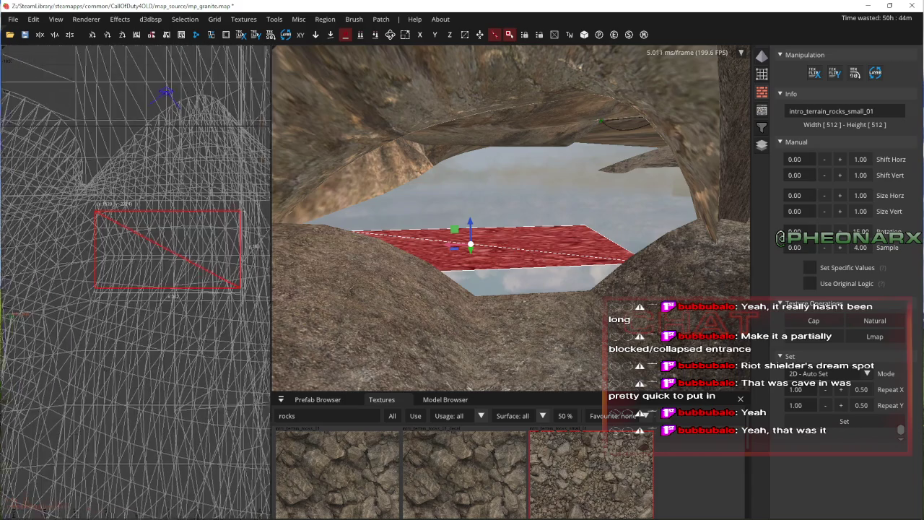
left_click_drag(77, 248, 51, 250)
key("Up")
key("Up")
key("Up")
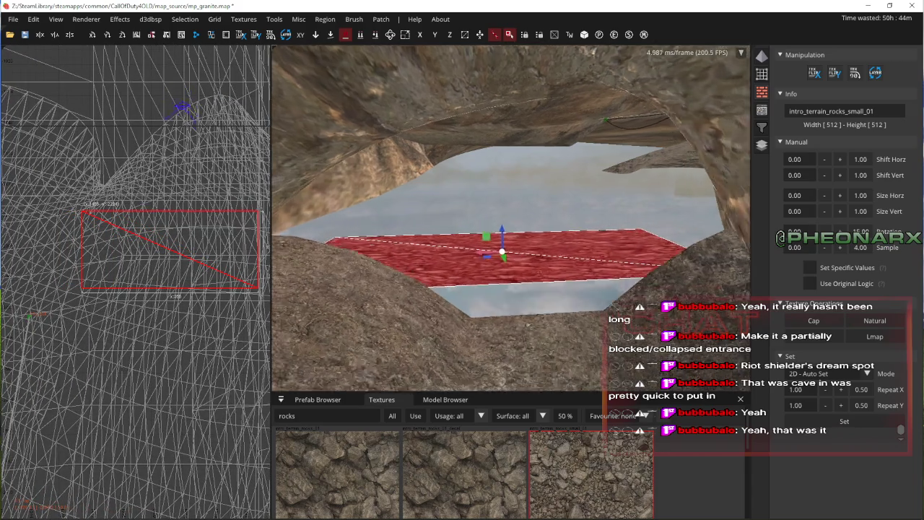
key("Escape")
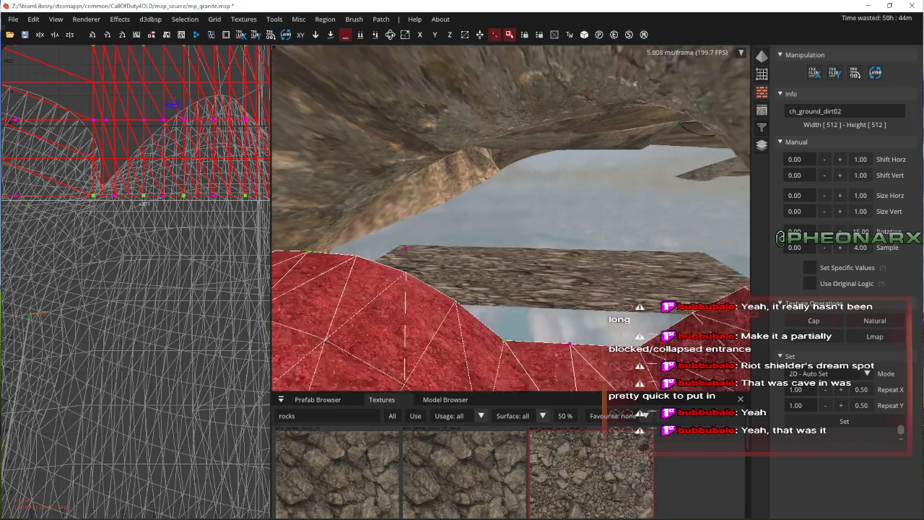
key("Up")
key("Up")
- Box-select the rock slab's left-side vertices and raise them to bend the slab
left_click(428, 302, "shift")
left_click(506, 252, "shift")
right_click(545, 242)
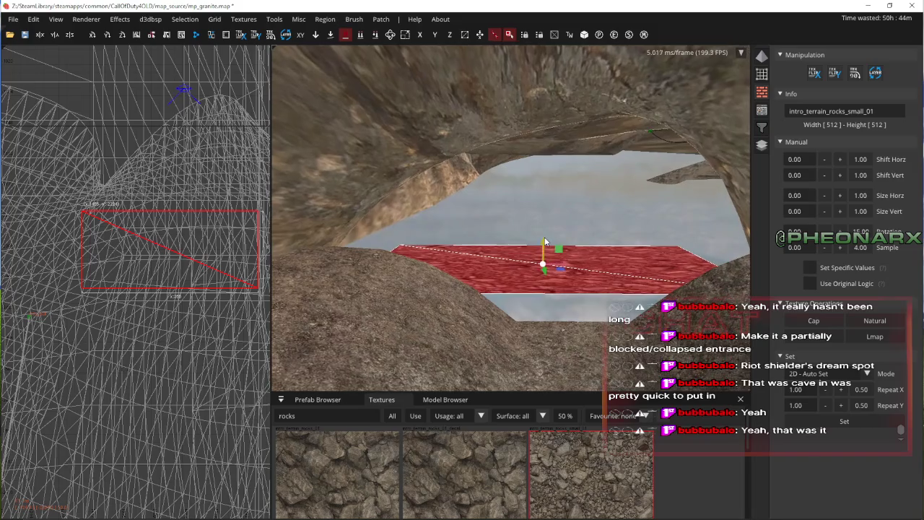
left_click_drag(346, 313, 505, 224)
left_click_drag(445, 250, 438, 216)
key("Escape")
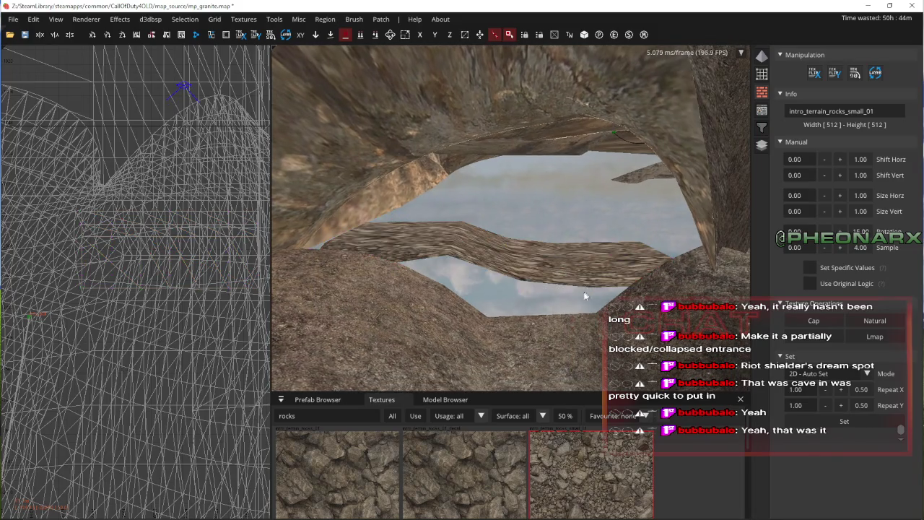
- Box-select the rock patch's right-side vertices and lift them upward
left_click(514, 247)
left_click_drag(556, 312, 691, 210)
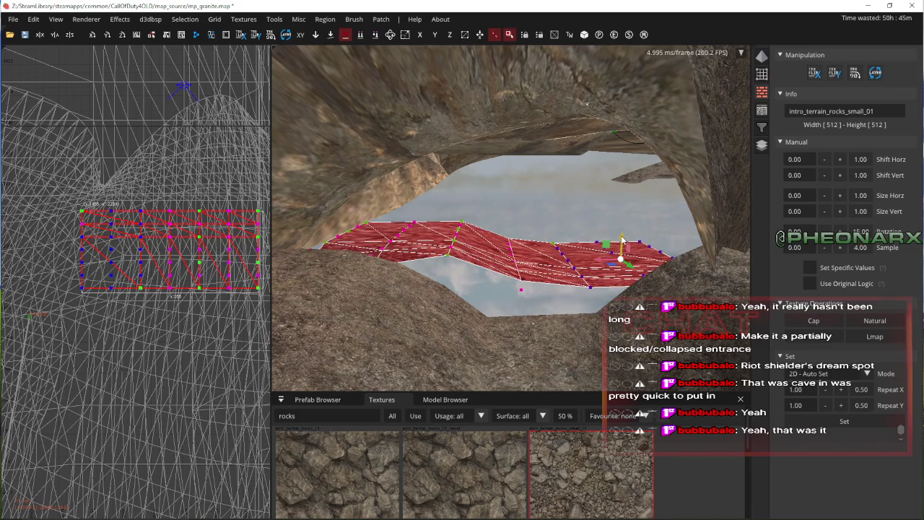
left_click_drag(623, 239, 628, 190)
key("Escape")
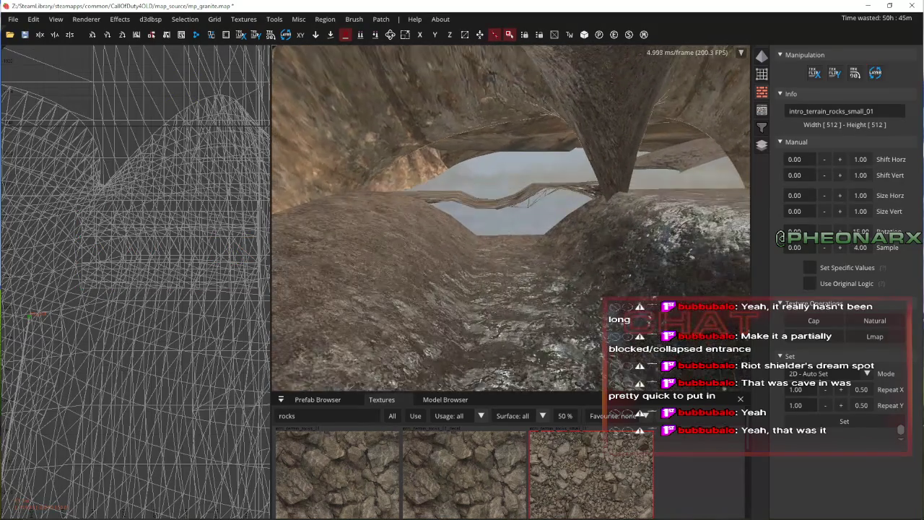
- Show the rock patch's vertices and box-select a band of them in the camera view
left_click(592, 198)
key("v")
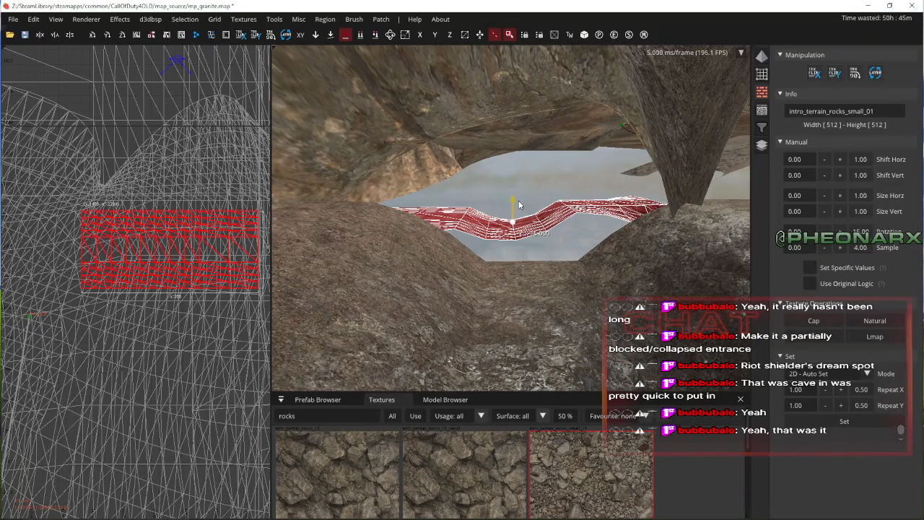
right_click(518, 200)
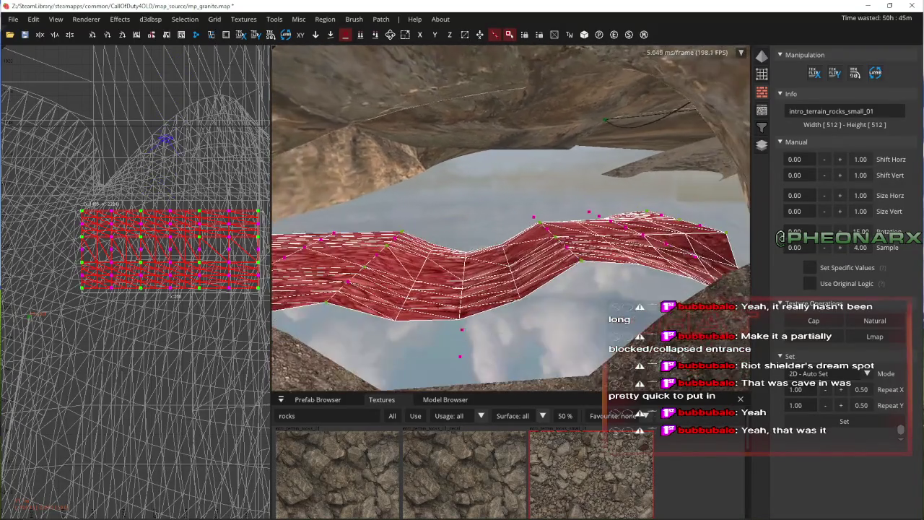
right_click(532, 231)
mouse_move(525, 340)
left_mouse_down()
mouse_move(578, 269)
mouse_move(747, 182)
left_mouse_up()
right_click(644, 174)
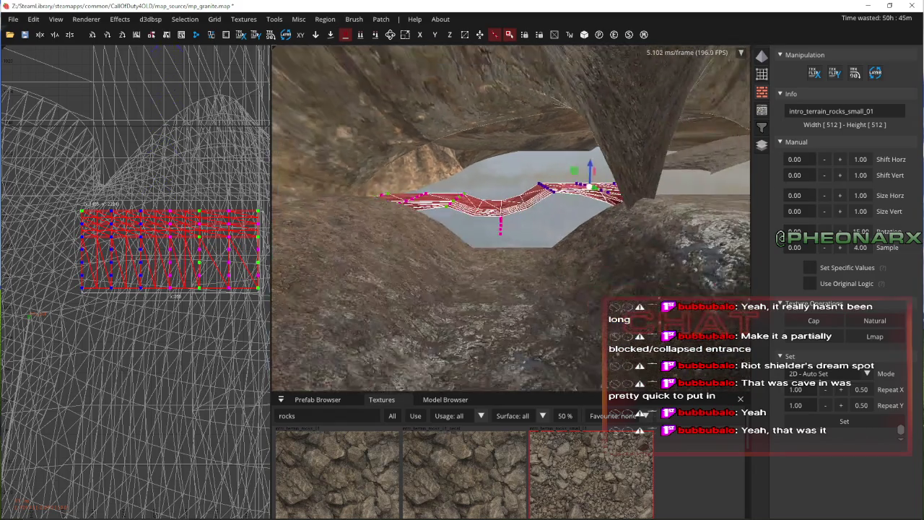
right_click(639, 178)
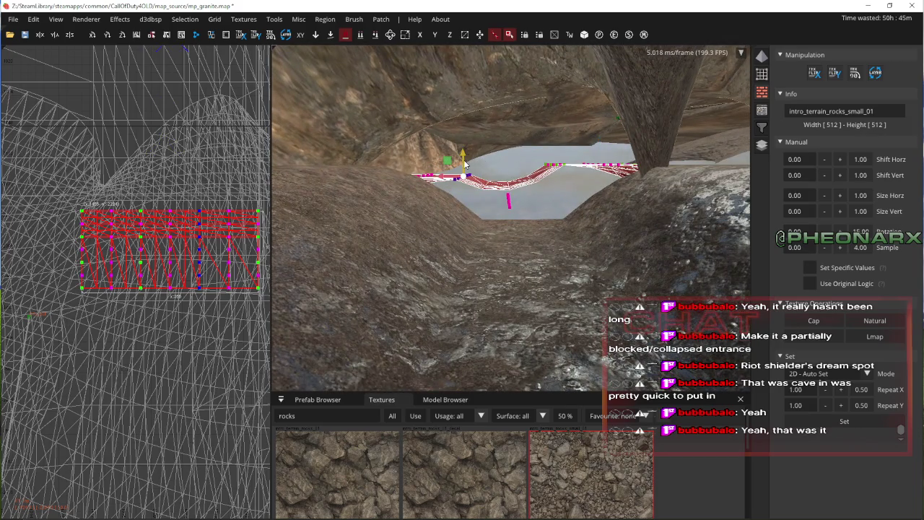
- Select the bridge patch and the lower rock patch across the cave opening
key("Escape")
right_click(471, 148)
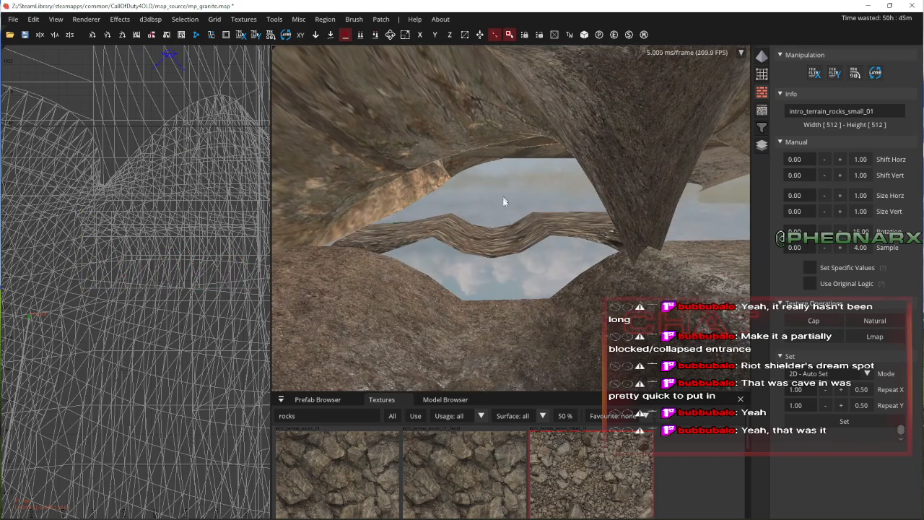
left_click(545, 218, "shift")
right_click(545, 219)
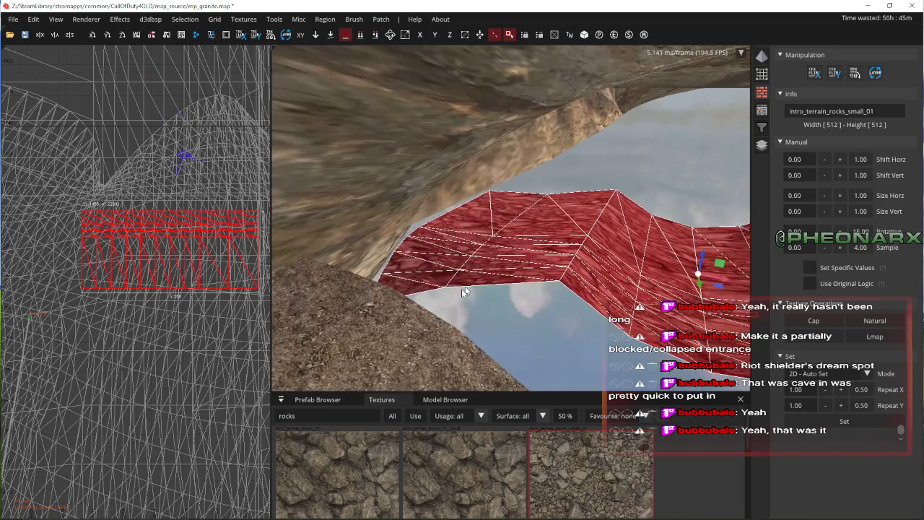
left_click(416, 319, "shift")
right_click(416, 319)
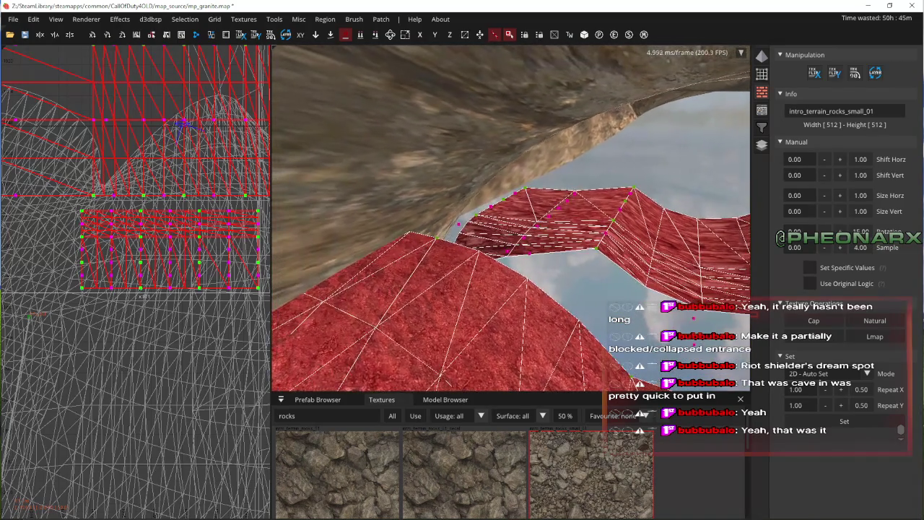
right_click(455, 290)
right_click(433, 273)
right_click(447, 266)
- Select vertices at the opening's edge and pull them to meet the cave wall
left_click_drag(446, 264, 481, 239)
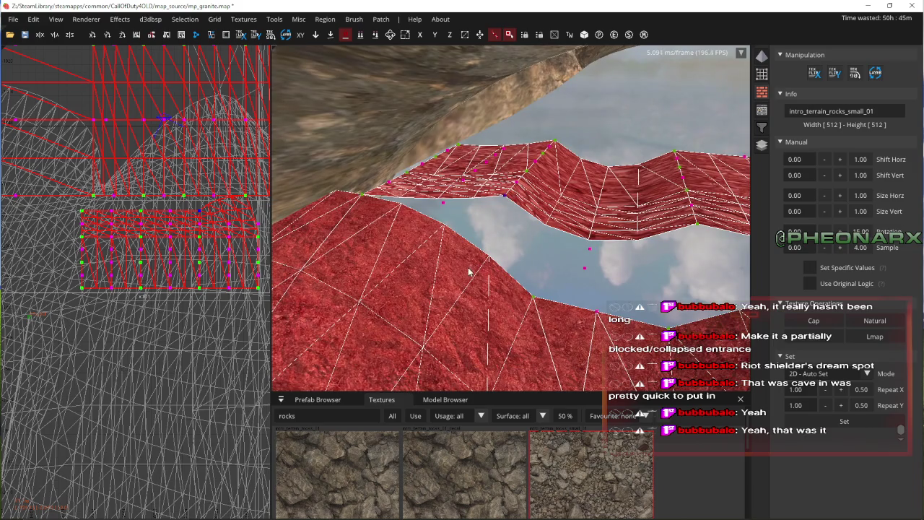
right_click(497, 242)
left_click_drag(527, 282, 595, 223)
right_click(528, 282)
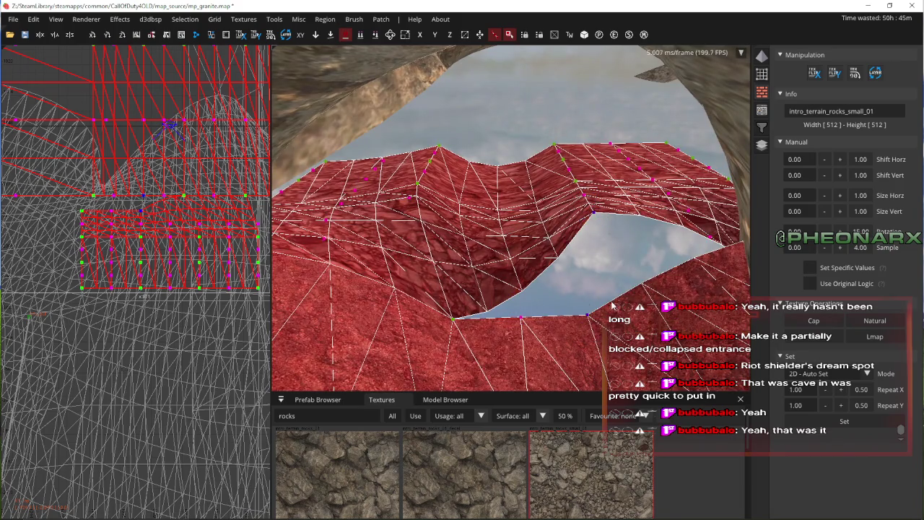
right_click(612, 306)
left_click_drag(601, 292, 512, 226)
right_click(544, 265)
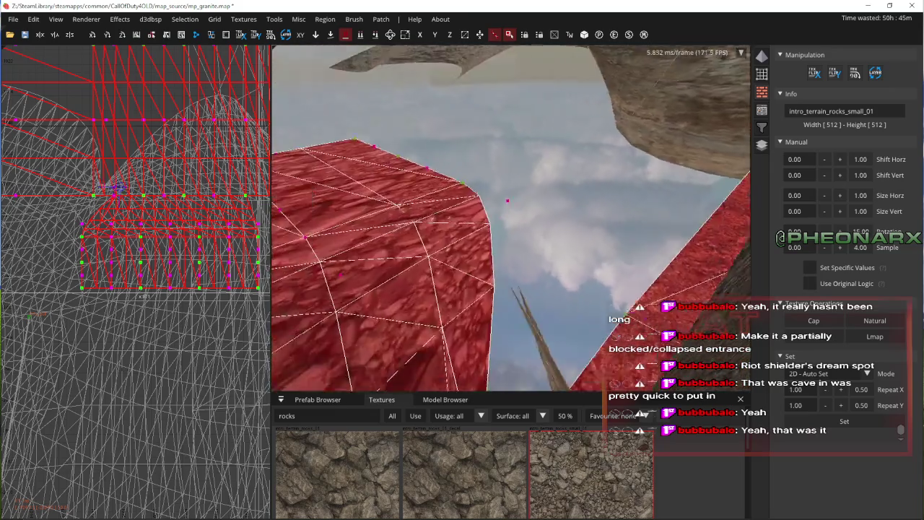
- Fly the camera around the patch, sky gap and rock ceiling to inspect the seams
key("Down")
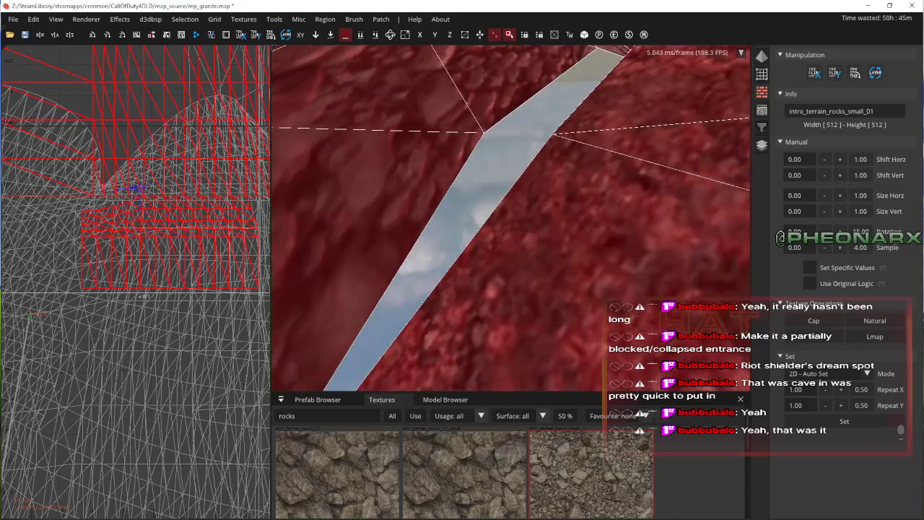
right_click(518, 273)
right_click(518, 273)
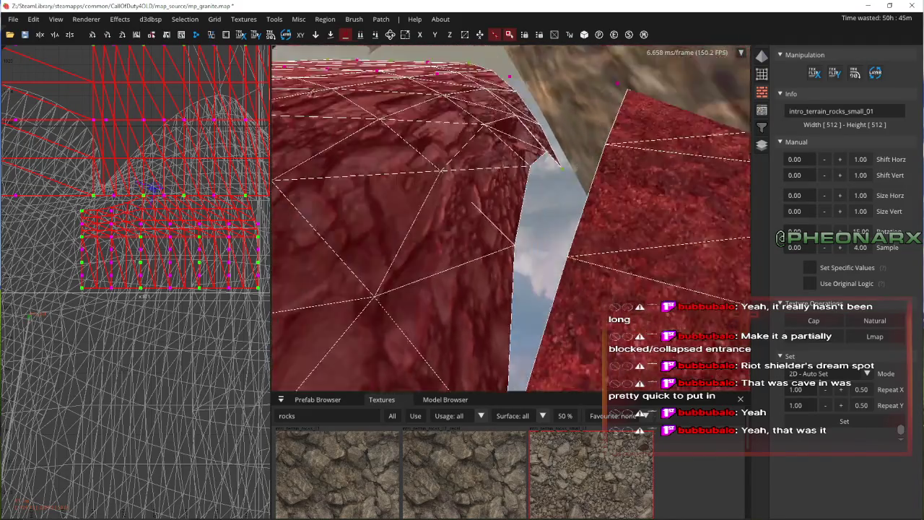
right_click(499, 264)
key("Up")
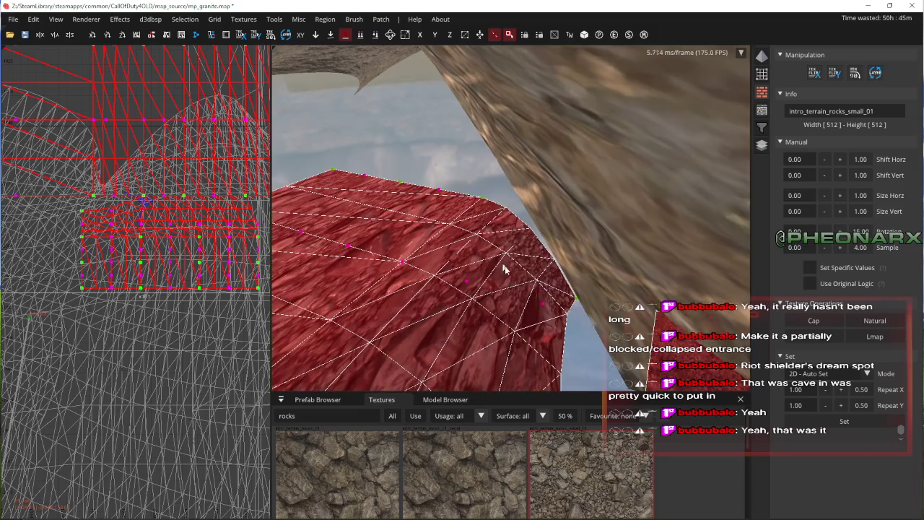
key("Up")
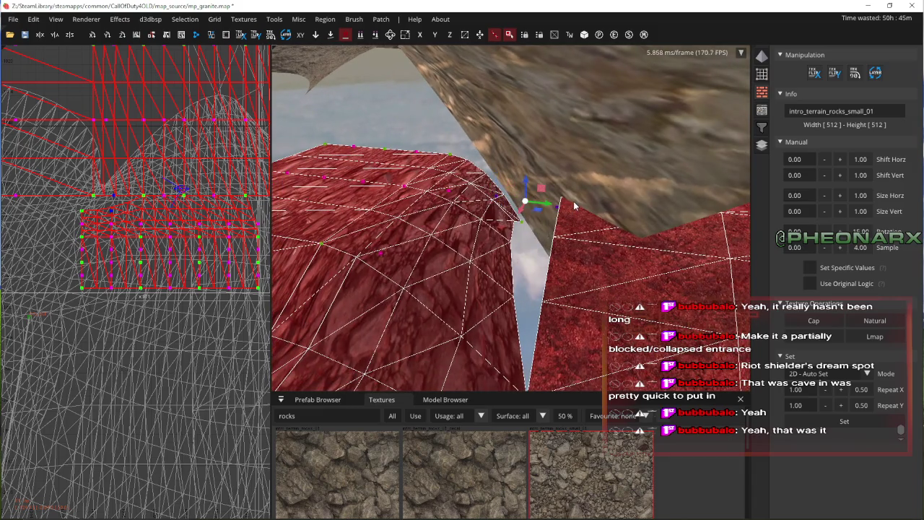
key("Up")
key("Up")
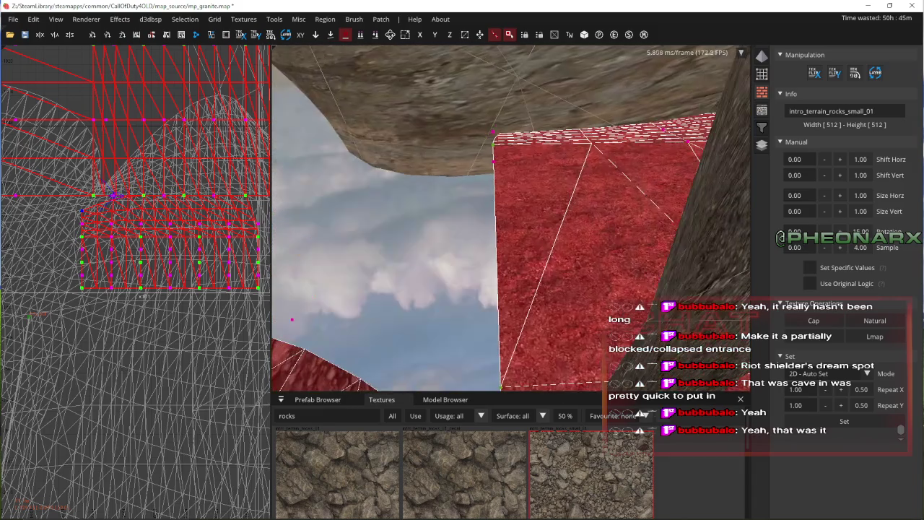
key("Up")
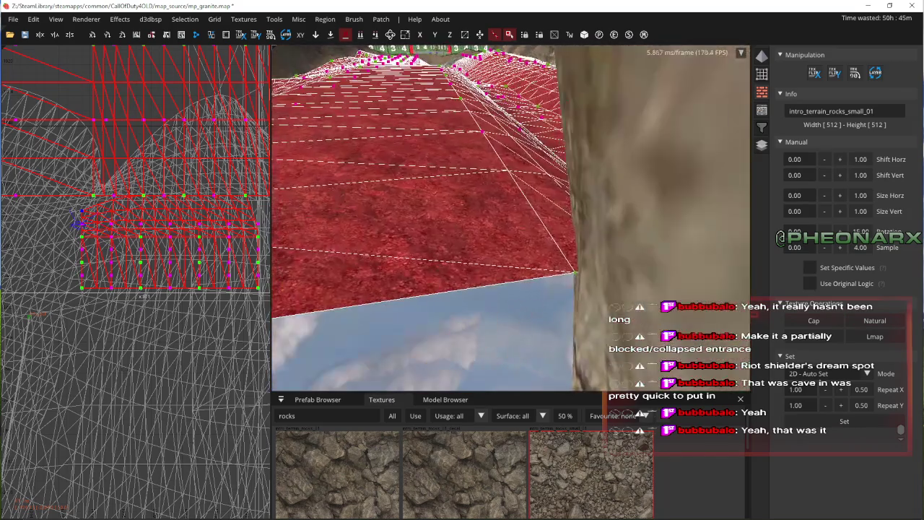
key("Up")
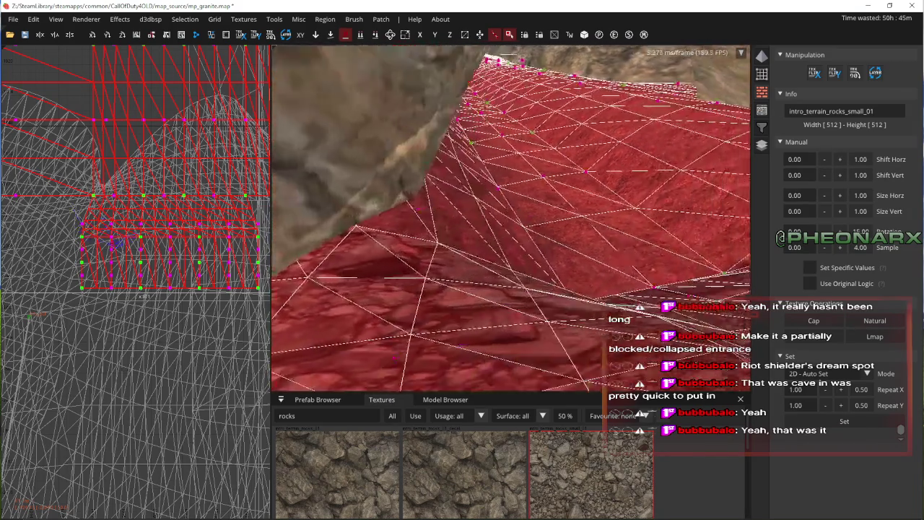
key("Up")
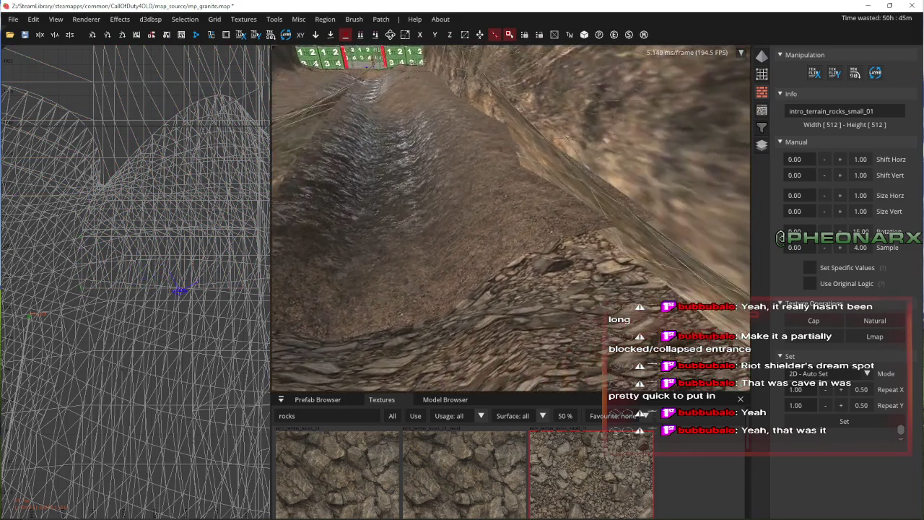
- Deselect the terrain patch and fly the camera into the cave toward the rock ridge
key("Up")
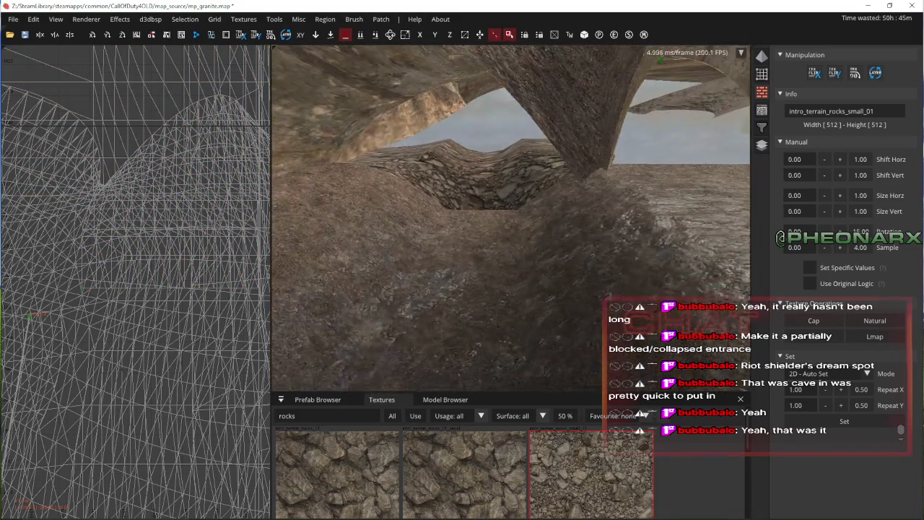
key("Escape")
key("Up")
key("Up")
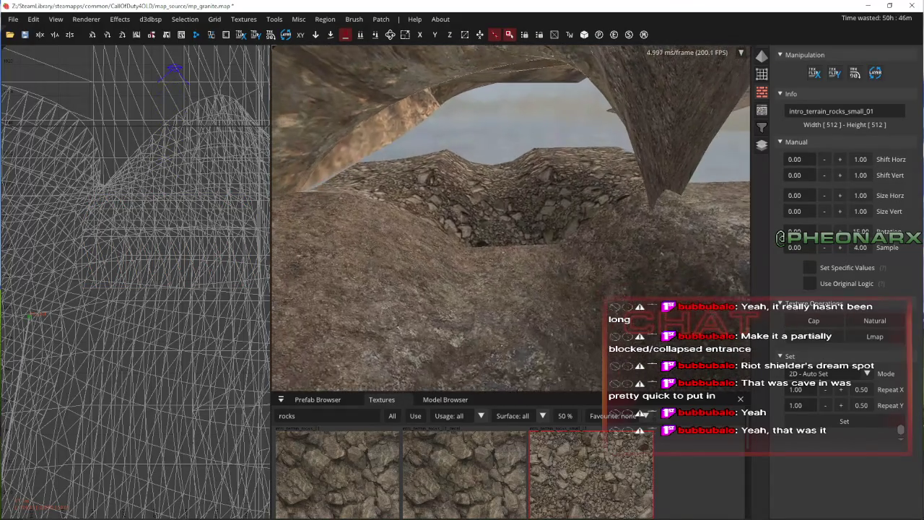
right_click(615, 278)
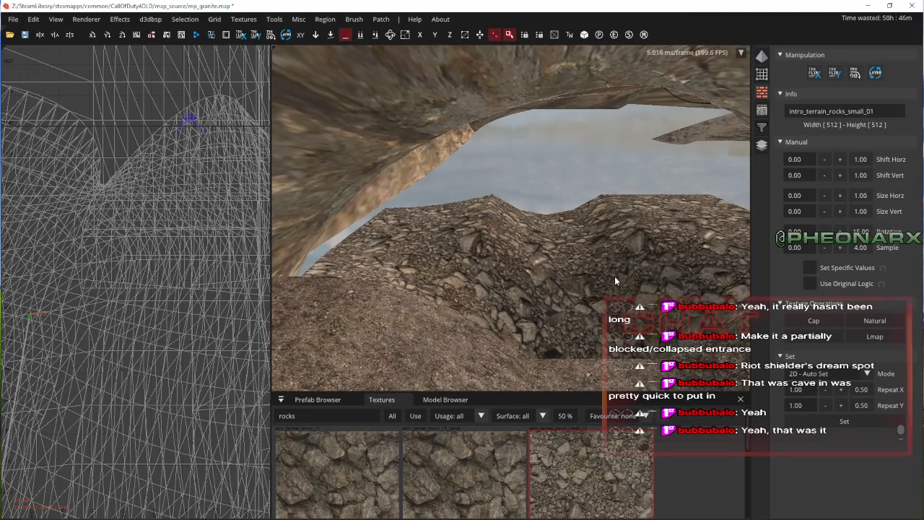
key("Up")
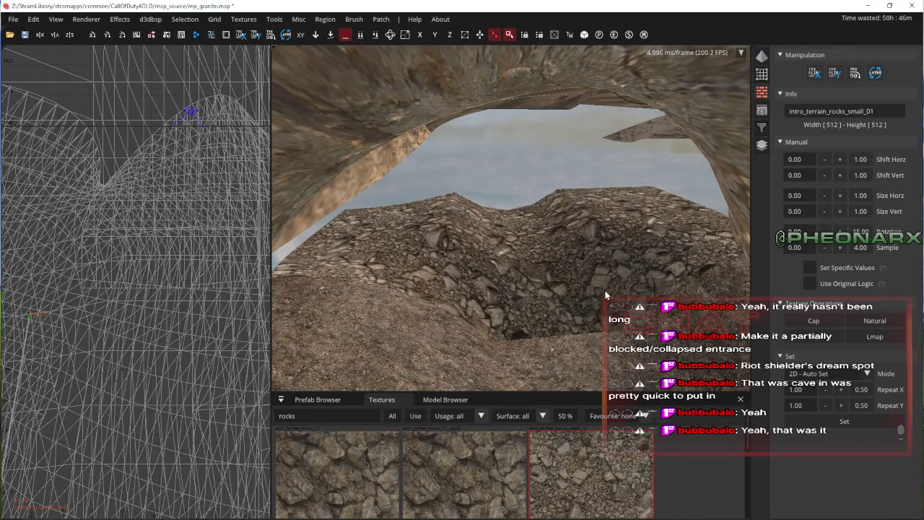
key("Up")
- Select the rock mound patch from its right-click menu and recenter it in both views
right_click(534, 256)
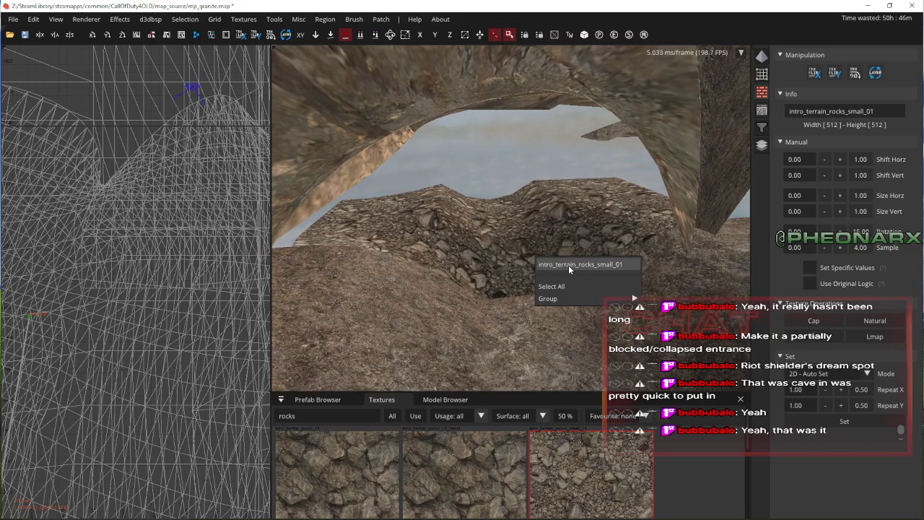
left_click(568, 265)
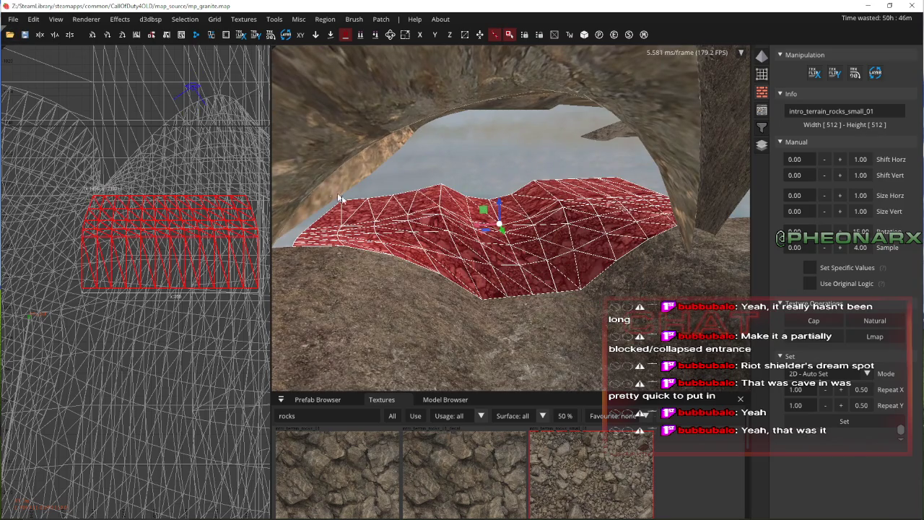
key("Up")
key("Down")
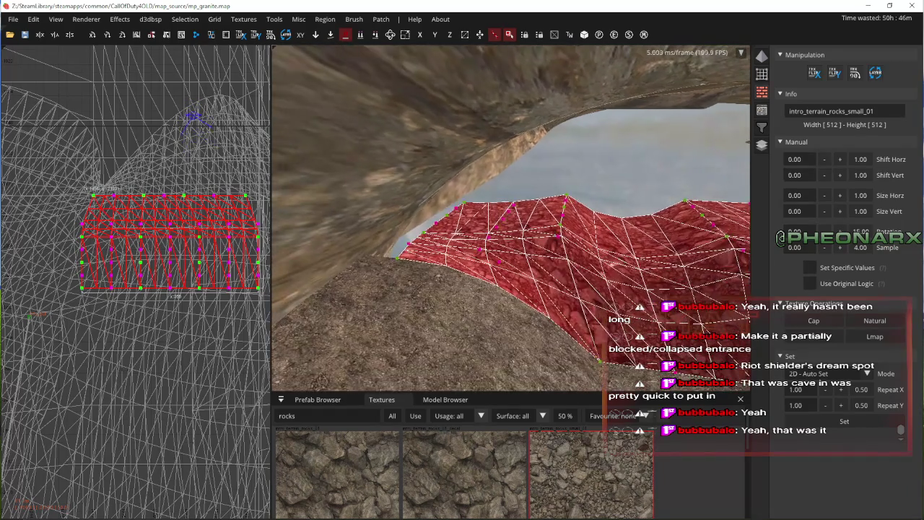
right_click(424, 173)
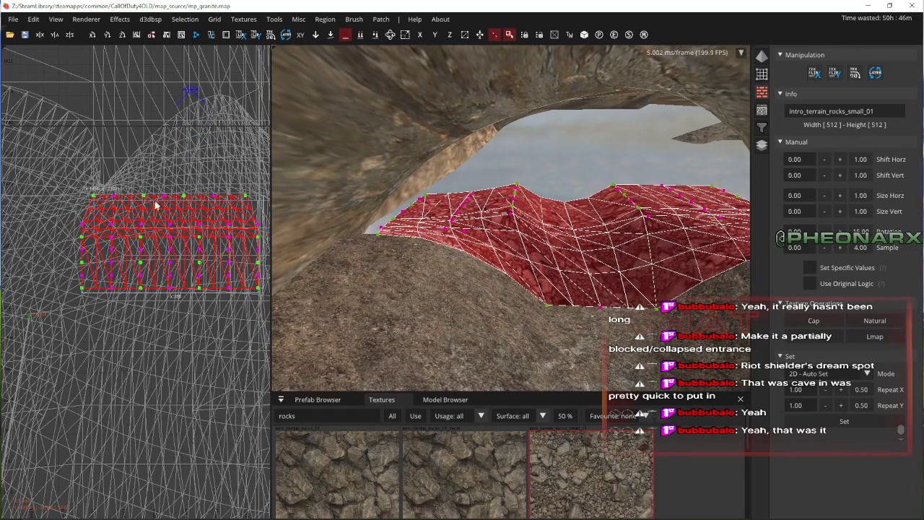
key("Right")
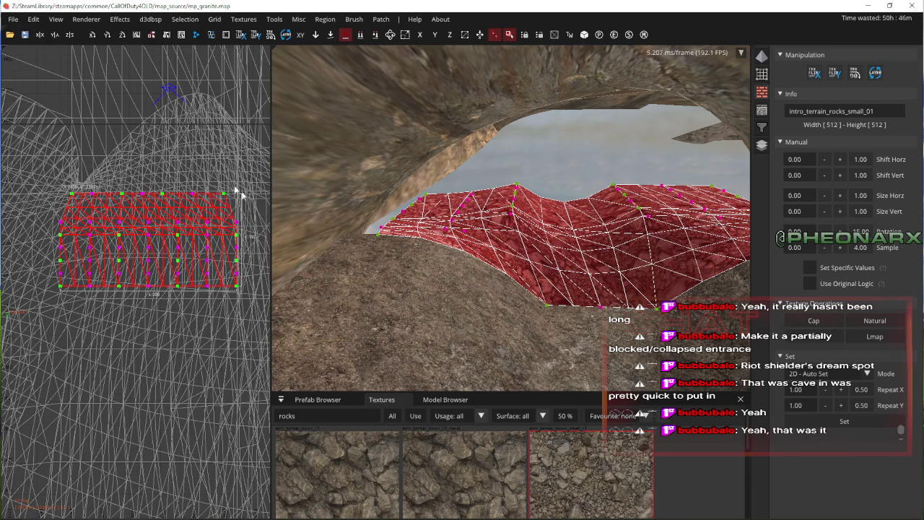
scroll(614, 262, "up", 4)
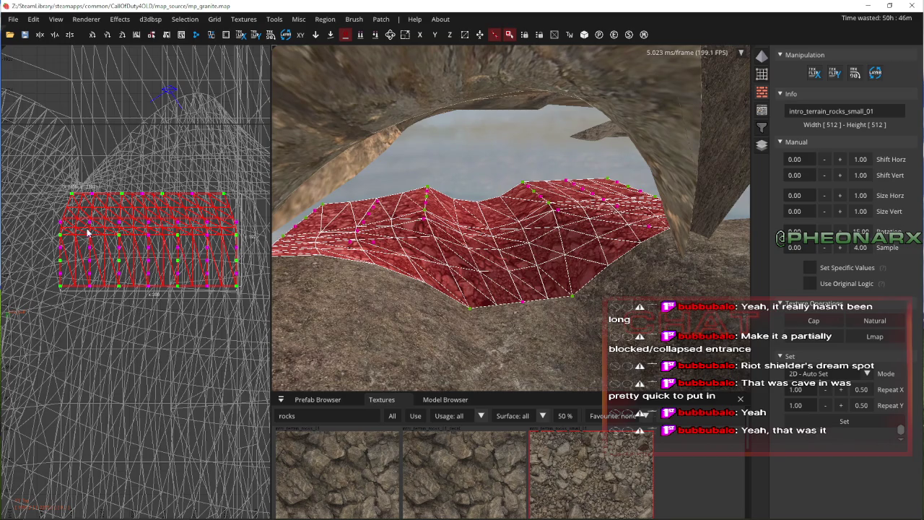
- Raise mound vertices to Z 16 and then Z 28, changing the grid snap size in between
left_click_drag(493, 216, 503, 184)
left_click(215, 19)
left_click(247, 78)
left_click_drag(496, 185, 505, 152)
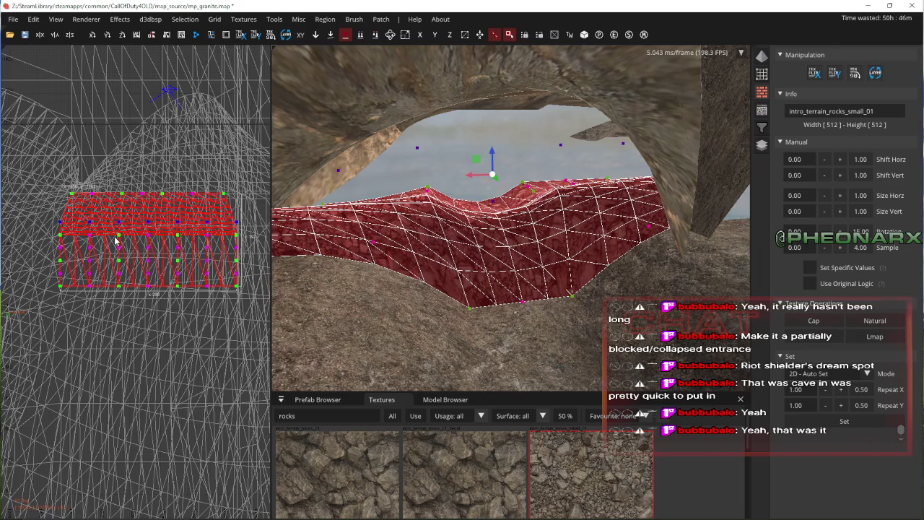
left_click_drag(501, 210, 509, 150)
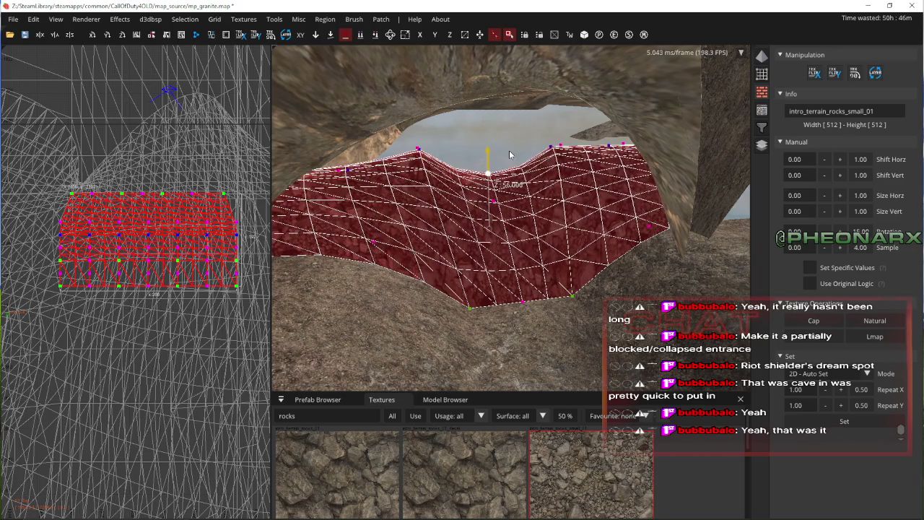
- Lift a lower vertex to Z 88 and raise the peak higher, undoing one overshoot
left_click(148, 251)
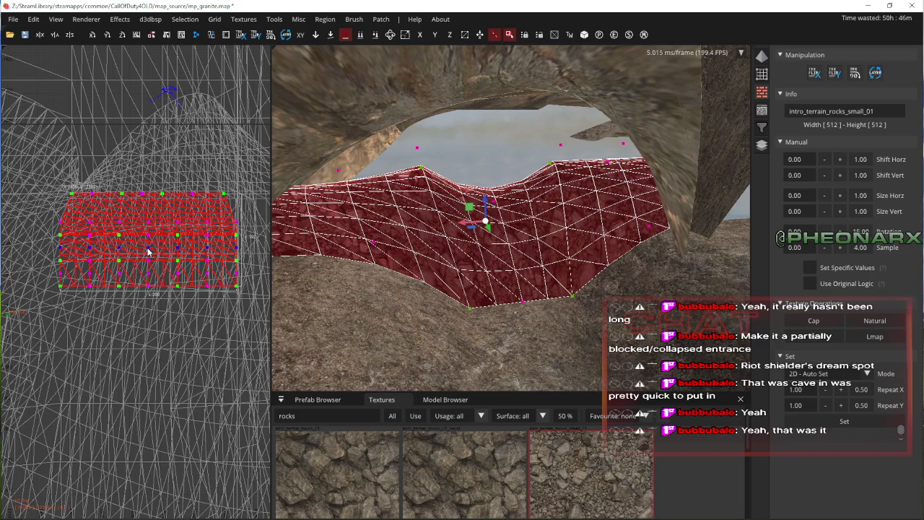
mouse_move(485, 205)
left_mouse_down()
mouse_move(507, 101)
mouse_move(507, 124)
mouse_move(494, 125)
mouse_move(527, 97)
left_mouse_up()
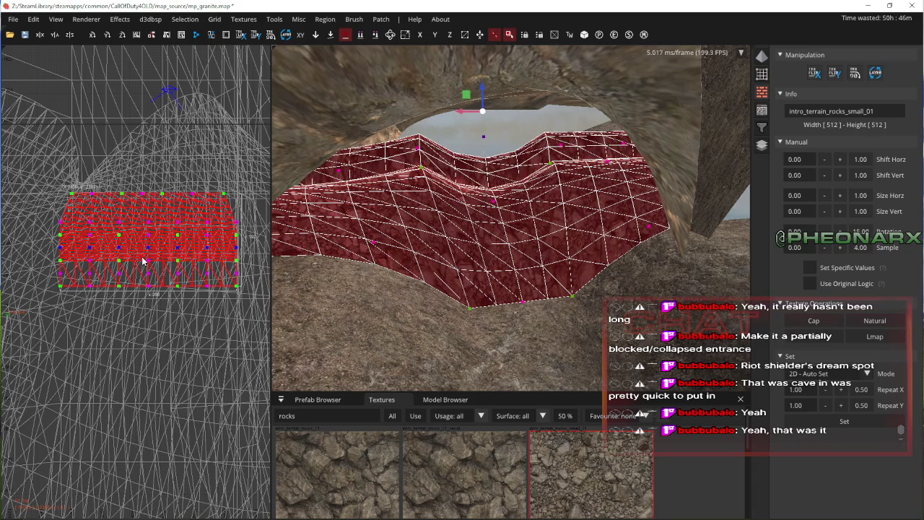
mouse_move(485, 199)
left_mouse_down()
mouse_move(509, 101)
mouse_move(503, 108)
left_mouse_up()
key("ctrl+z")
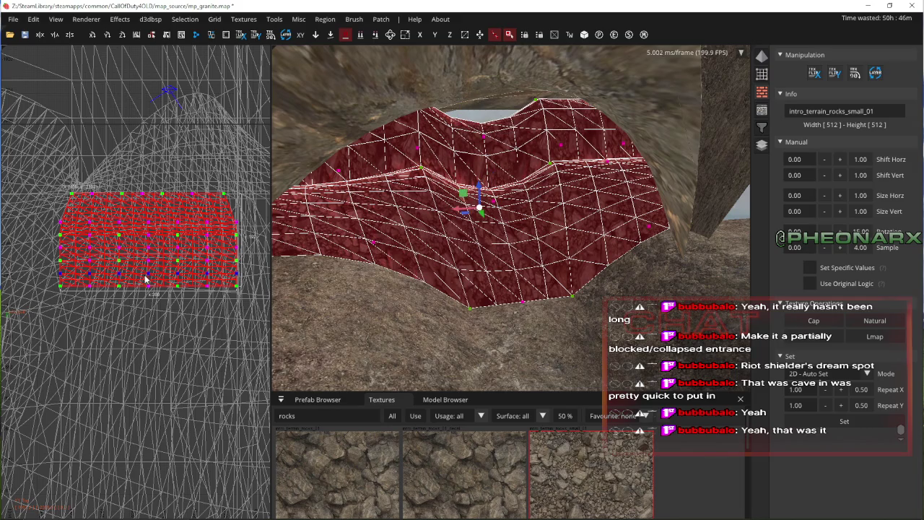
mouse_move(479, 190)
left_mouse_down()
mouse_move(478, 65)
mouse_move(502, 45)
left_mouse_up()
- Lower one crest vertex slightly and push another up to reshape the crest
mouse_move(506, 217)
left_mouse_down()
mouse_move(498, 231)
mouse_move(252, 188)
left_mouse_up()
left_click_drag(491, 116, 505, 138)
left_click_drag(503, 270, 499, 144)
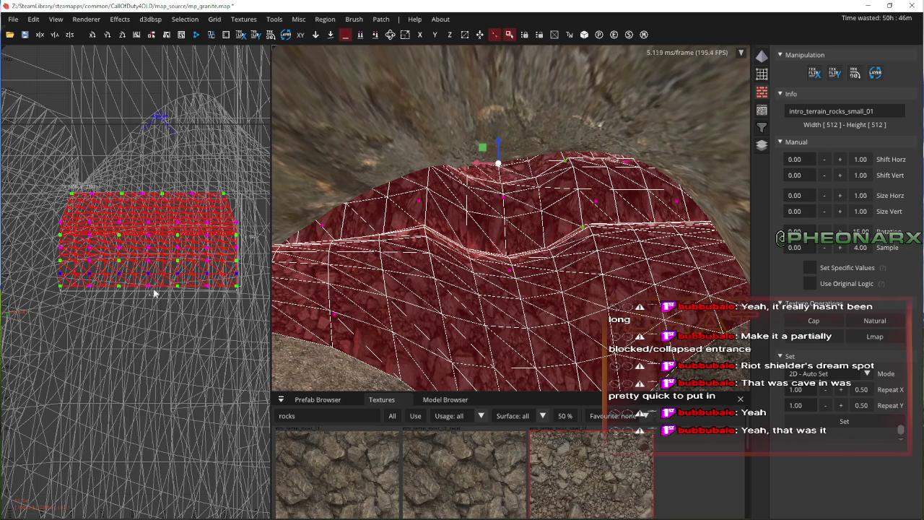
- Sink bottom-row vertices to form dips, deepening one lower vertex, then deselect the patch
mouse_move(33, 278)
left_mouse_down()
mouse_move(116, 296)
mouse_move(248, 297)
left_mouse_up()
left_click_drag(150, 248, 147, 252)
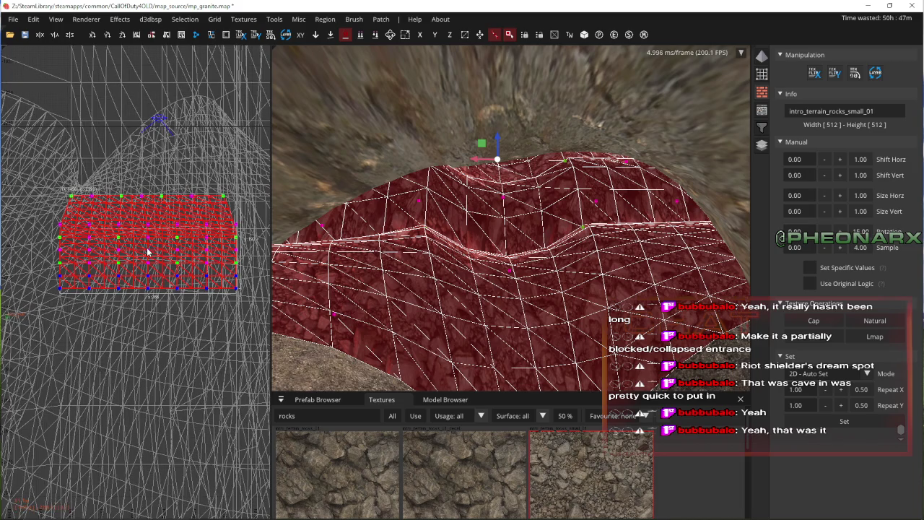
left_click(145, 247, "shift")
left_click(514, 232, "shift")
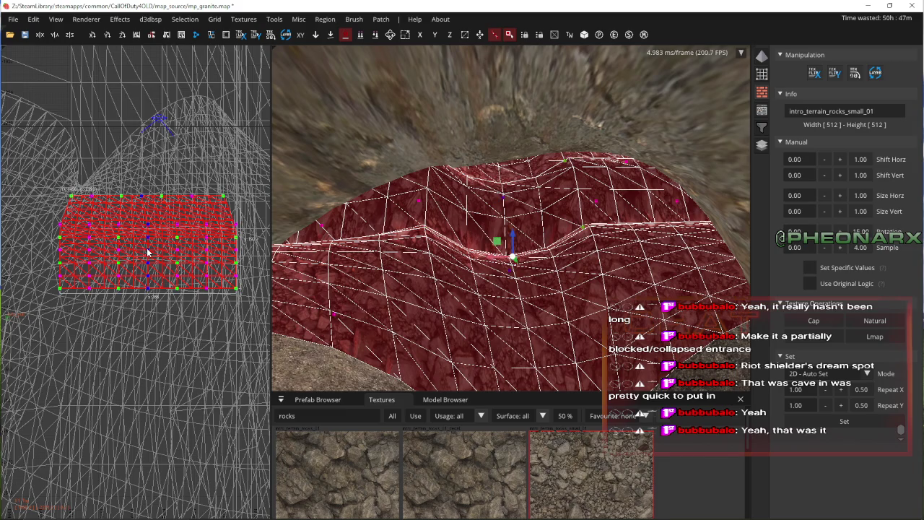
left_click_drag(501, 148, 514, 182)
left_click(147, 227)
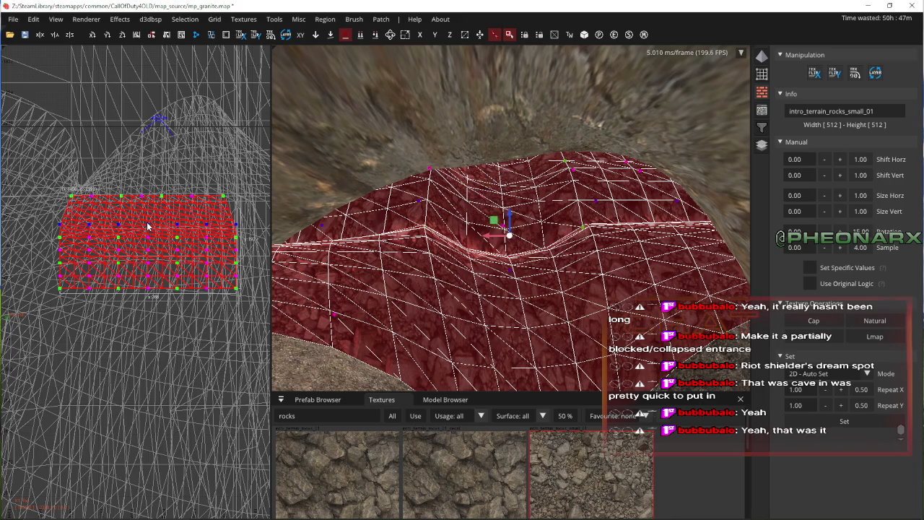
left_click_drag(506, 214, 518, 250)
key("Escape")
- Shift one vertex column outward and pull the right column inward to fit the mound's width
right_click(520, 239)
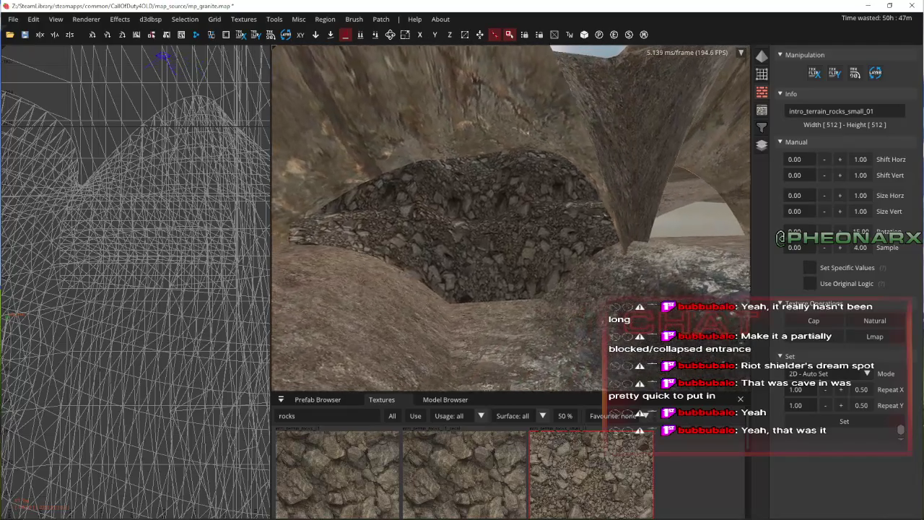
left_click(518, 242, "shift")
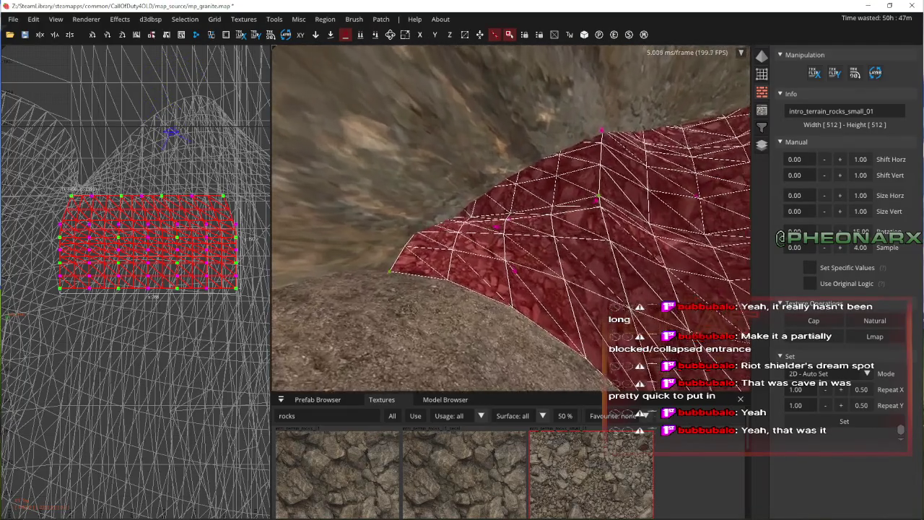
key("v")
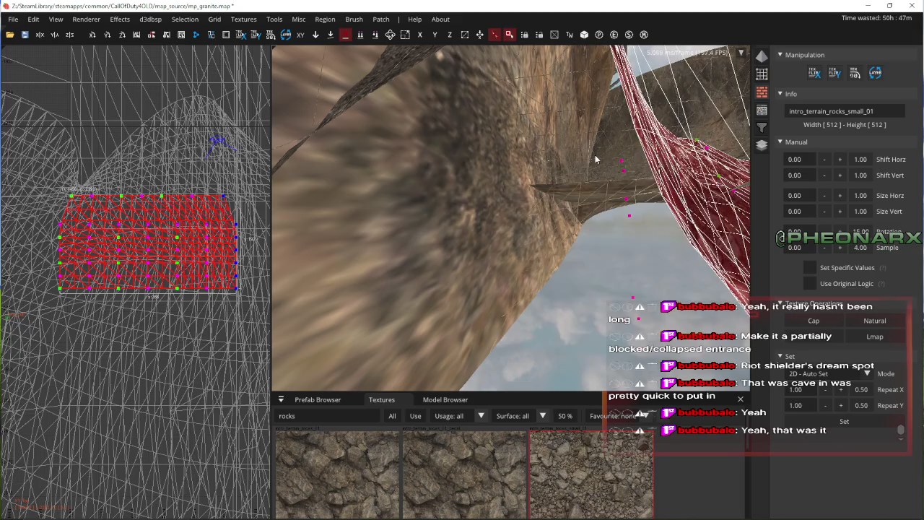
left_click(541, 215)
left_click_drag(562, 220, 506, 219)
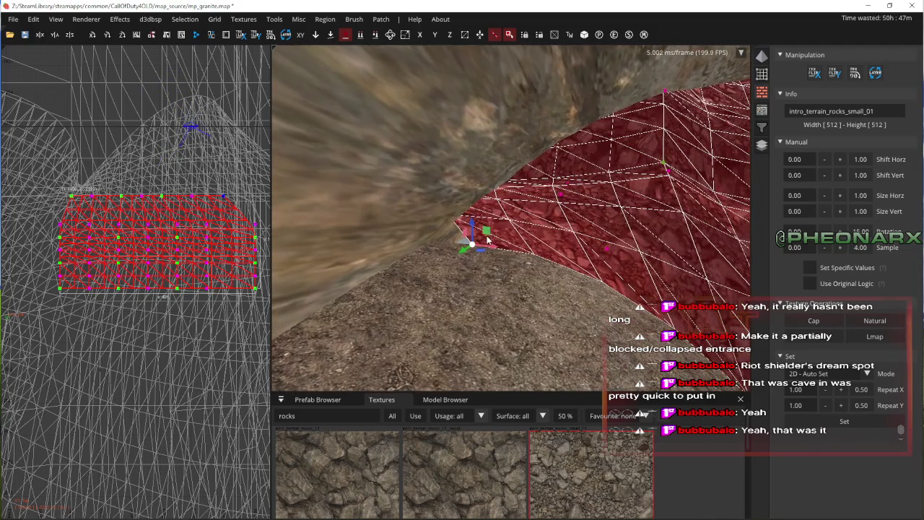
mouse_move(230, 194)
left_mouse_down()
mouse_move(184, 289)
mouse_move(182, 318)
left_mouse_up()
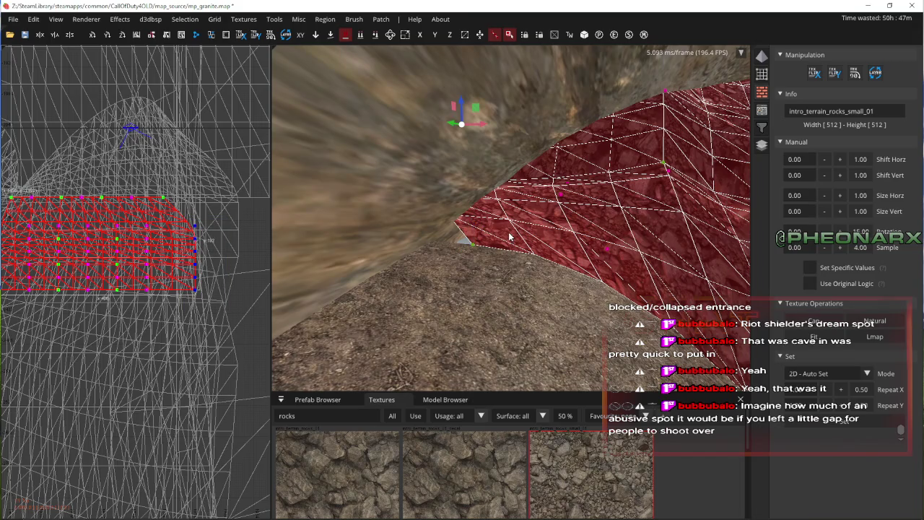
mouse_move(482, 129)
left_mouse_down()
mouse_move(567, 127)
mouse_move(525, 126)
left_mouse_up()
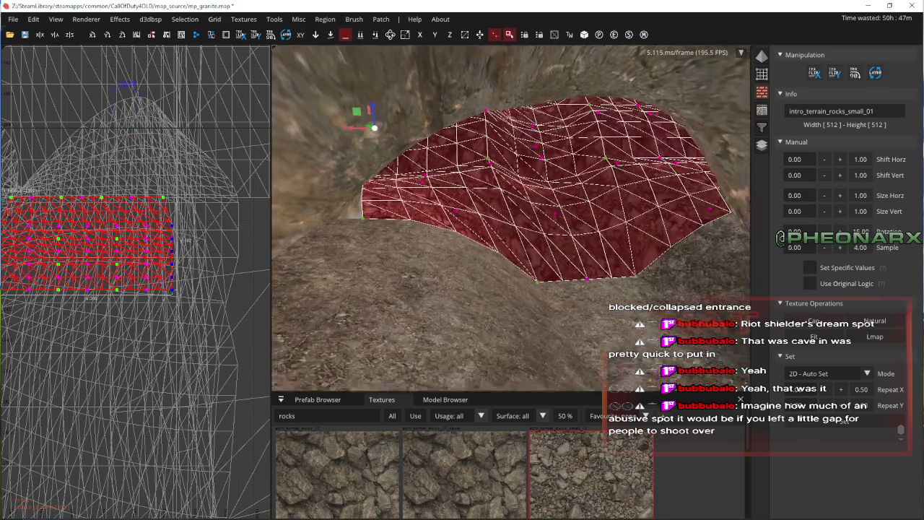
- Fly the camera under and around the patch to inspect it, then deselect
right_click(547, 172)
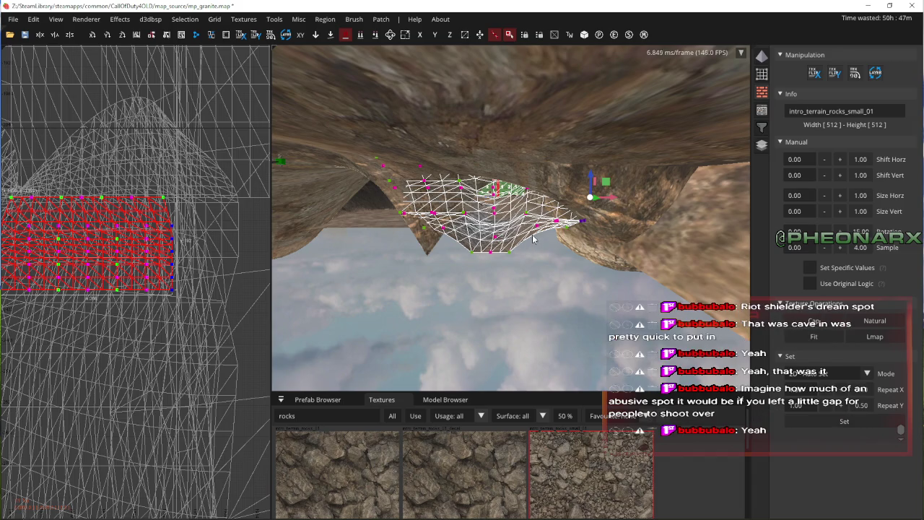
key("Up")
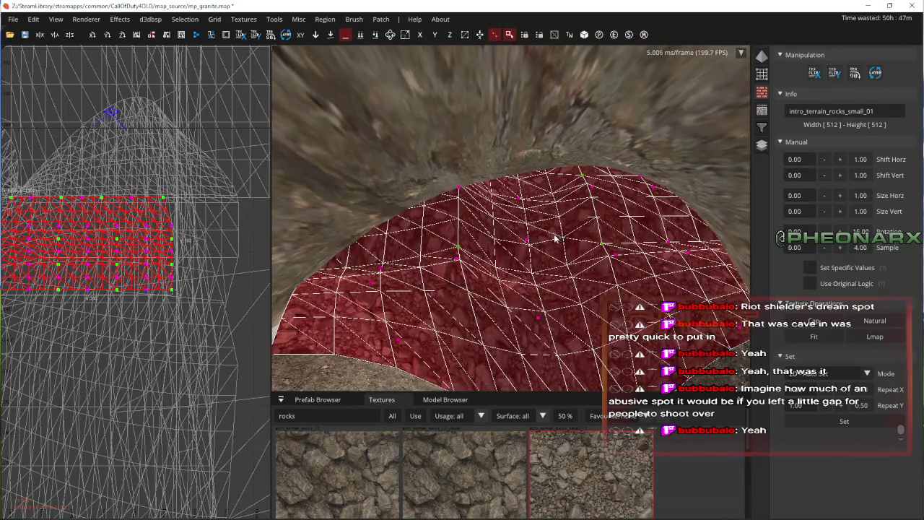
key("Down")
key("v")
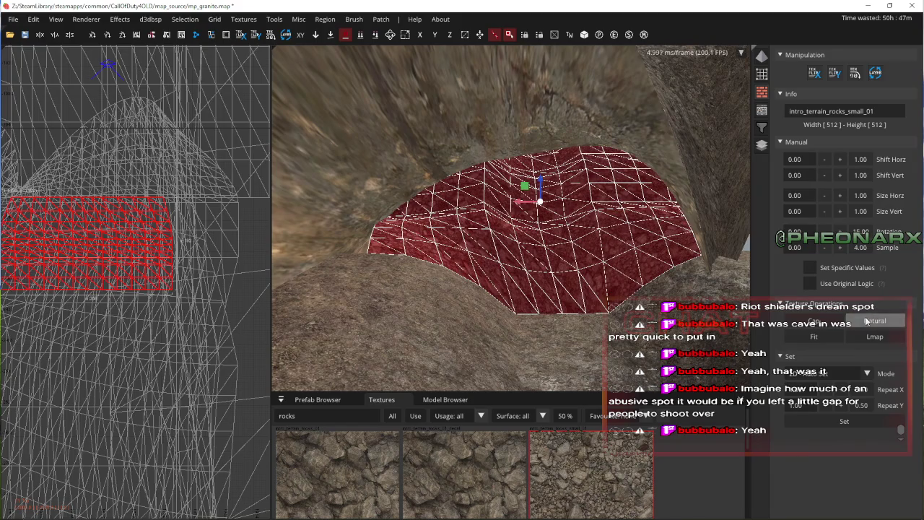
key("Escape")
key("Up")
key("Up")
left_click(568, 221, "shift")
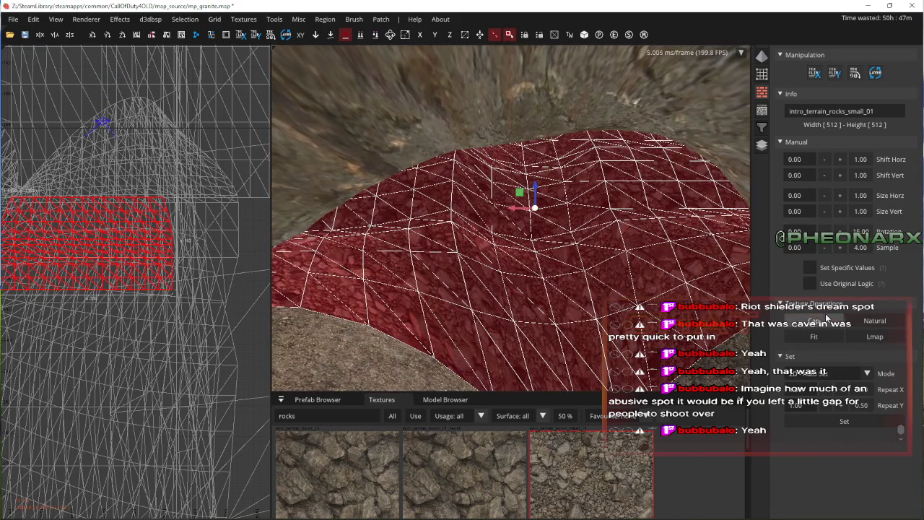
key("Up")
key("Escape")
- Fly through the arches into the cave toward the mound and reselect the mound patch
key("Up")
key("Up")
key("Left")
key("Up")
key("Right")
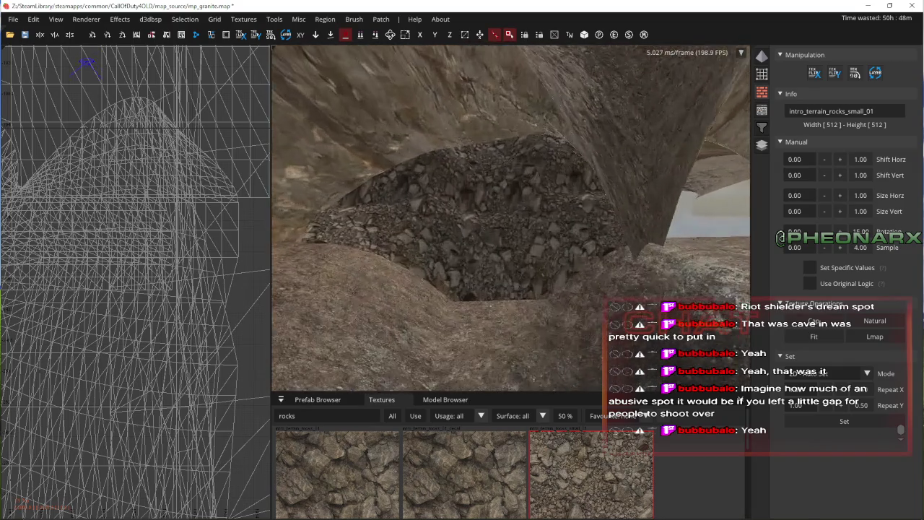
key("Up")
key("Down")
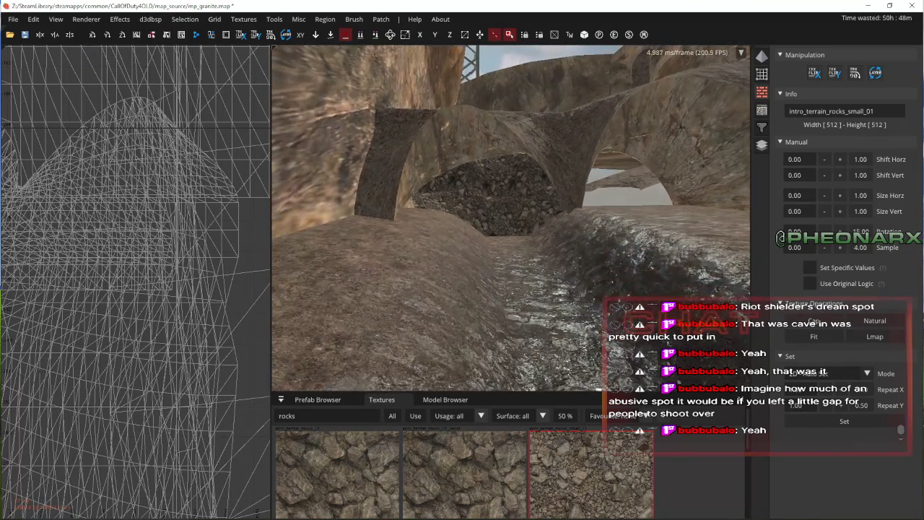
key("Up")
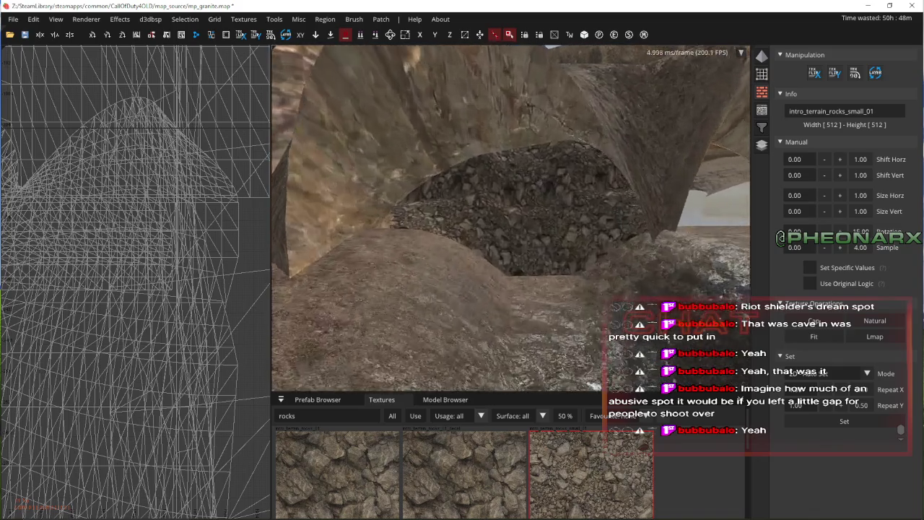
key("Right")
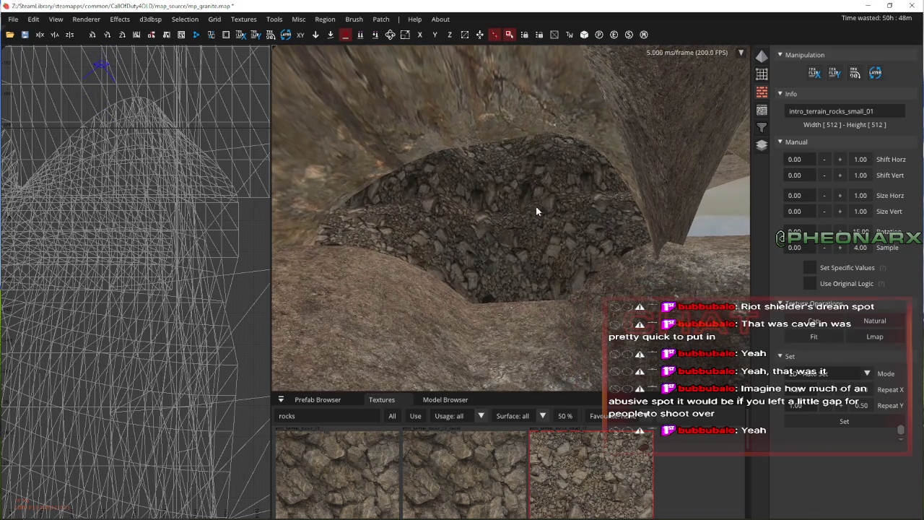
left_click(537, 211)
- Drop the top vertex row below the cave ceiling to Z -12, then deselect
mouse_move(24, 296)
left_mouse_down()
mouse_move(258, 275)
mouse_move(238, 275)
left_mouse_up()
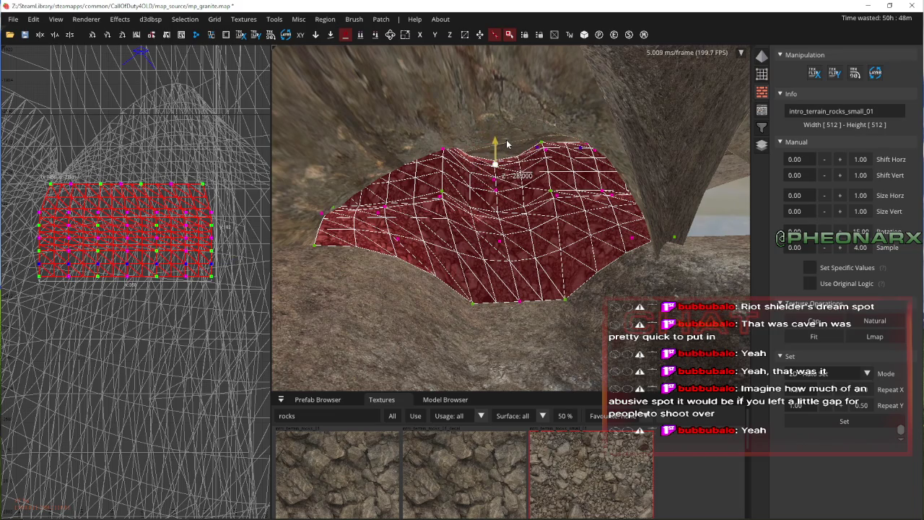
mouse_move(498, 144)
left_mouse_down()
mouse_move(498, 185)
mouse_move(501, 171)
left_mouse_up()
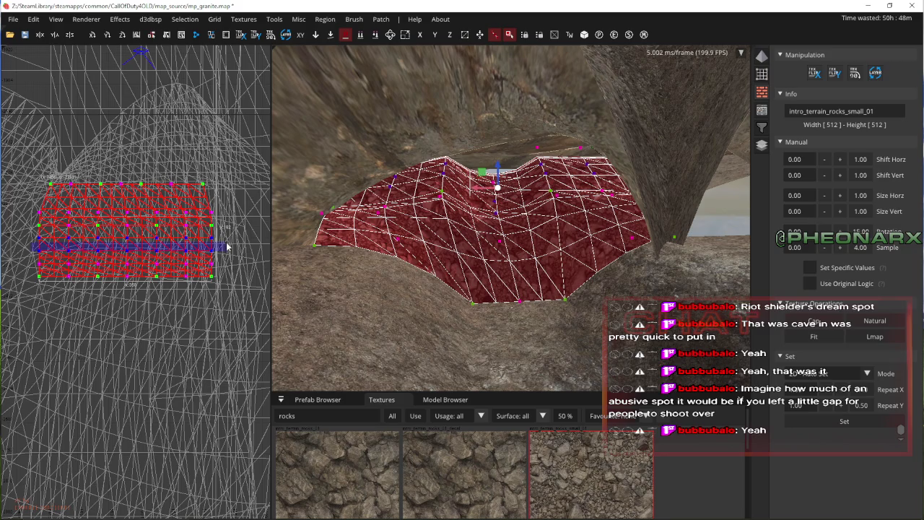
left_click_drag(497, 171, 496, 172)
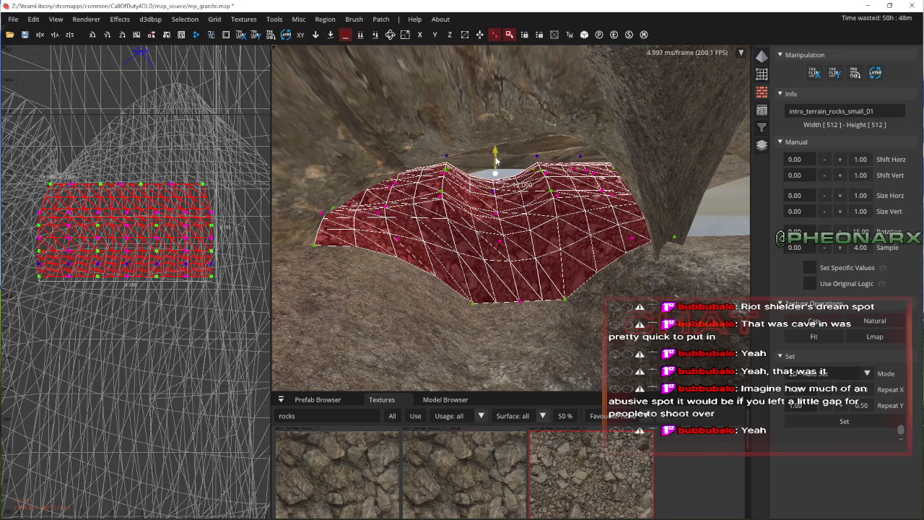
scroll(495, 168, "down", 5)
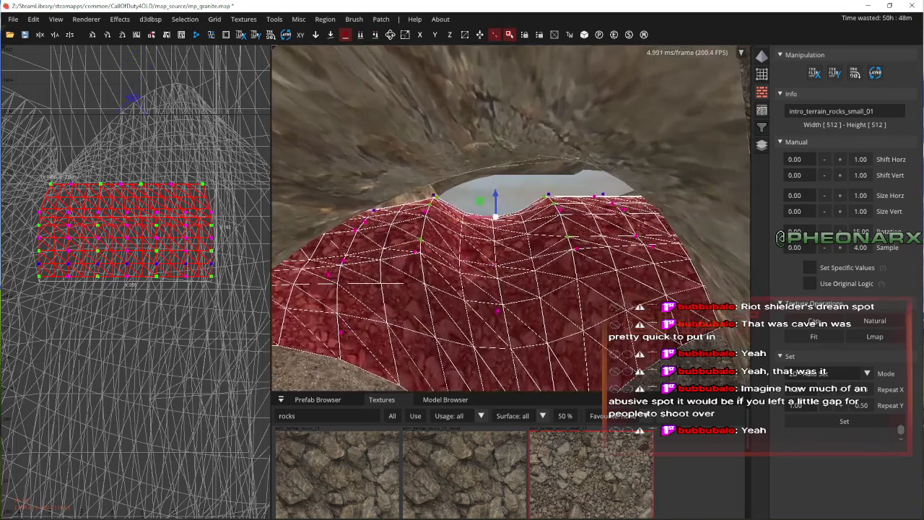
key("Escape")
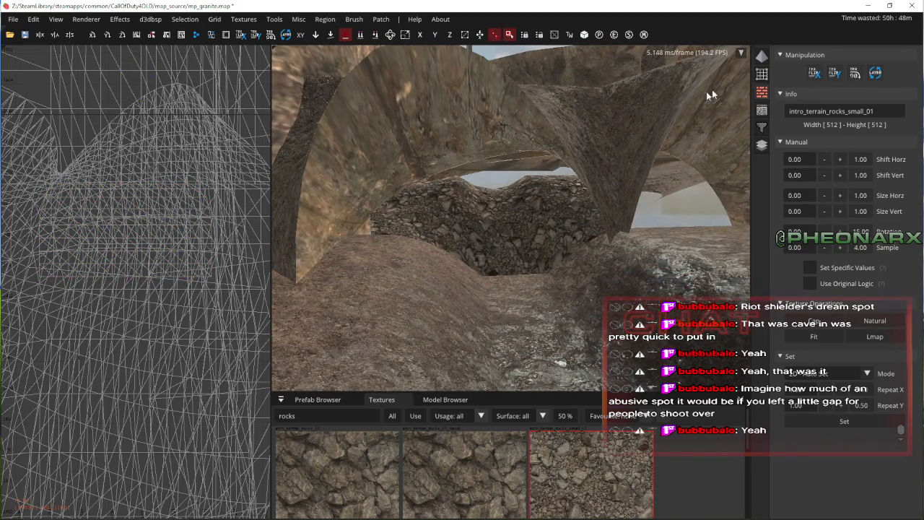
scroll(722, 92, "up", 5)
left_click(516, 154, "shift")
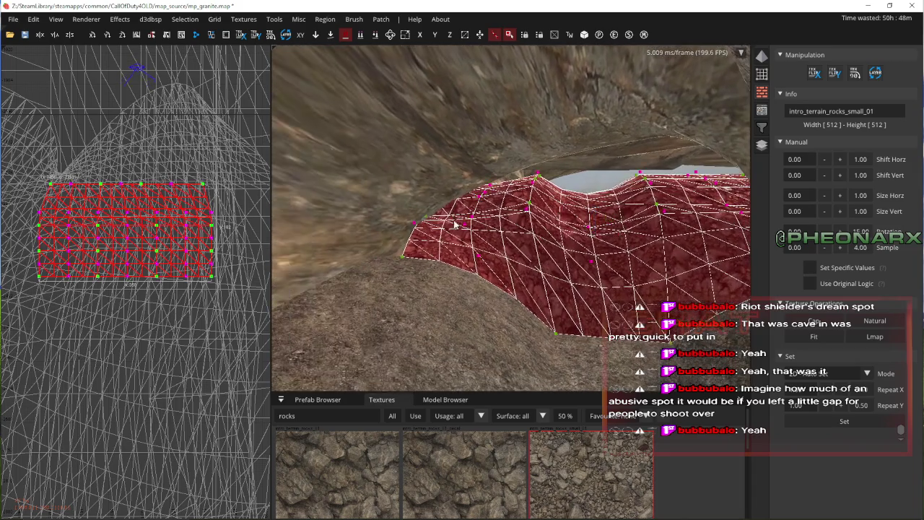
left_click(429, 268)
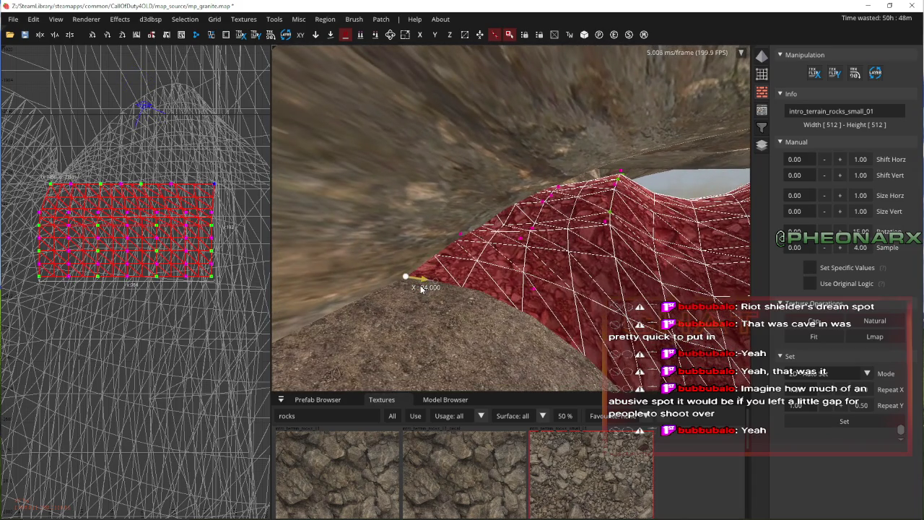
mouse_move(389, 284)
left_mouse_down()
mouse_move(368, 292)
mouse_move(399, 296)
left_mouse_up()
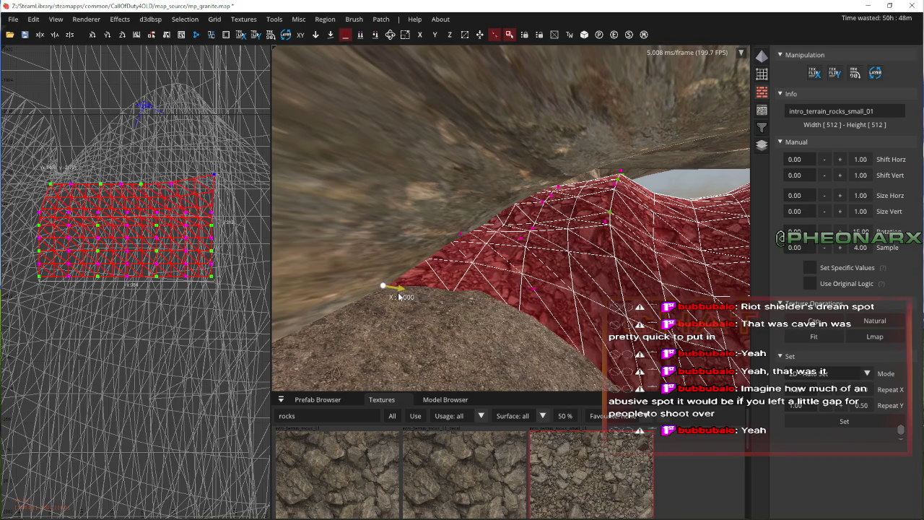
right_click(387, 270)
right_click(397, 265)
left_click_drag(422, 226, 402, 231)
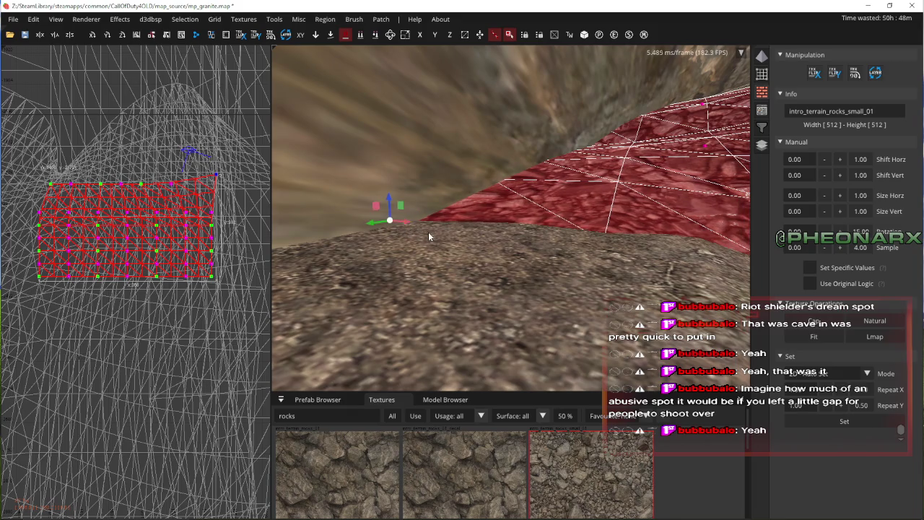
right_click(428, 236)
right_click(587, 297)
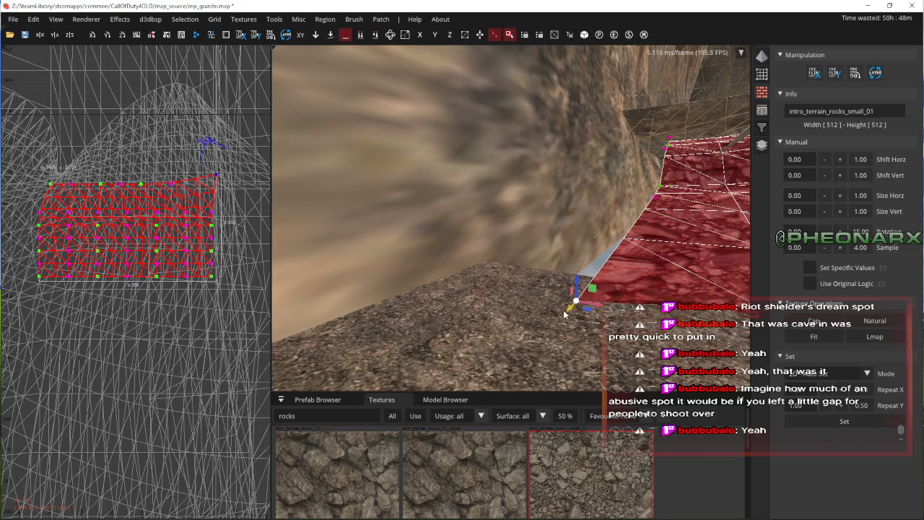
right_click(554, 318)
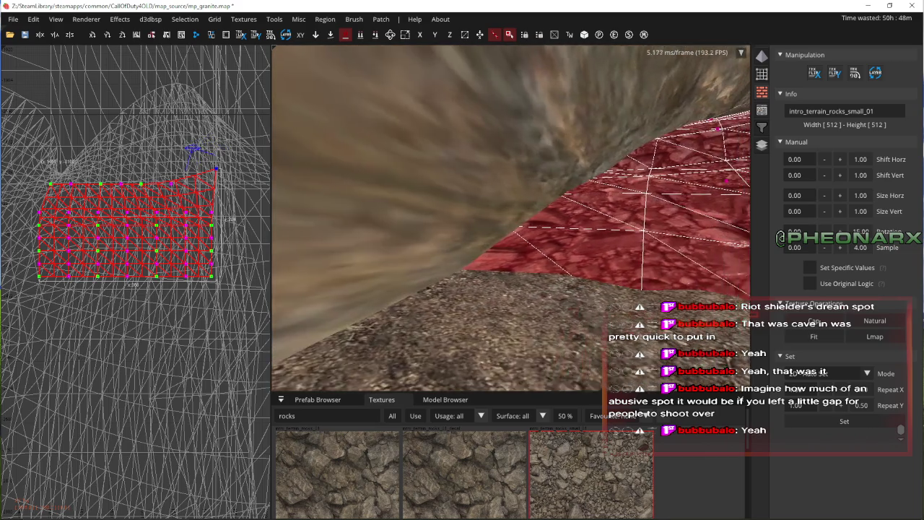
right_click(554, 314)
key("Escape")
right_click(554, 314)
key("w")
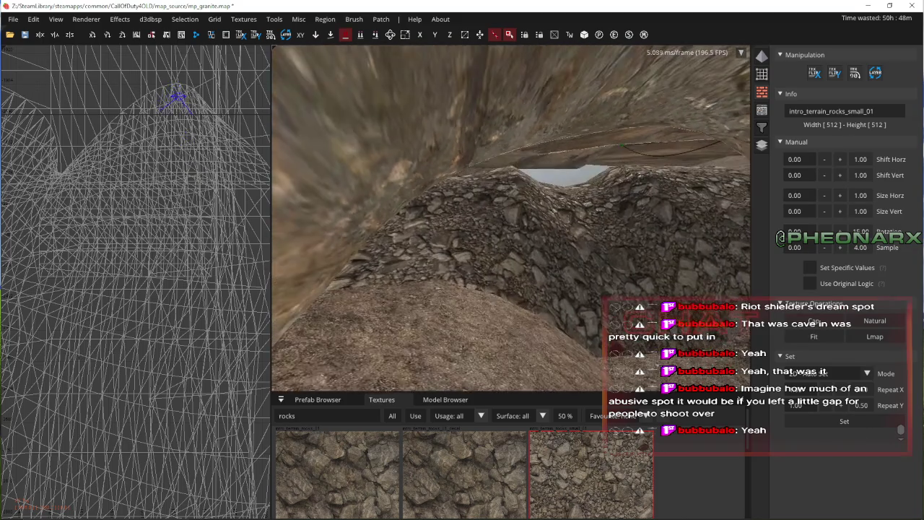
key("w")
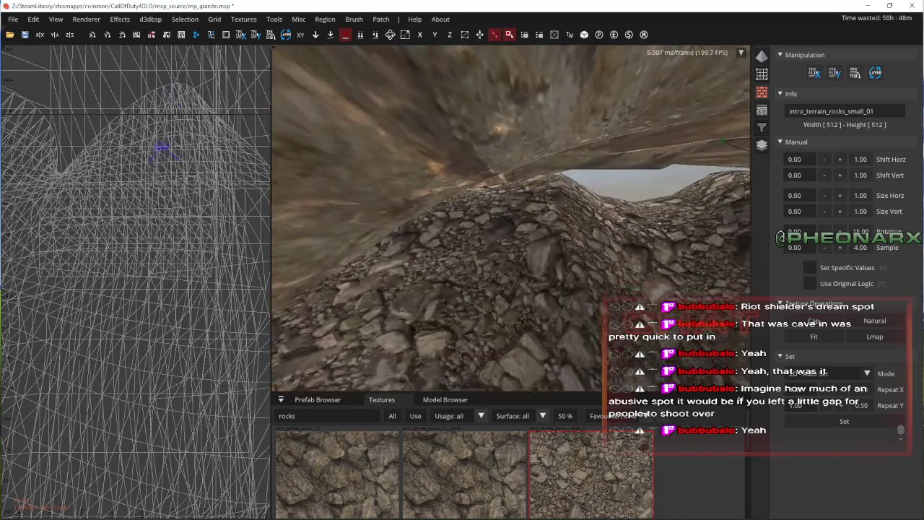
key("w")
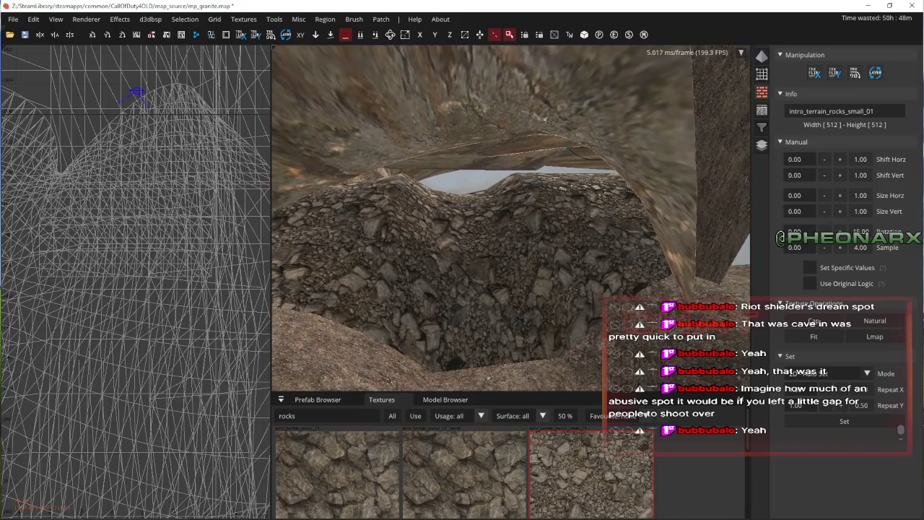
key("w")
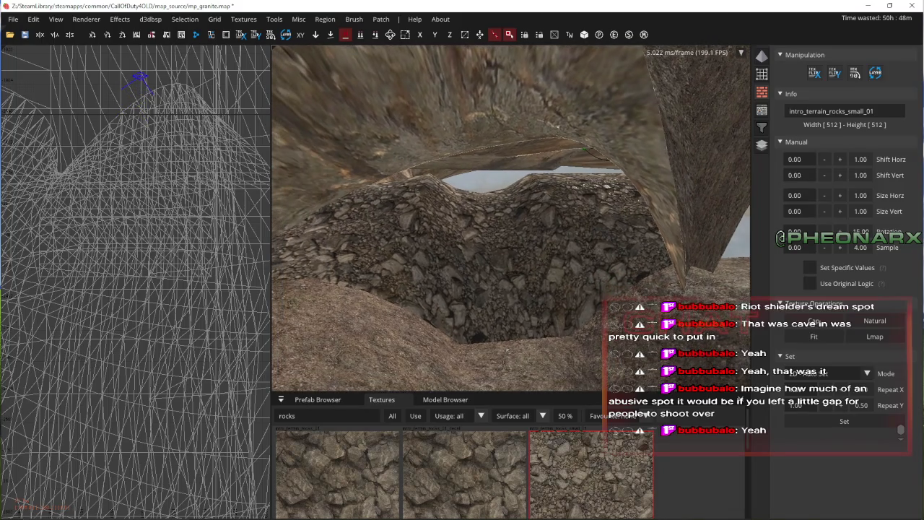
key("w")
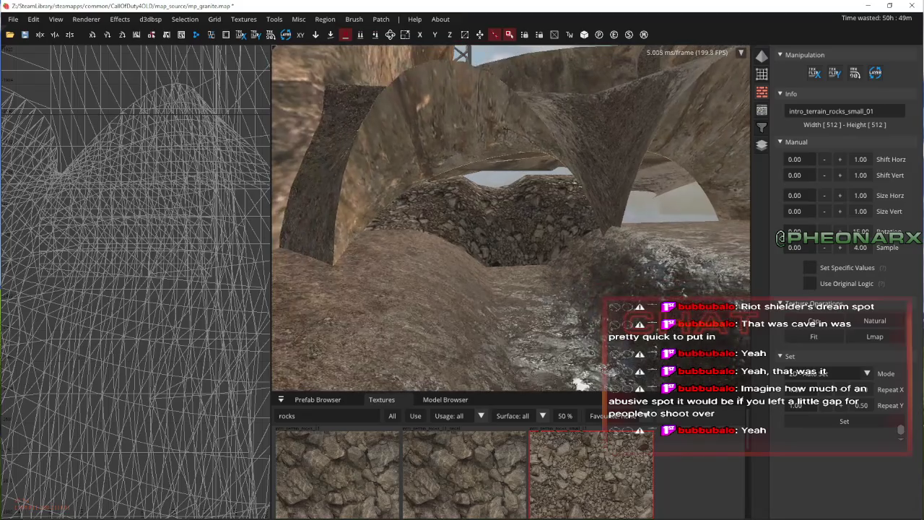
key("w")
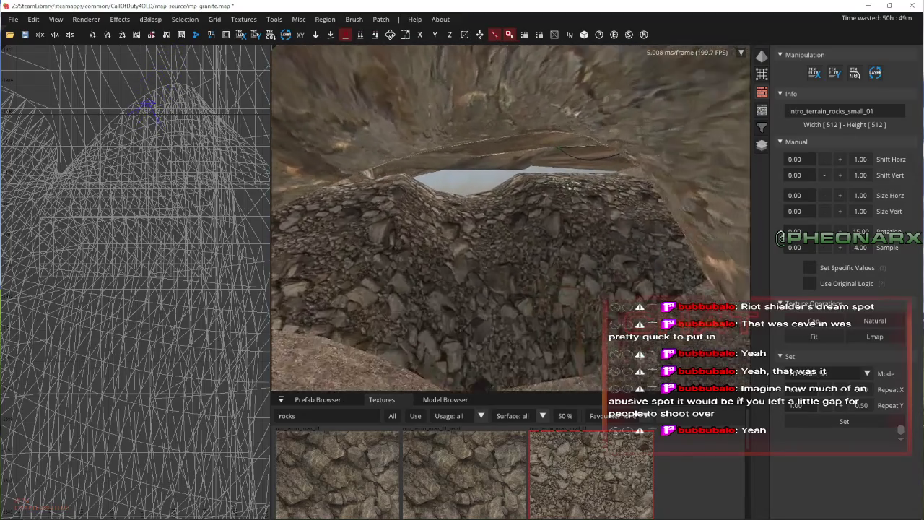
left_click(503, 242, "shift")
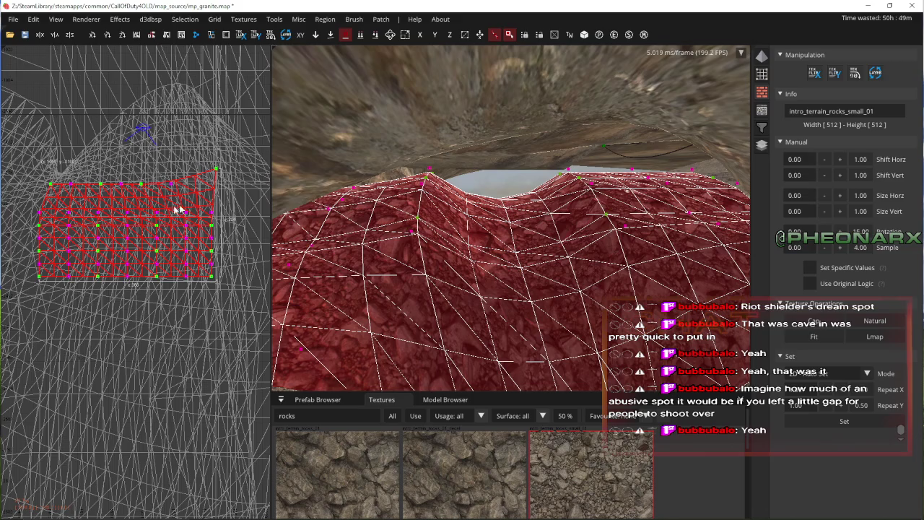
- Nudge one crest vertex on the mound's top slightly, then deselect the patch
scroll(119, 221, "up", 2)
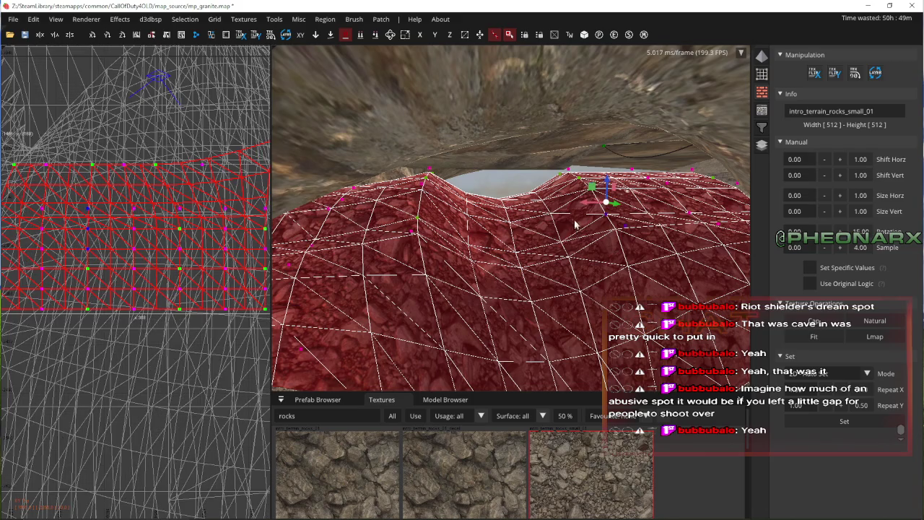
key("w")
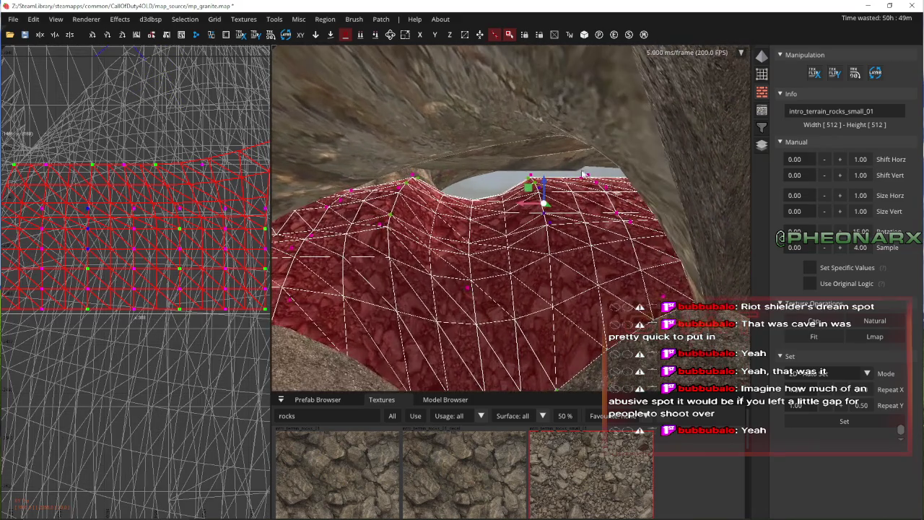
left_click_drag(550, 178, 549, 178)
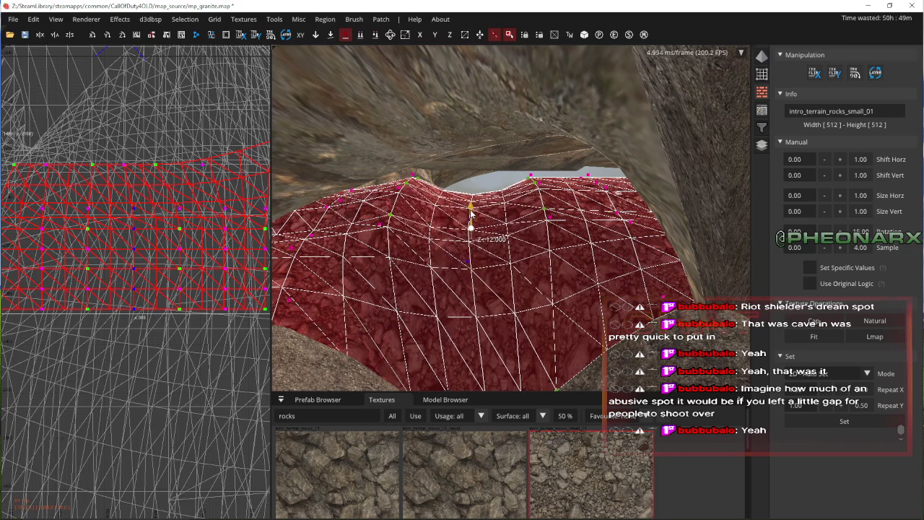
right_click(471, 189)
key("Escape")
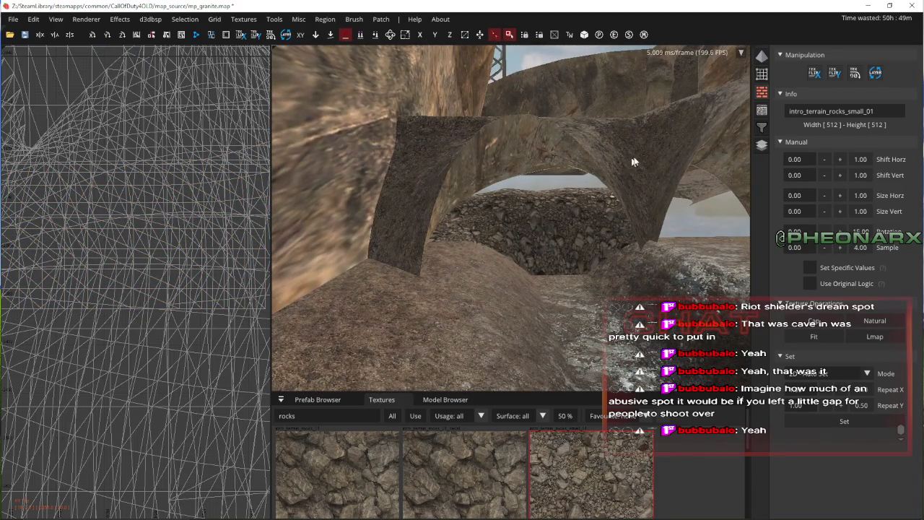
key("Up")
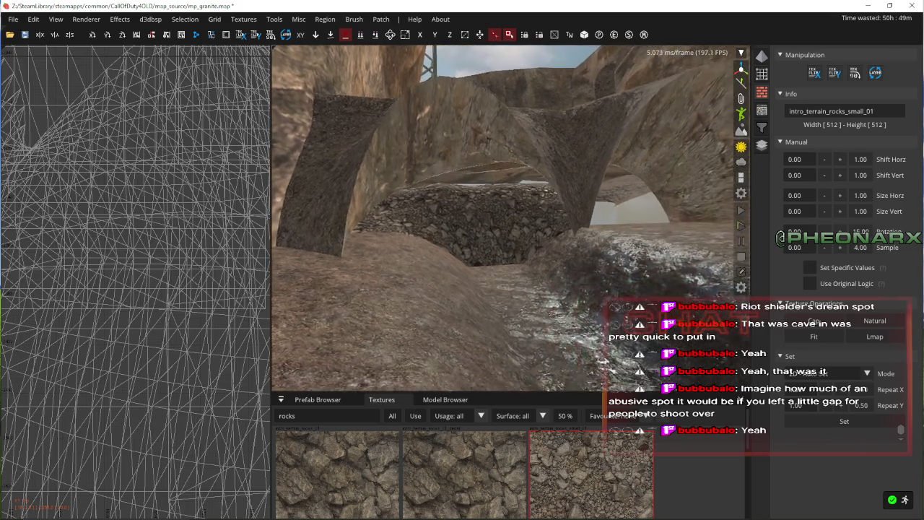
key("Up")
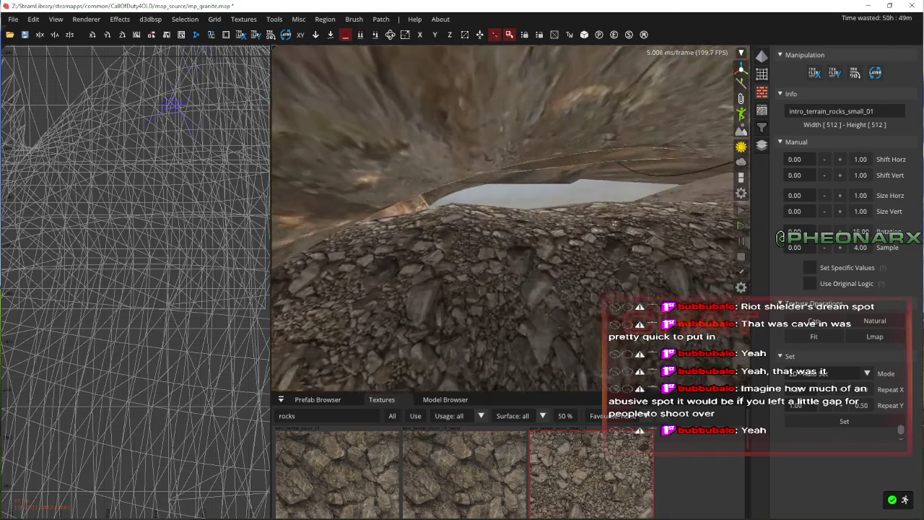
key("Down")
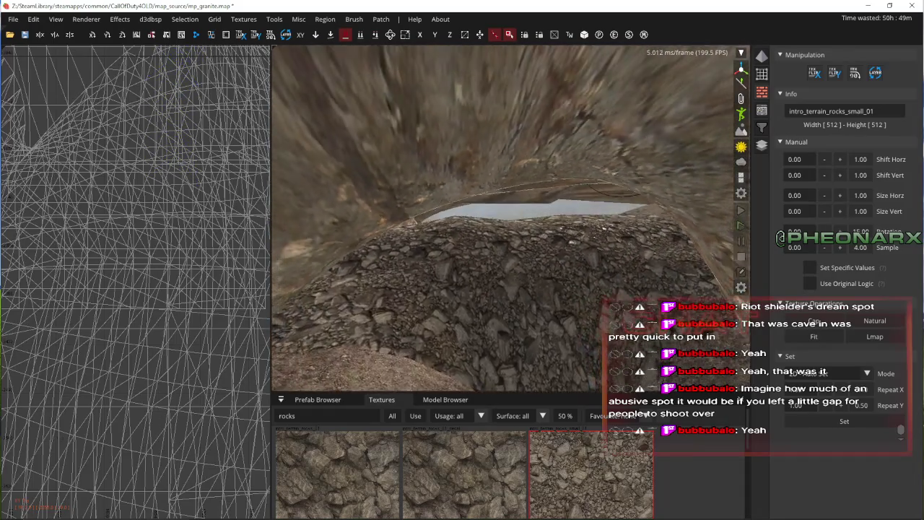
key("Up")
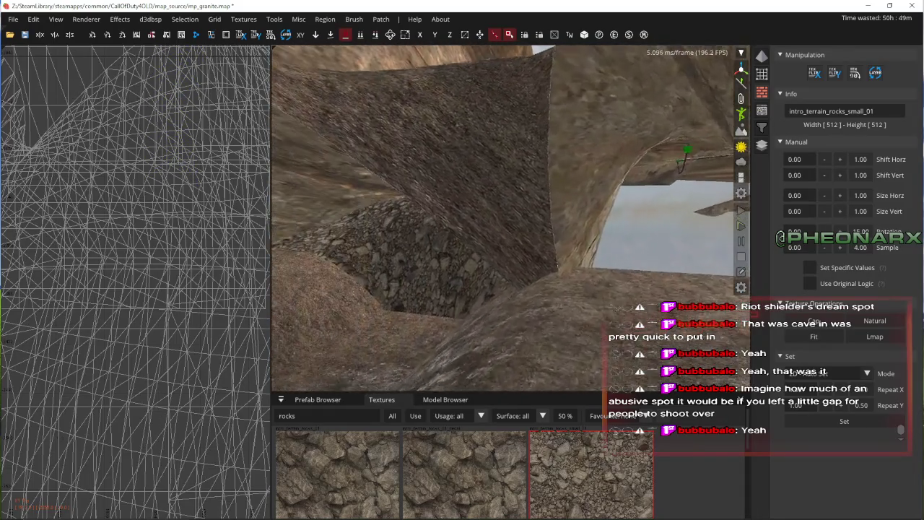
key("Down")
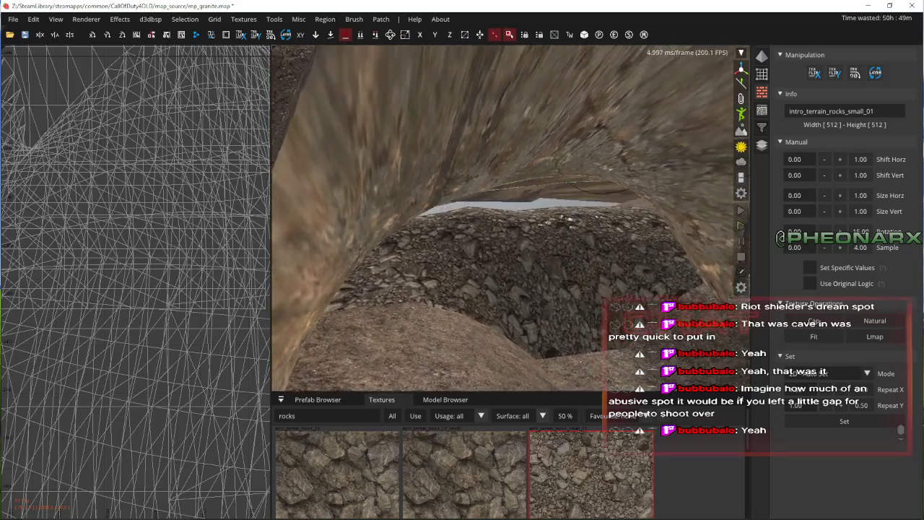
key("Up")
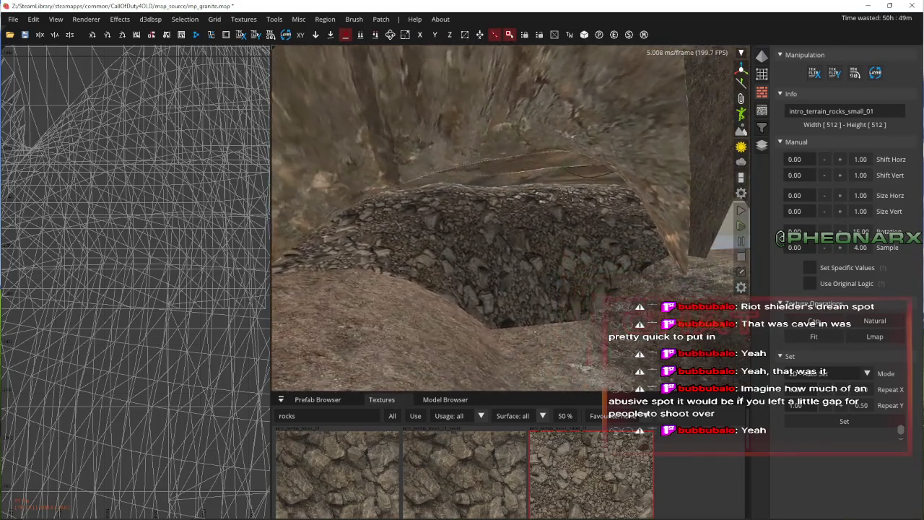
key("Up")
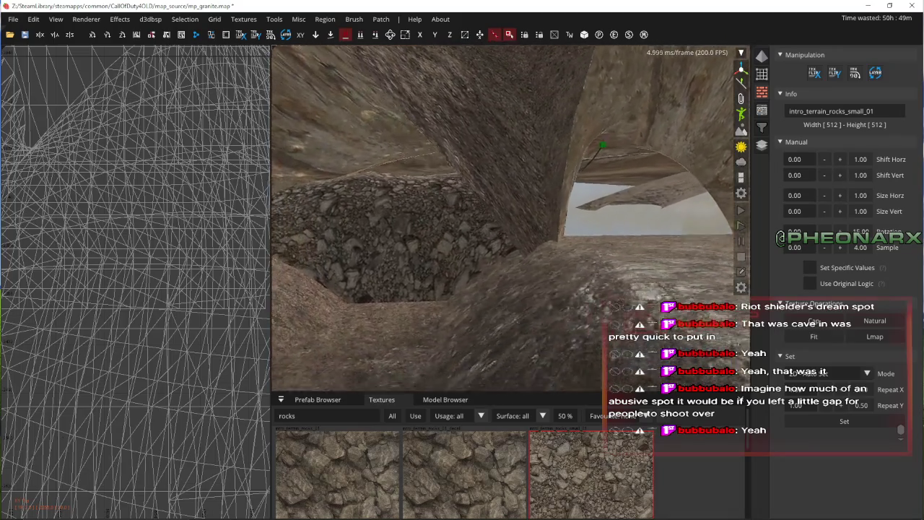
right_click(511, 223)
right_click(511, 222)
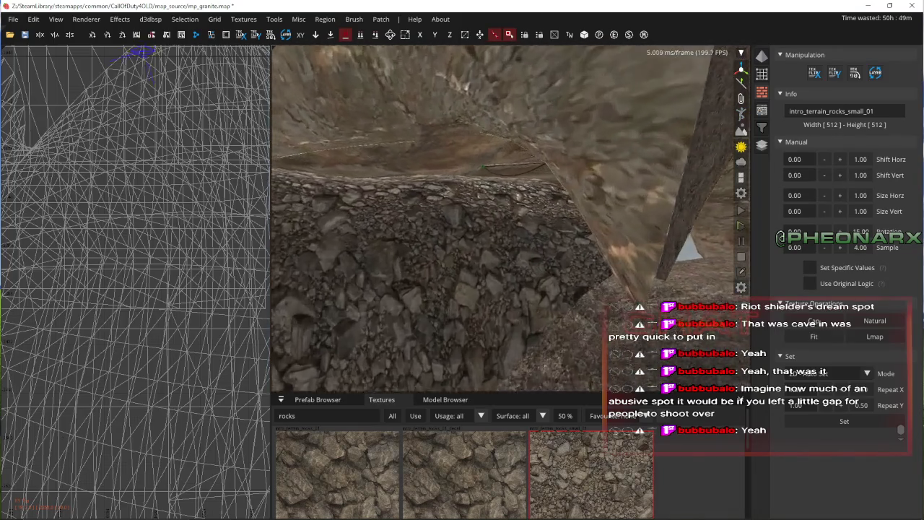
key("Up")
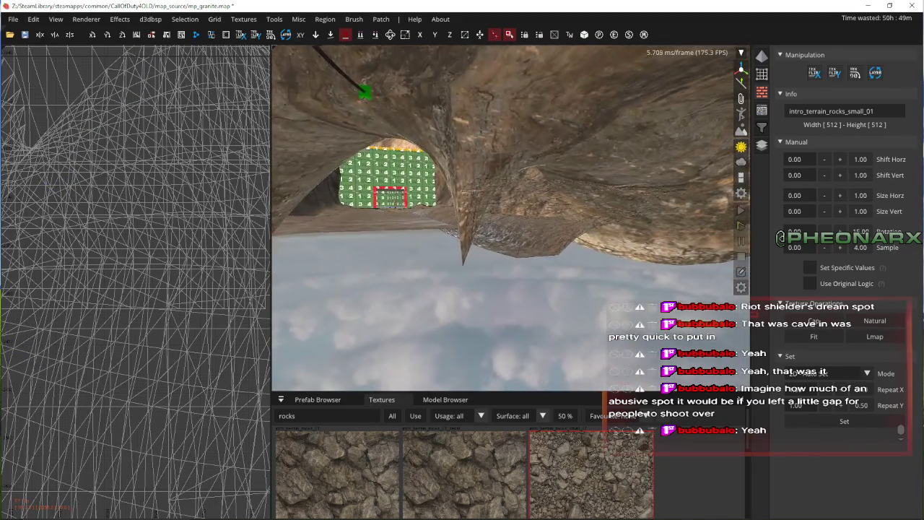
- Select the rock patch near the ceiling, move it down in plan, and fly close to it
left_click(535, 206, "shift")
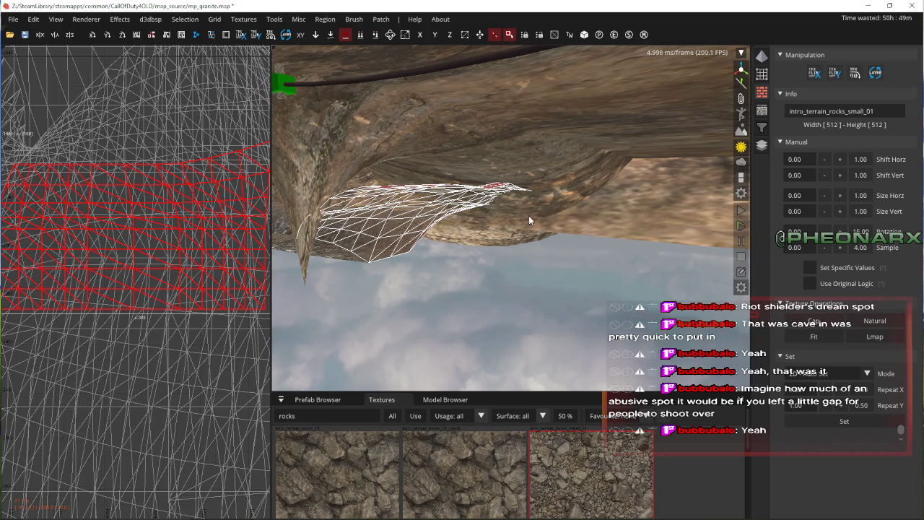
scroll(128, 222, "down", 3)
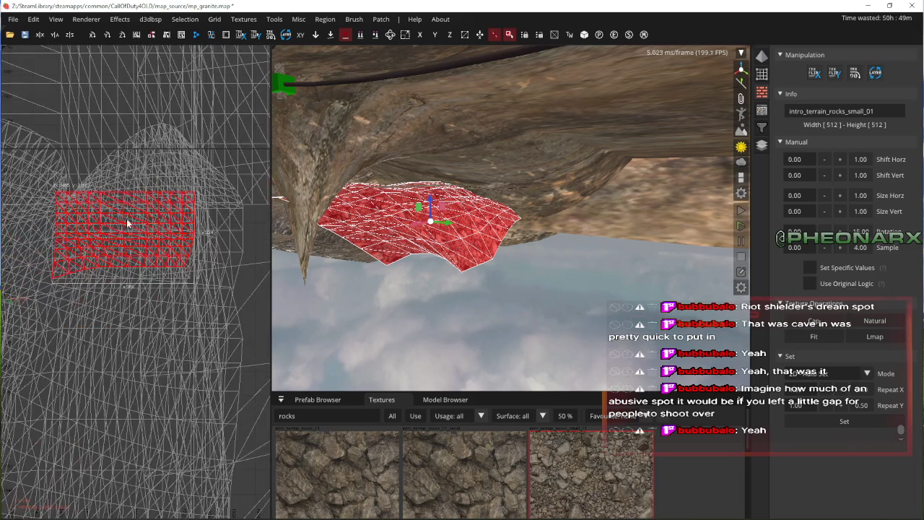
left_click_drag(450, 228, 524, 249)
key("w")
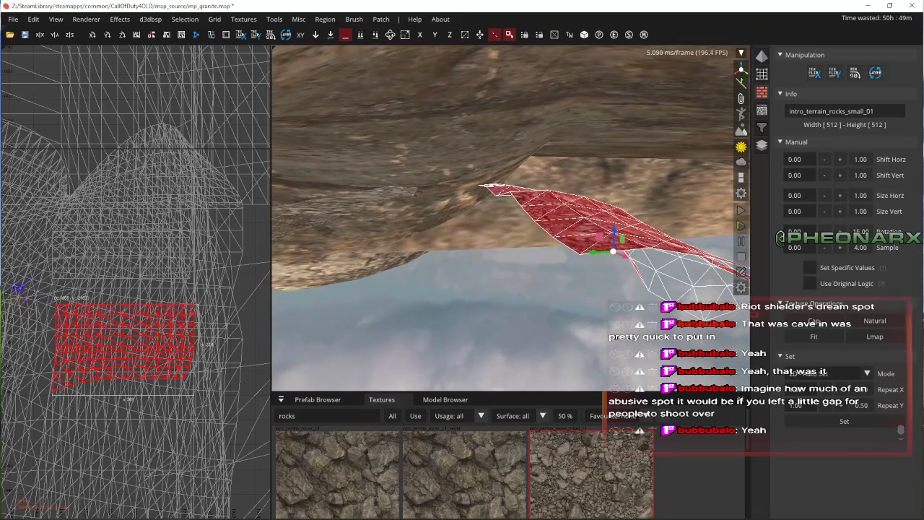
key("w")
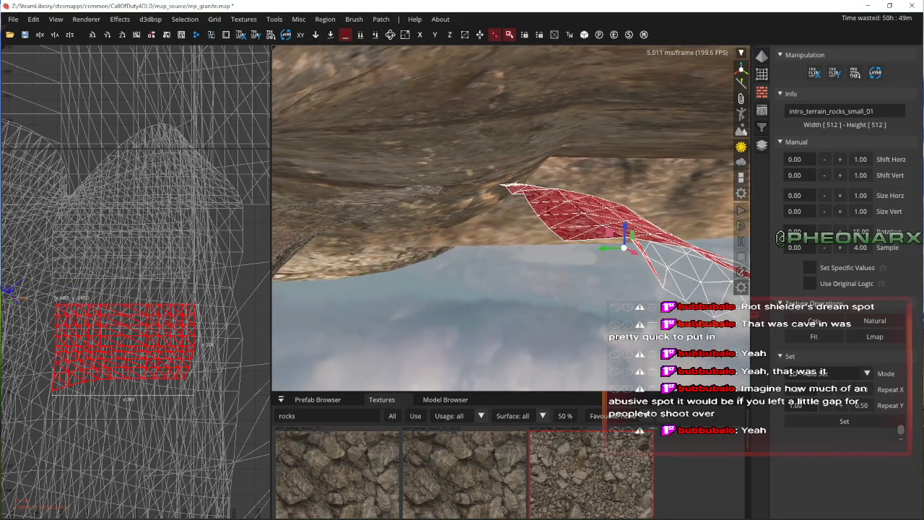
key("w")
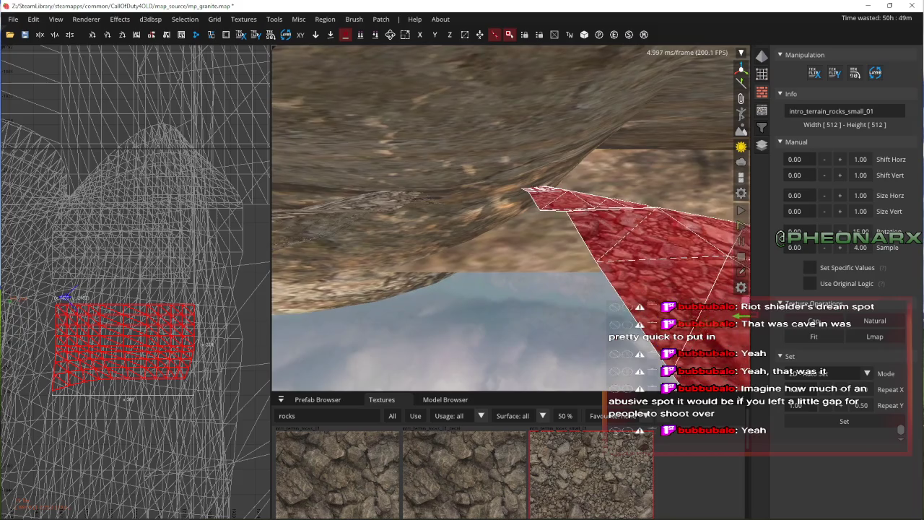
key("w")
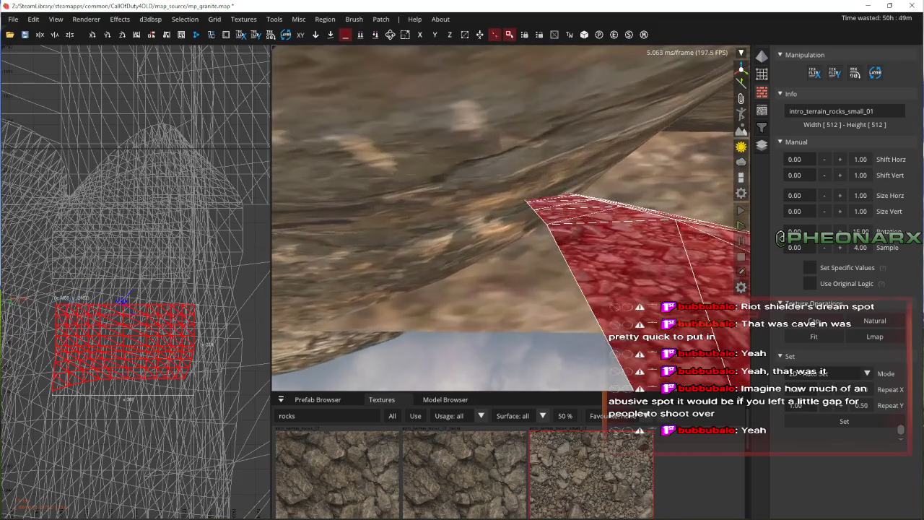
key("w")
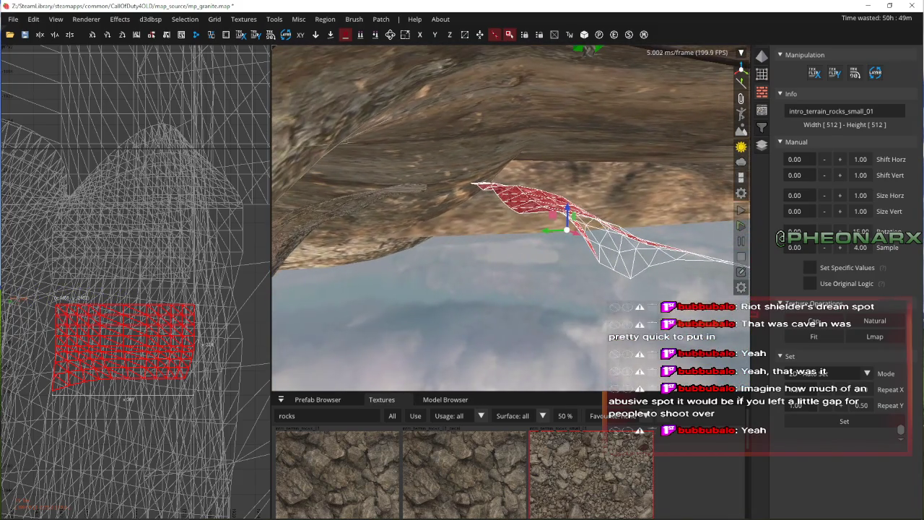
key("w")
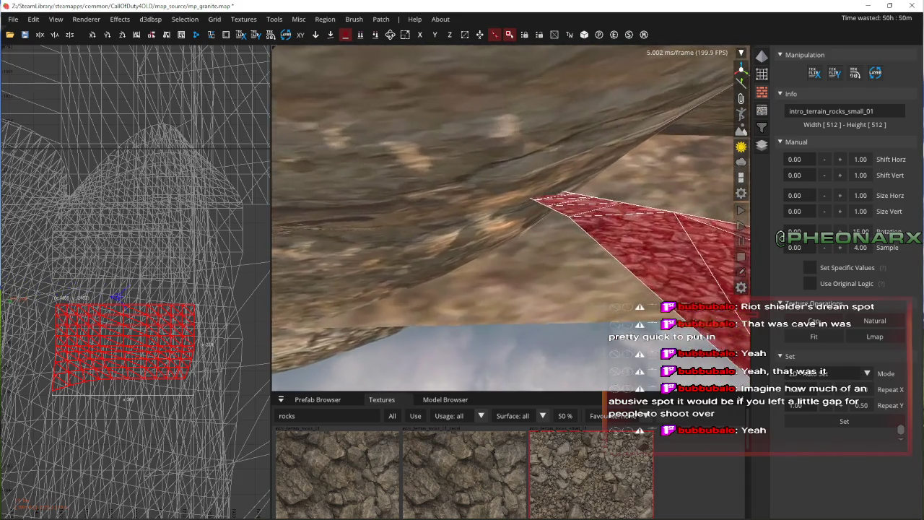
key("w")
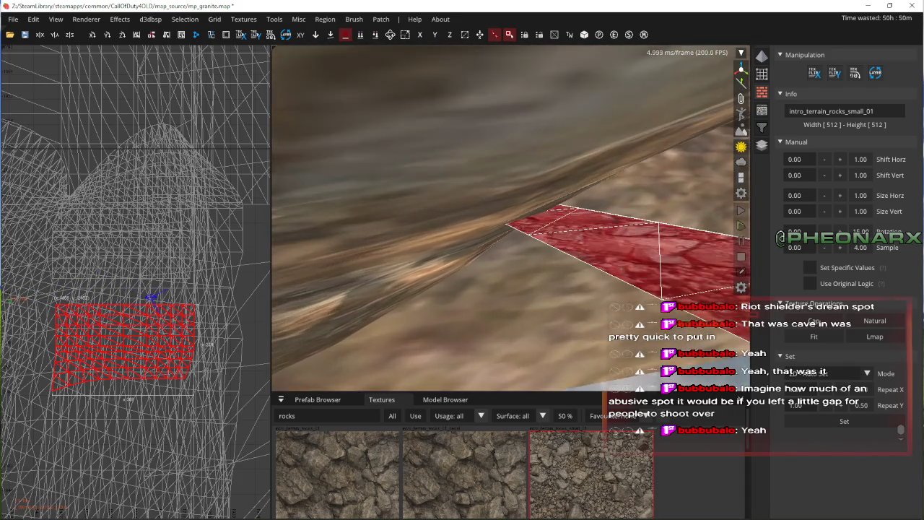
- Duplicate the rock patch and drag it into a dome bridging the gap
right_click(475, 248)
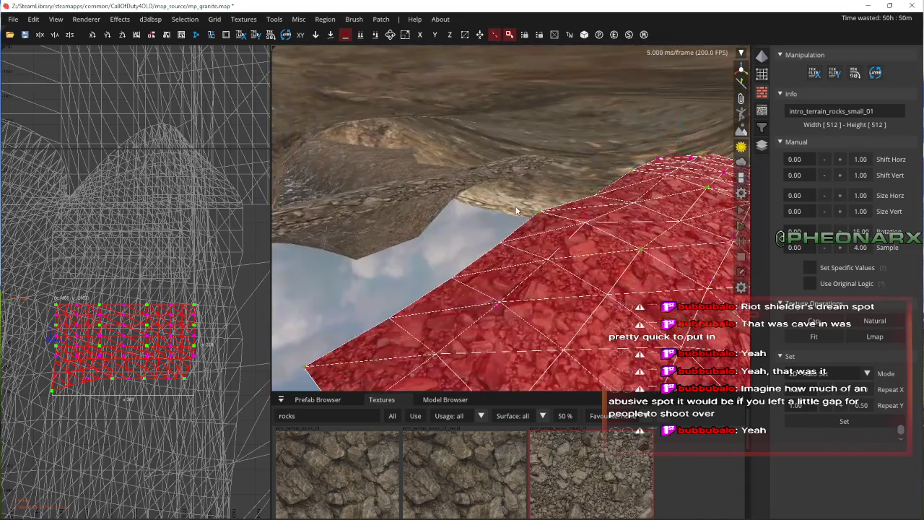
key("space")
right_click(558, 218)
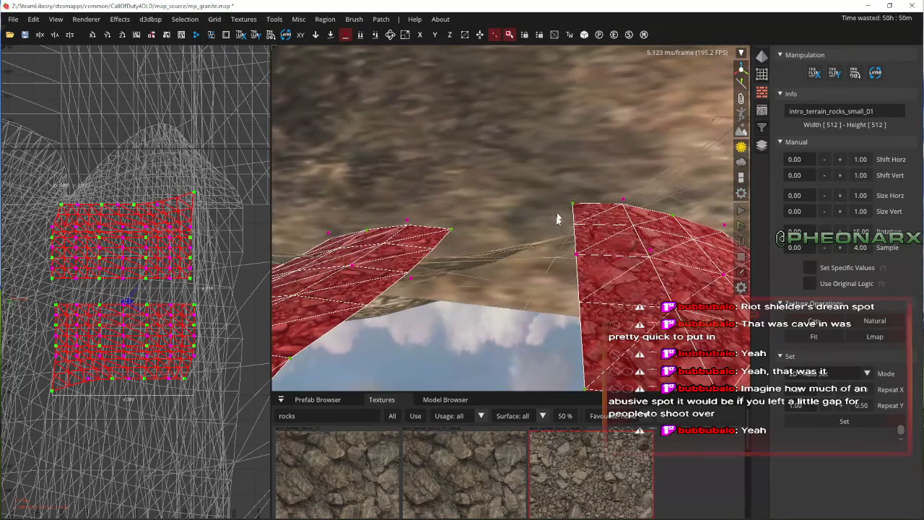
mouse_move(547, 252)
left_mouse_down()
mouse_move(584, 249)
mouse_move(459, 221)
mouse_move(571, 257)
left_mouse_up()
left_click_drag(429, 227, 503, 283)
- From beneath the patch, pull its edge down against the overhang and deselect it
right_click(508, 293)
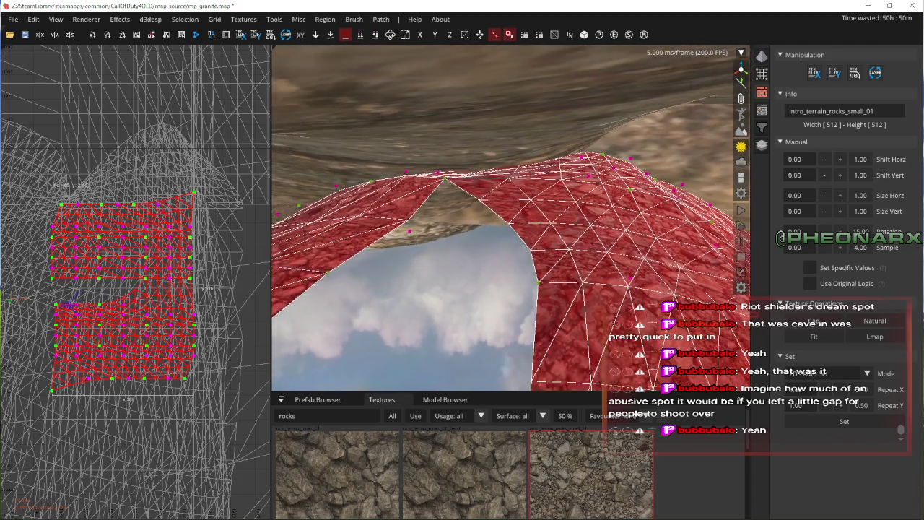
key("Up")
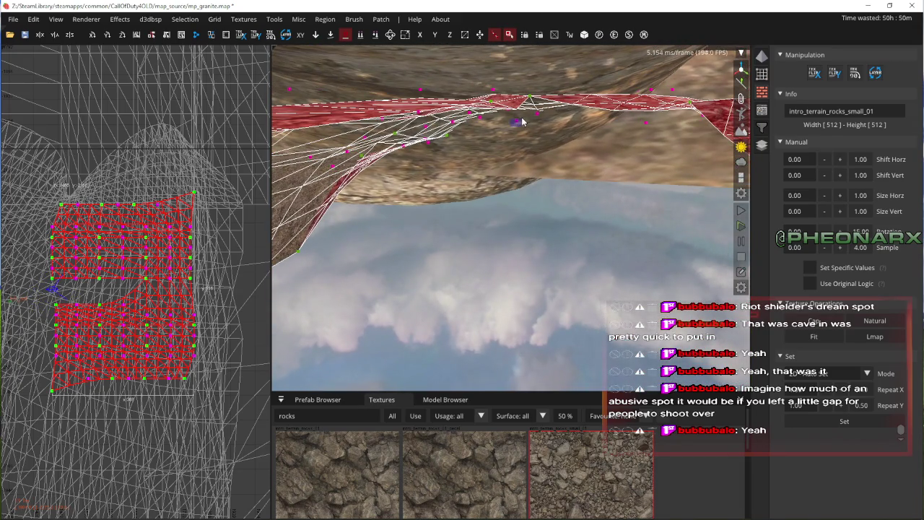
right_click(643, 185)
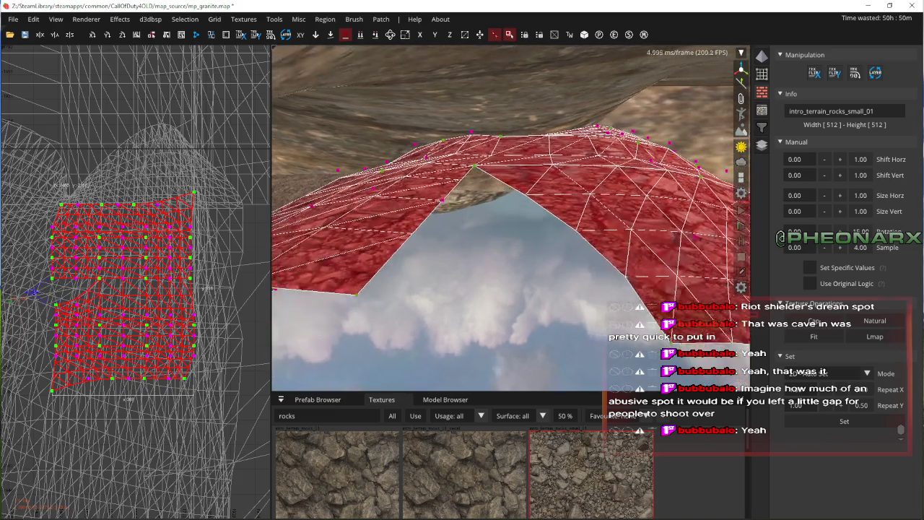
right_click(547, 206)
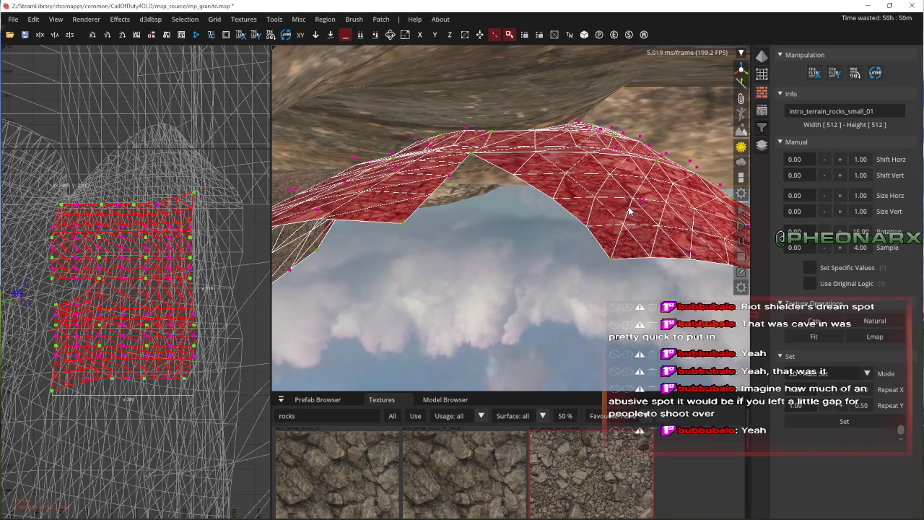
right_click(629, 210)
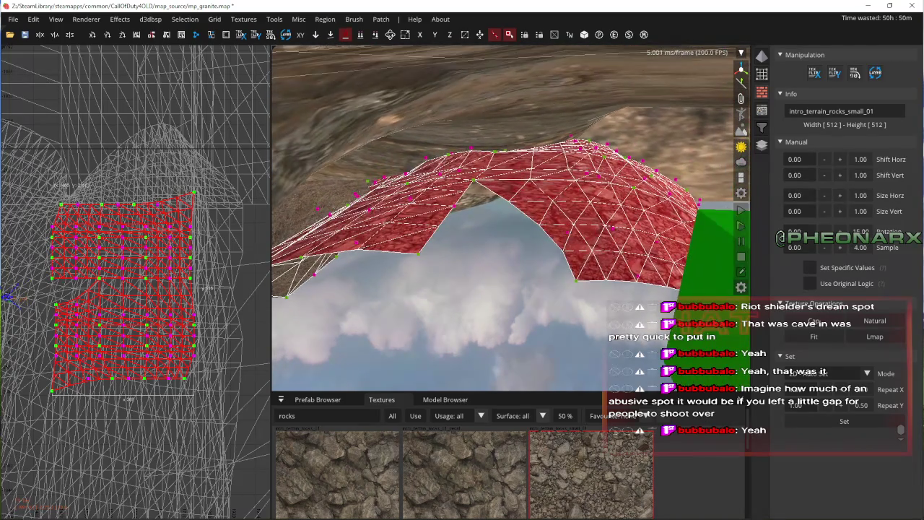
key("w")
key("w")
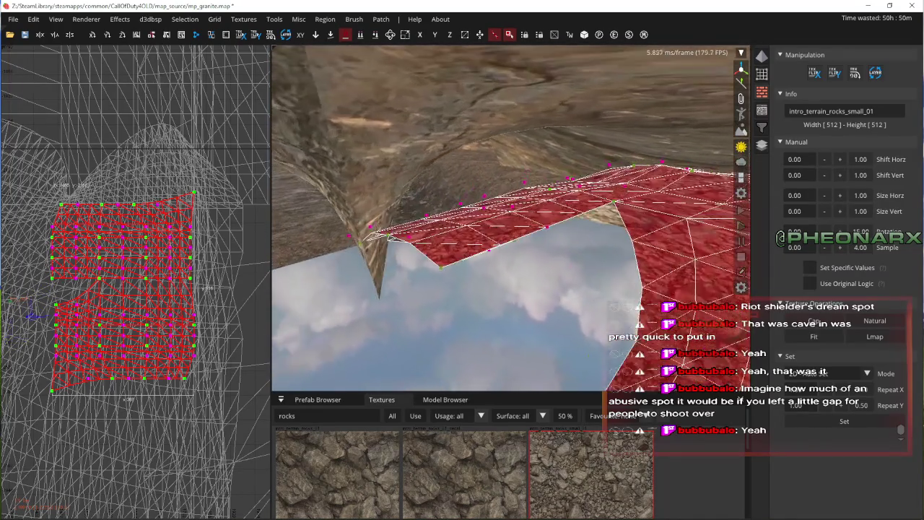
key("w")
right_click(488, 220)
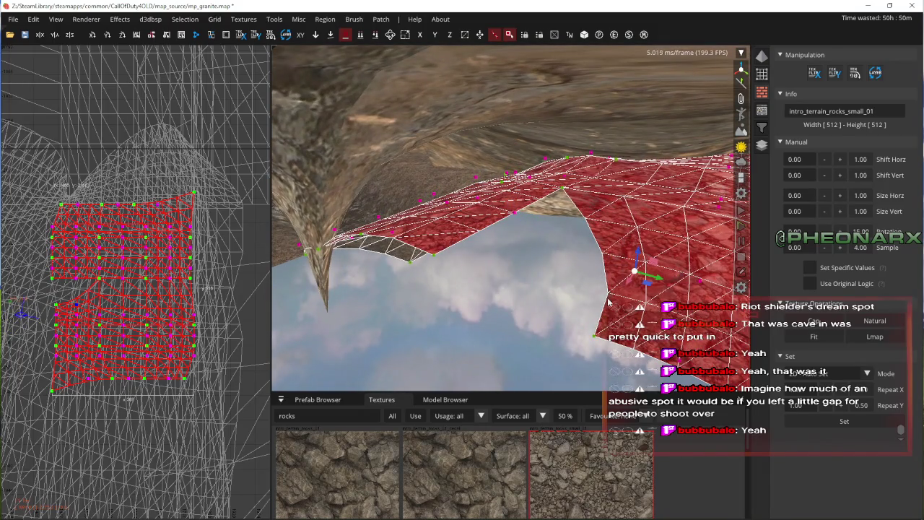
left_click_drag(537, 200, 540, 218)
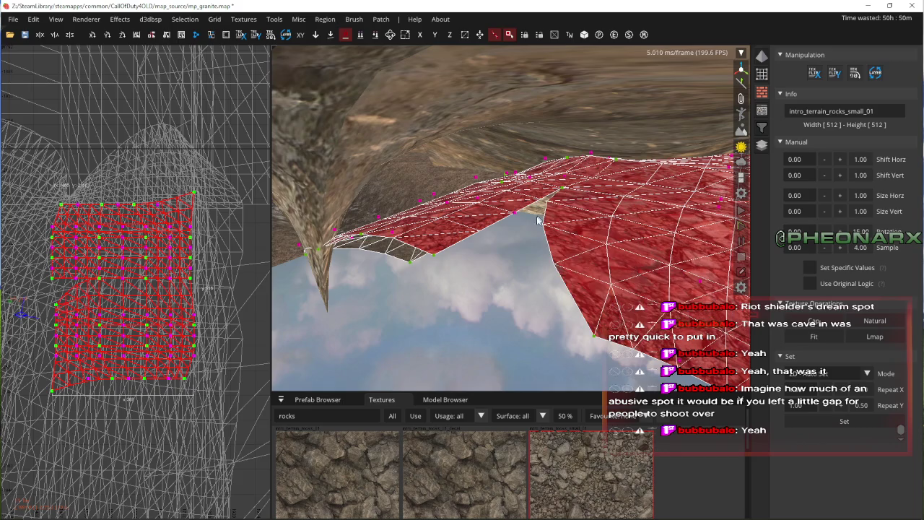
right_click(568, 348)
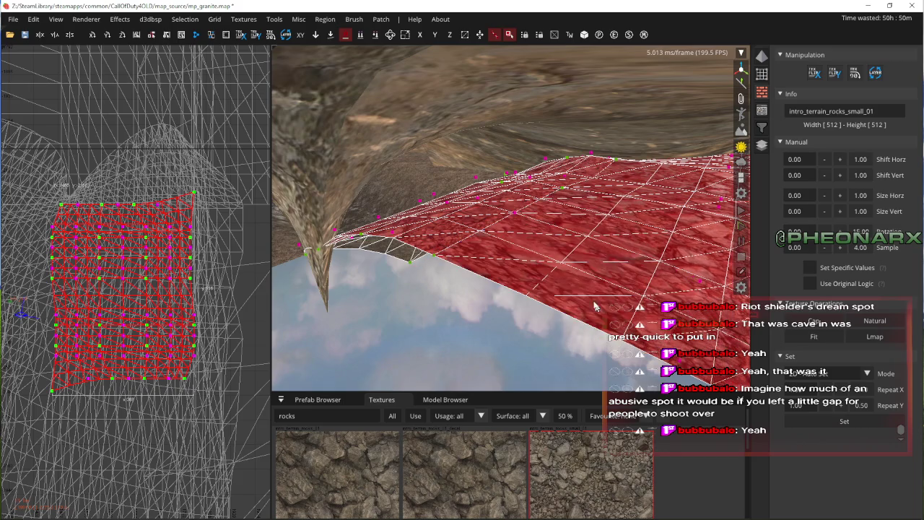
key("Escape")
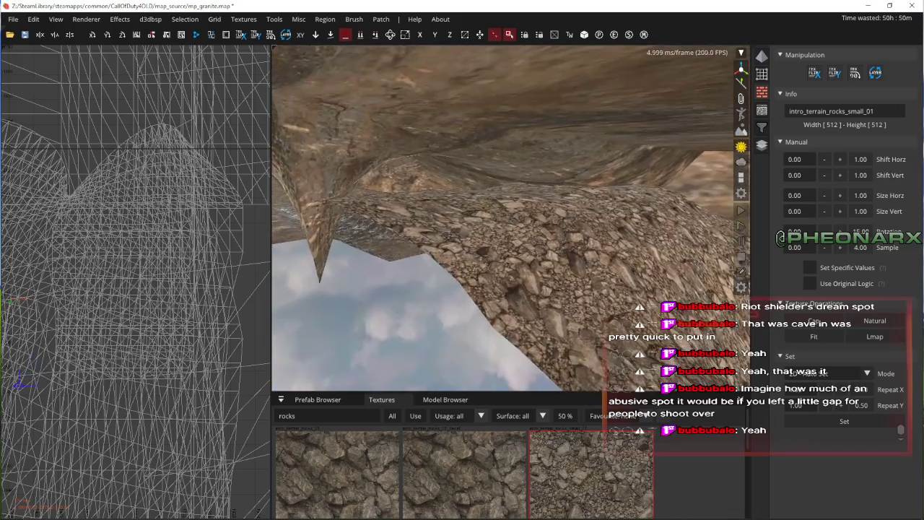
right_click(590, 249)
- Reset the camera upright, then move a corner vertex left and down and lower the bottom edge
left_click(55, 19)
left_click(105, 198)
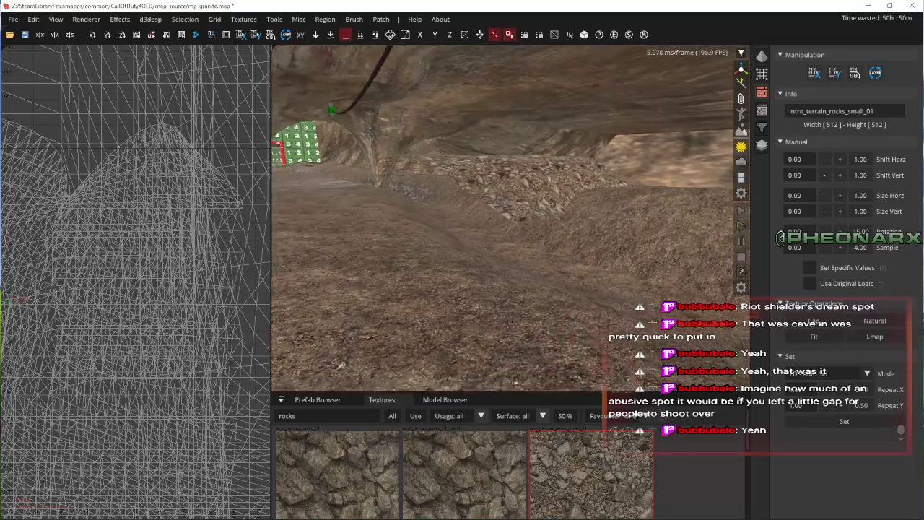
left_click(496, 220, "shift")
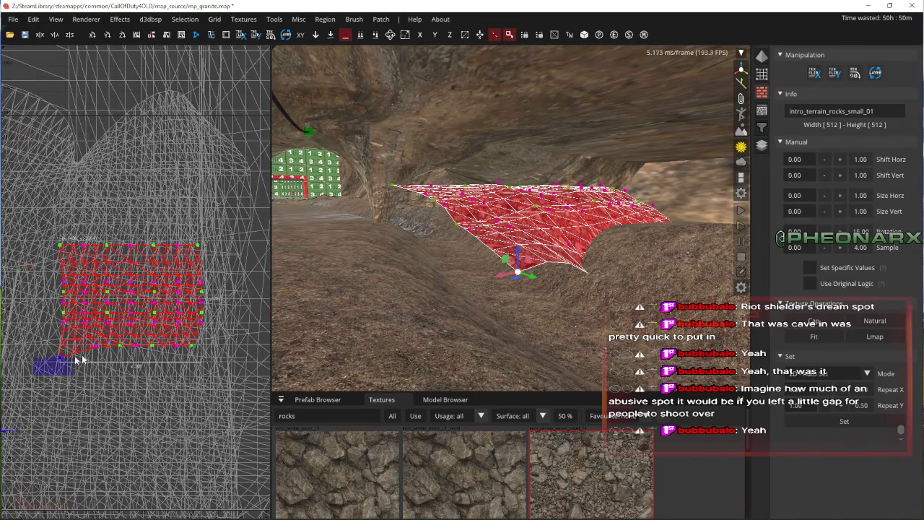
left_click_drag(564, 280, 525, 301)
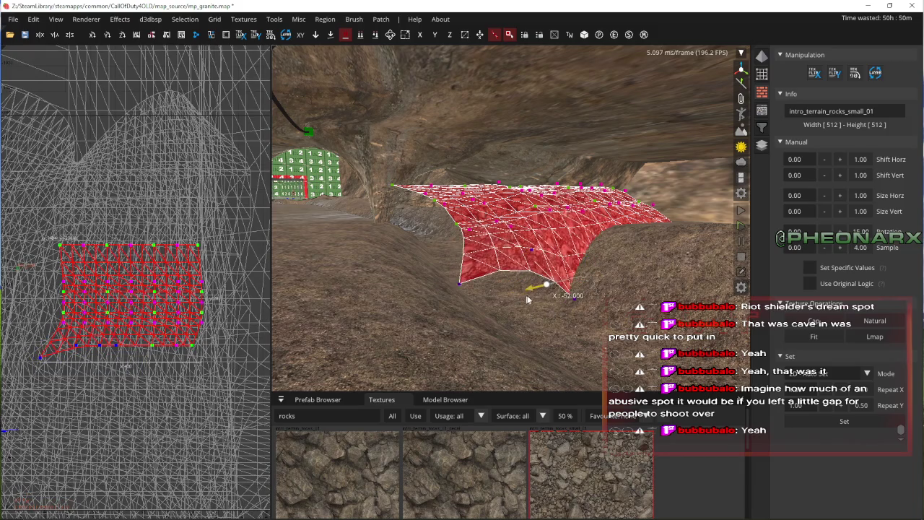
left_click(547, 250)
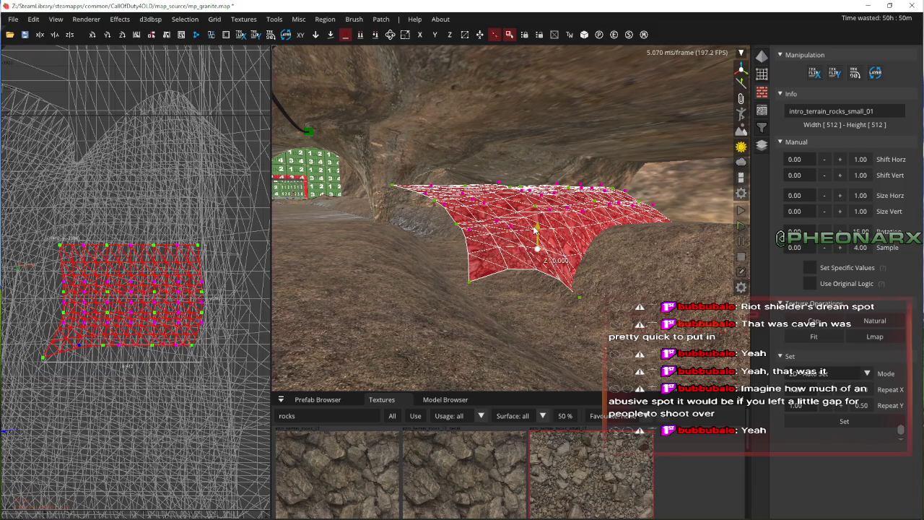
left_click_drag(553, 271, 548, 297)
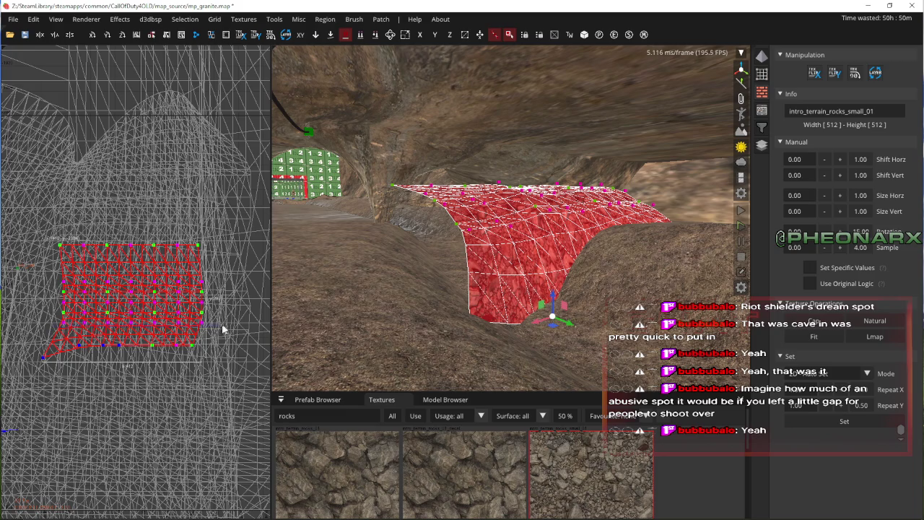
- Pull the right side and bottom vertex rows down to the floor, then deselect
mouse_move(599, 222)
left_mouse_down()
mouse_move(599, 231)
mouse_move(599, 216)
left_mouse_up()
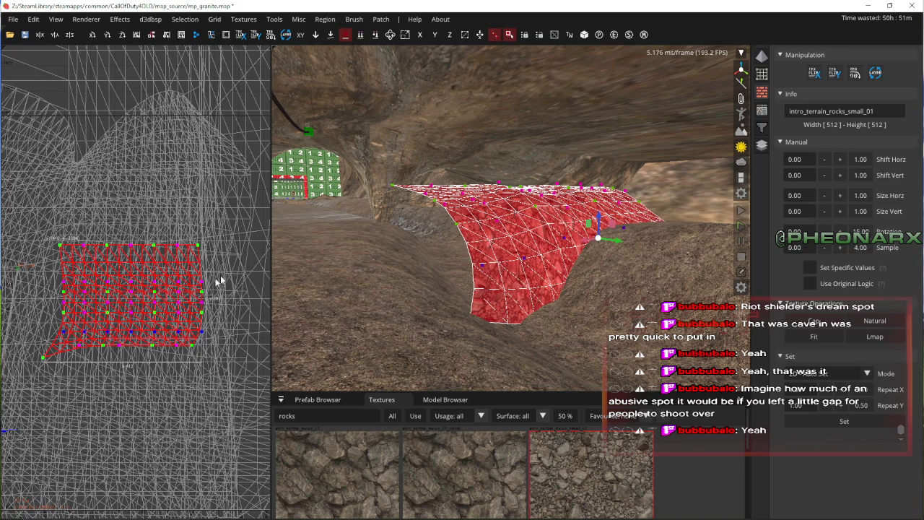
left_click_drag(37, 352, 244, 304)
left_click_drag(604, 252, 604, 264)
right_click(603, 264)
key("Escape")
key("s")
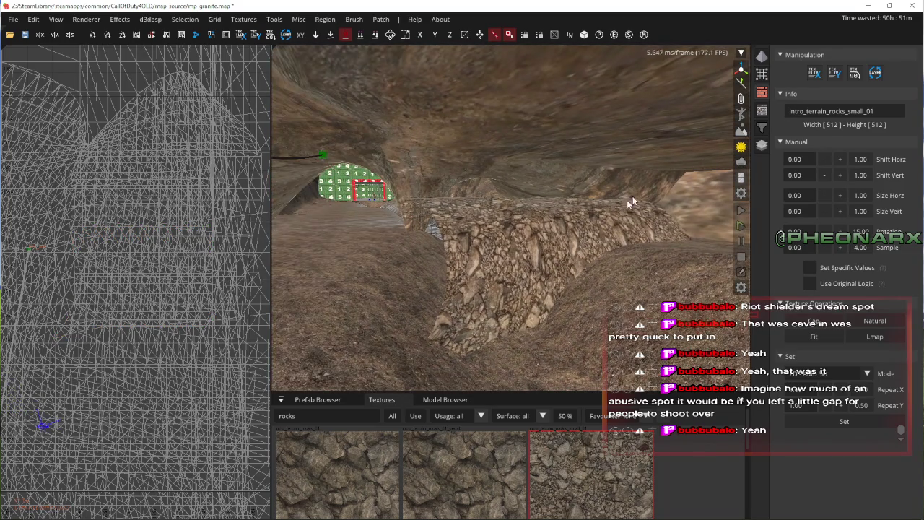
- Fly over the mound into the cave and select the cave floor patch
key("Right")
key("Up")
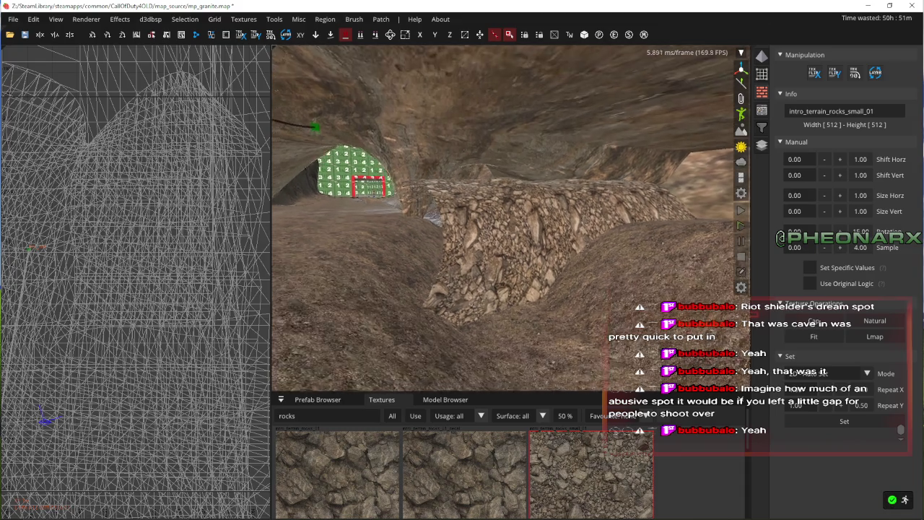
key("Up")
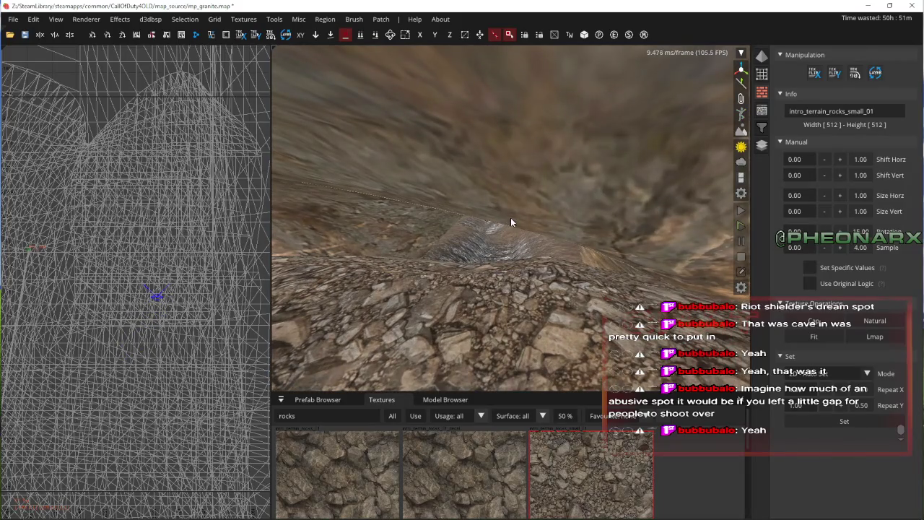
right_click(512, 223)
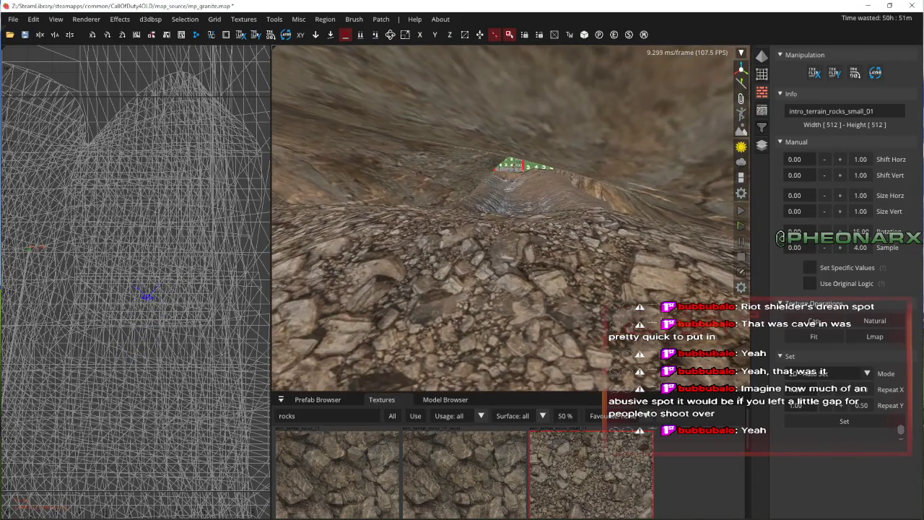
right_click(511, 229)
left_click(512, 239, "shift")
left_click(516, 278, "shift")
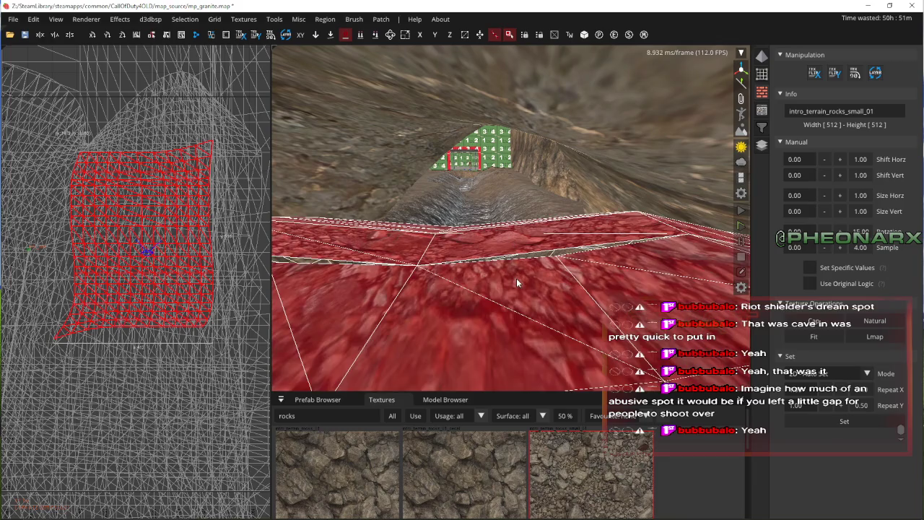
right_click(517, 279)
right_click(491, 342)
- Save the map, push a floor-patch vertex down in Z and left in X, and deselect
key("v")
key("ctrl+s")
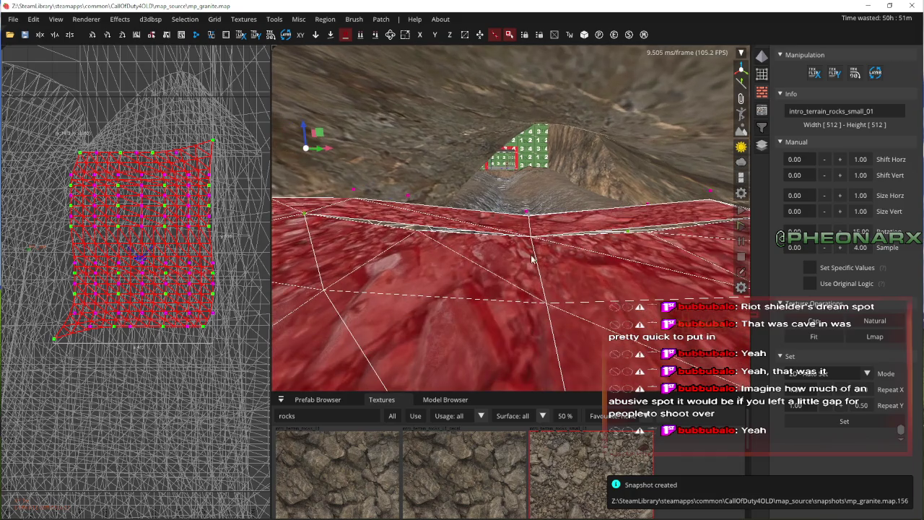
right_click(511, 217)
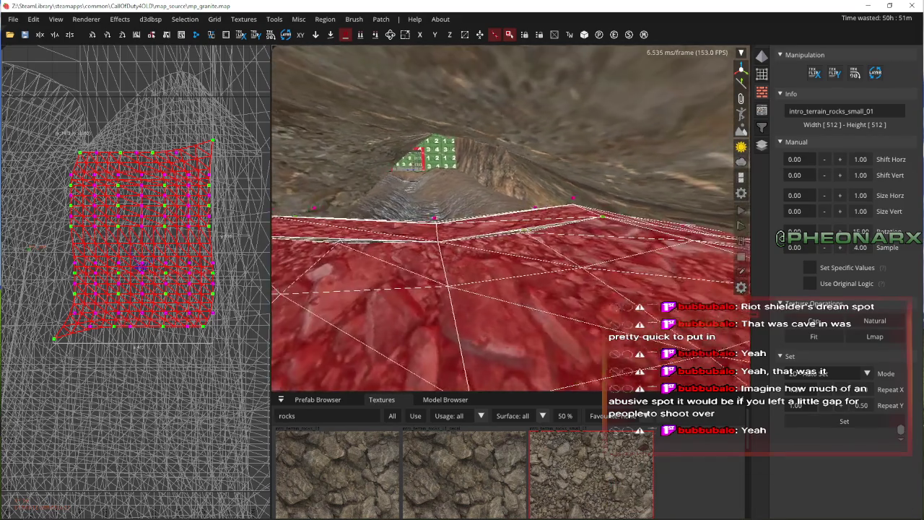
right_click(531, 258)
mouse_move(529, 212)
left_mouse_down()
mouse_move(533, 270)
mouse_move(517, 149)
mouse_move(517, 237)
left_mouse_up()
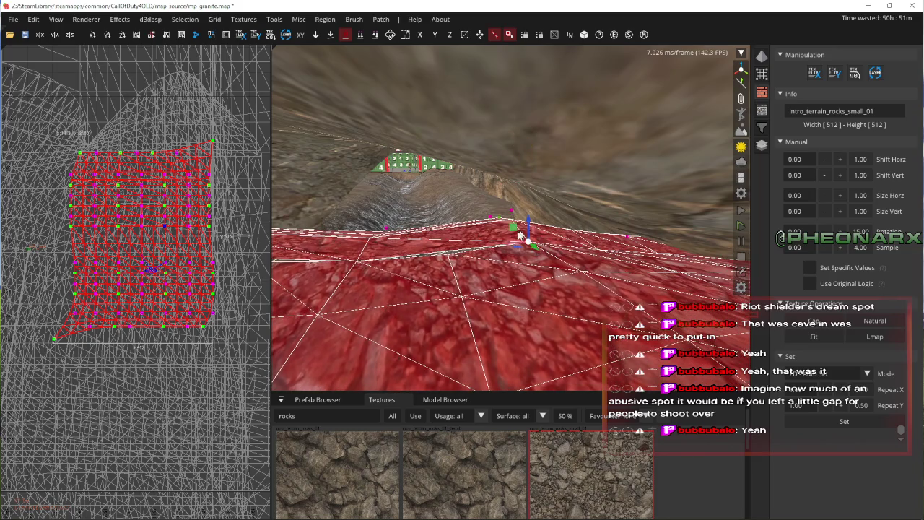
mouse_move(497, 246)
left_mouse_down()
mouse_move(405, 251)
mouse_move(444, 249)
mouse_move(432, 261)
left_mouse_up()
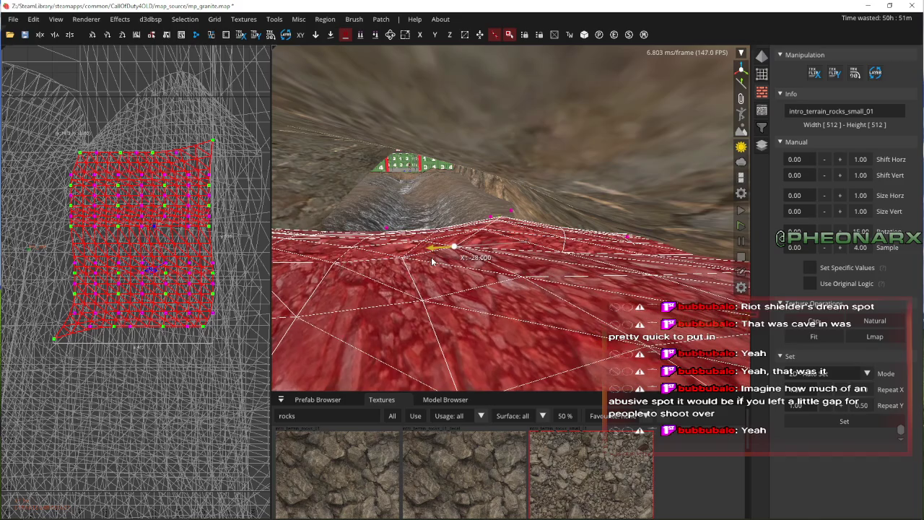
right_click(431, 261)
key("Escape")
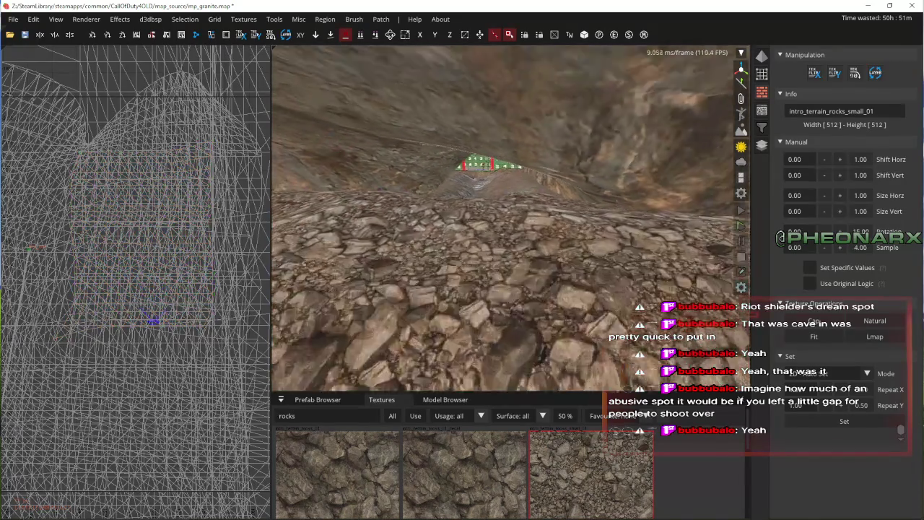
- Fly forward over the rock ledge toward the green numbered patch
key("w")
key("w")
key("w")
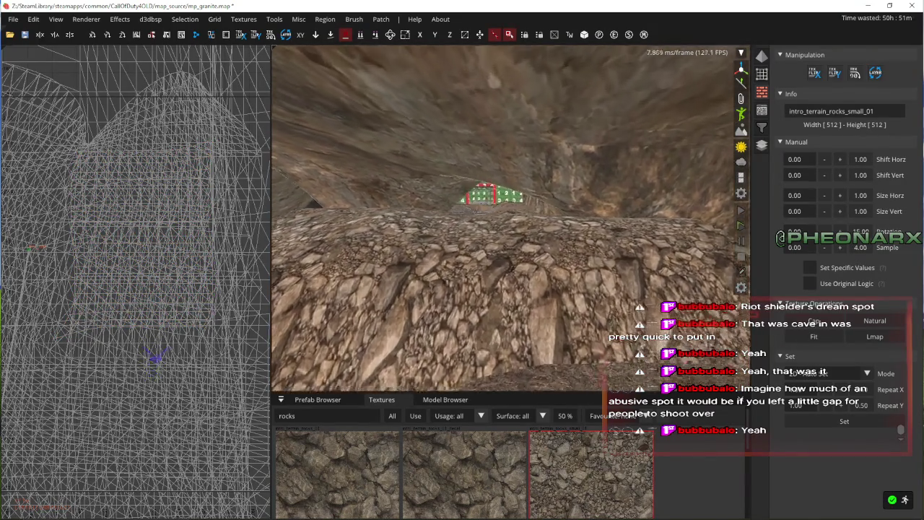
key("w")
key("w")
key("w")
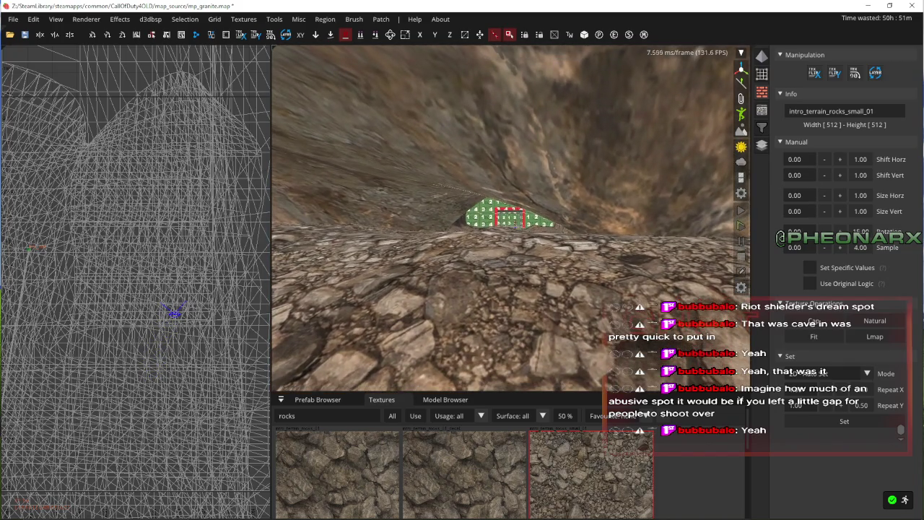
key("Left")
key("Left")
key("Left")
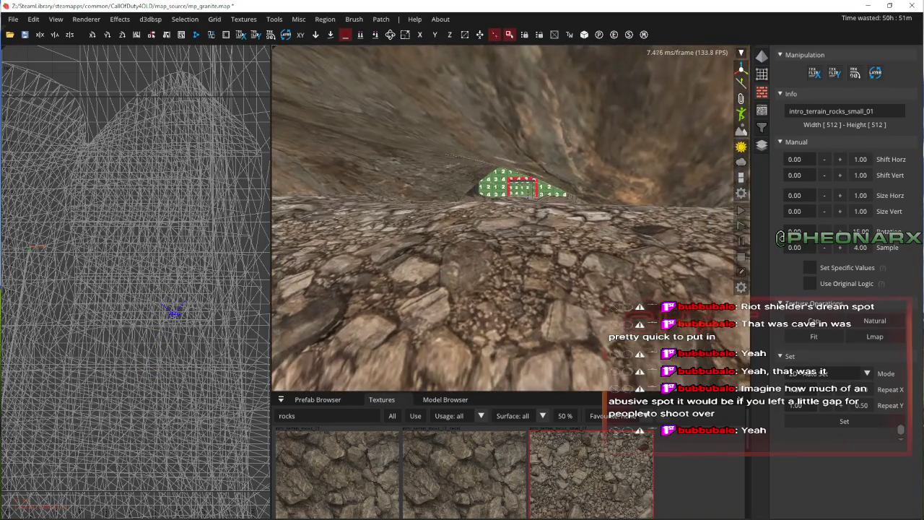
key("Left")
key("Left")
key("w")
key("w")
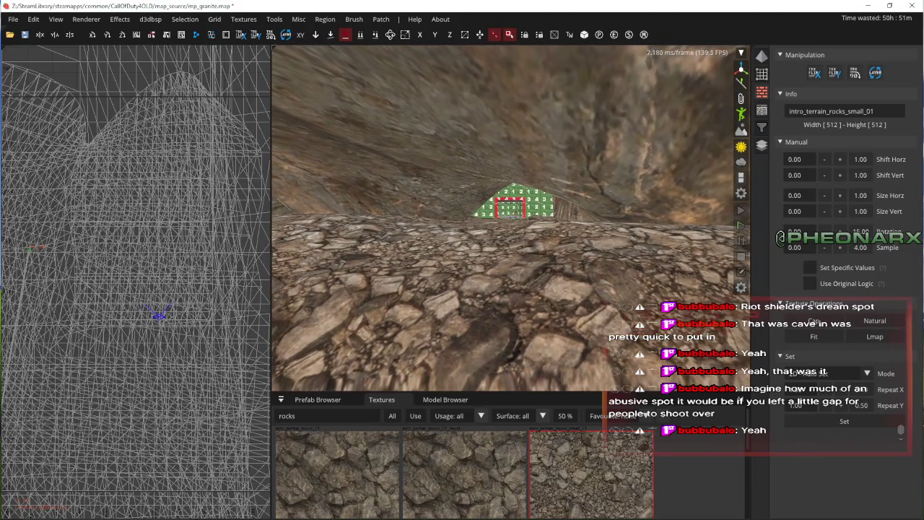
key("w")
key("Left")
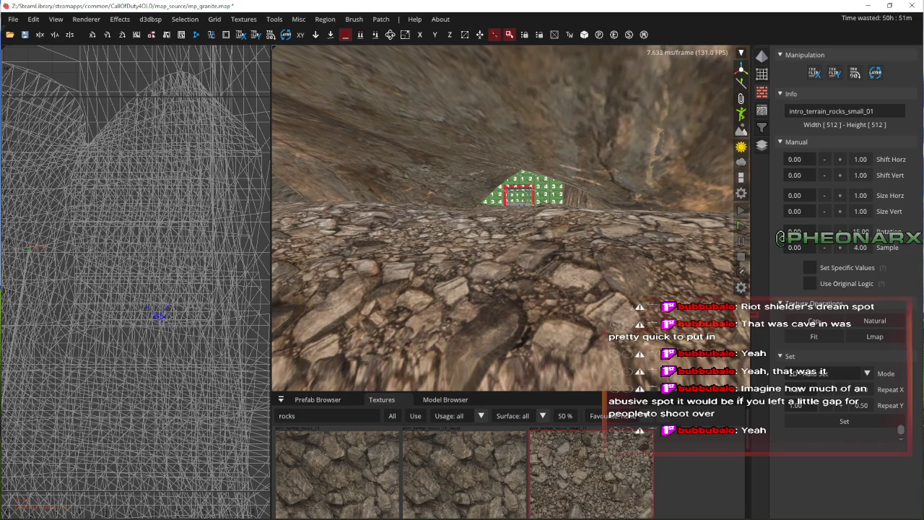
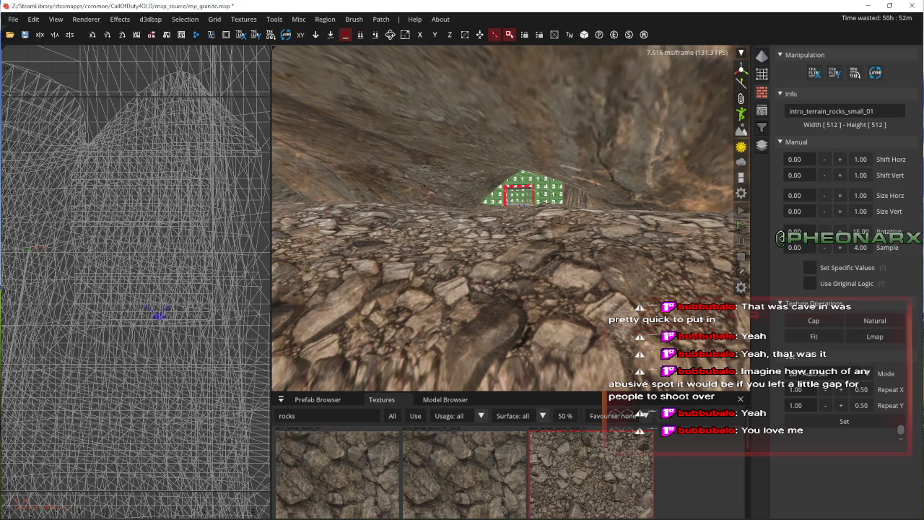
- Select the rock patch beside the cave path and drag it to the left side
key("Up")
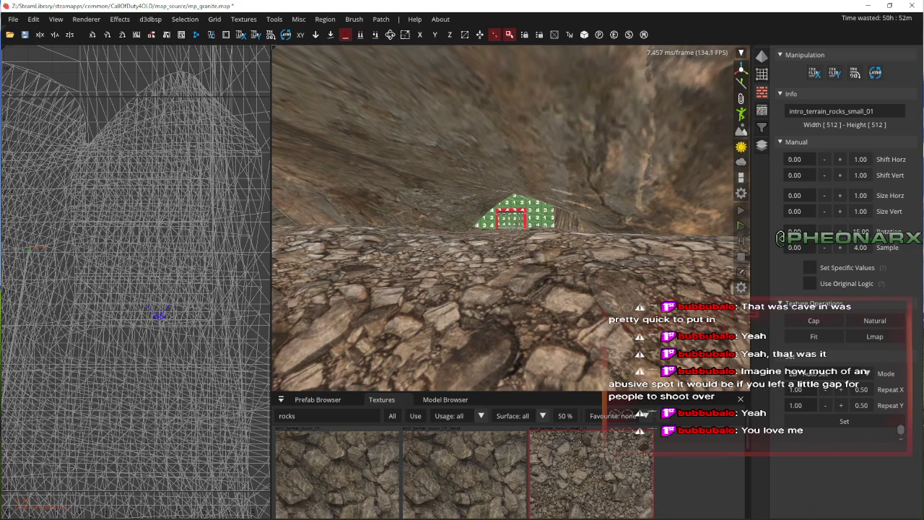
key("s")
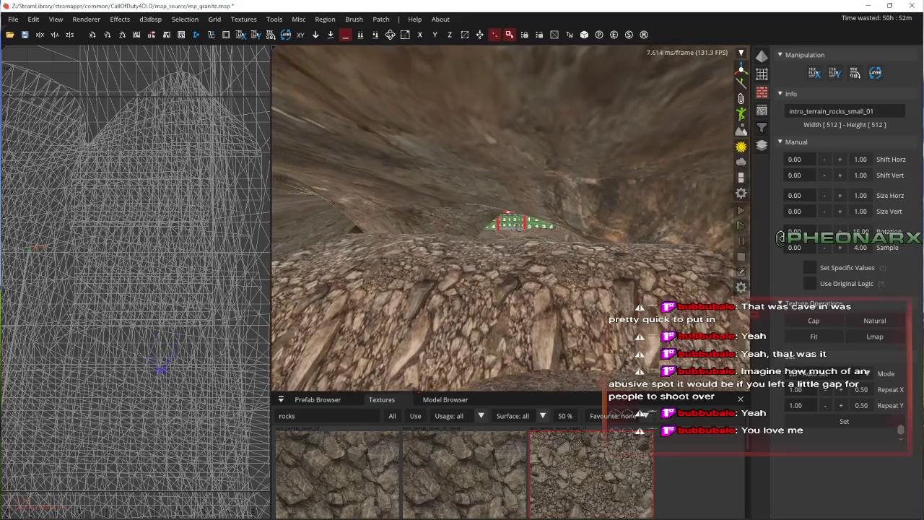
key("a")
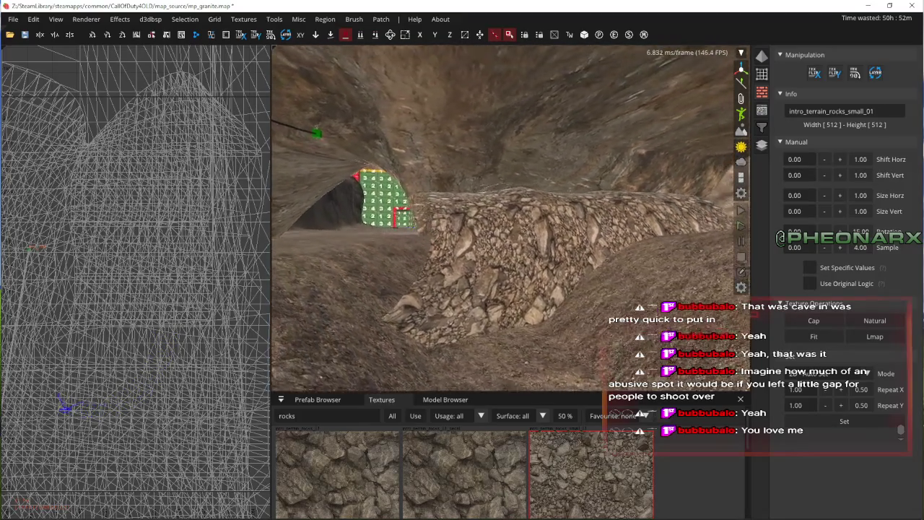
right_click(475, 253)
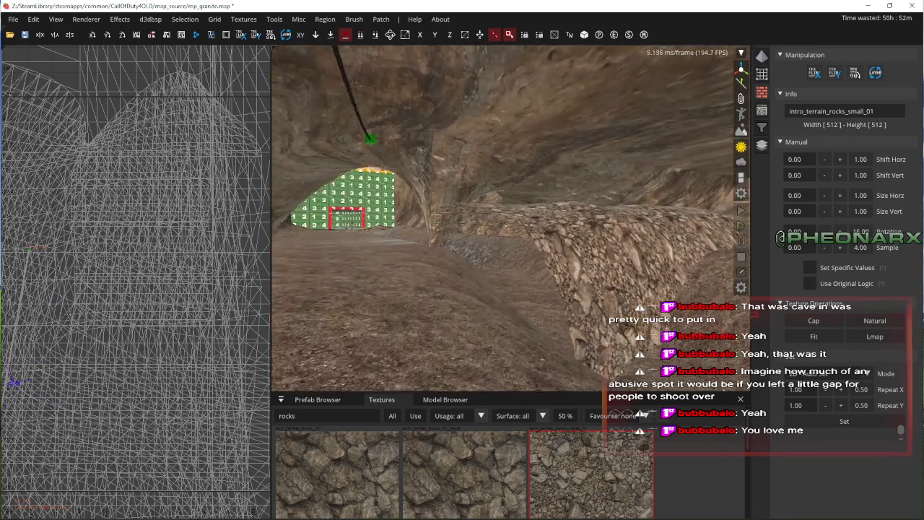
right_click(482, 249)
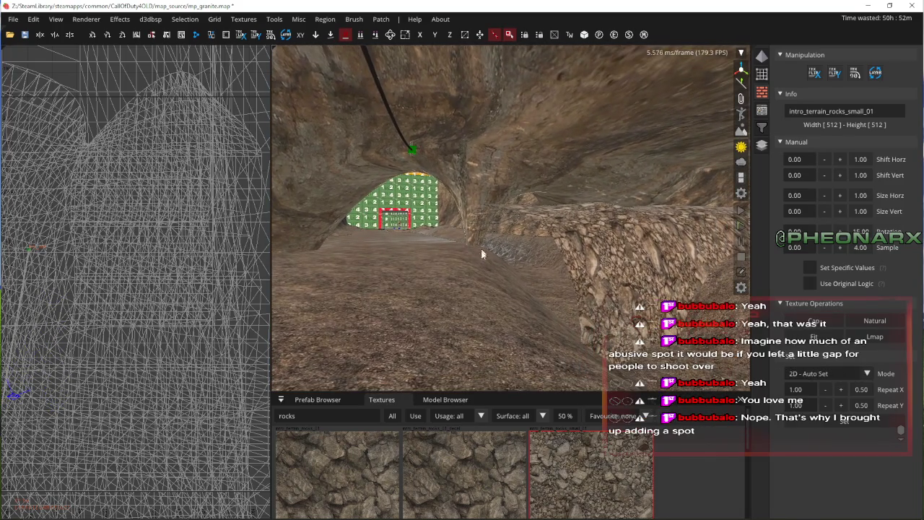
left_click(578, 245, "shift")
right_click(577, 245)
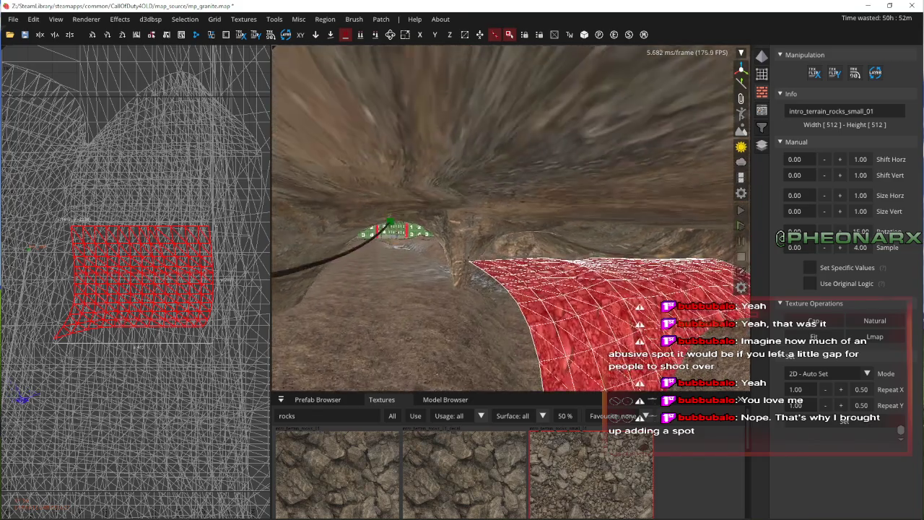
right_click(611, 271)
mouse_move(630, 270)
left_mouse_down()
mouse_move(468, 293)
mouse_move(437, 283)
mouse_move(294, 311)
left_mouse_up()
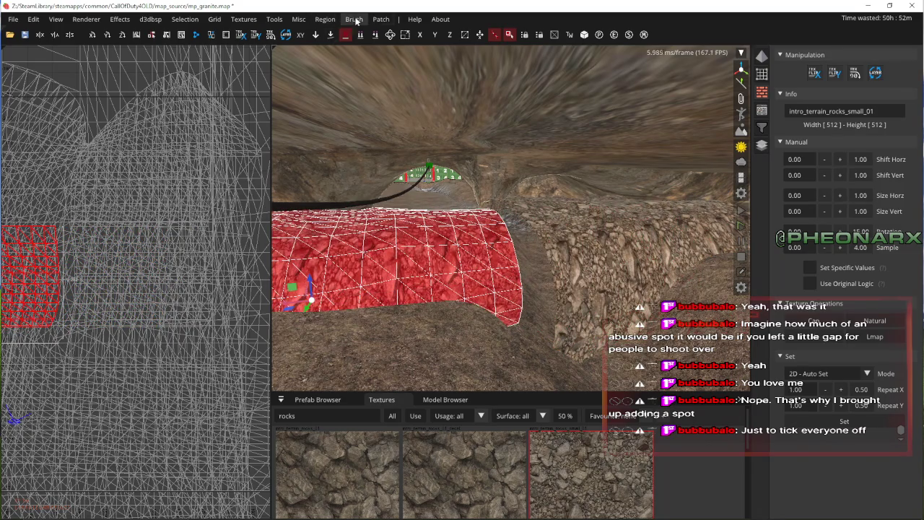
- Trim the patch by deleting its first 2 rows, two pairs of columns, and last 2 rows
left_click(380, 18)
mouse_move(423, 164)
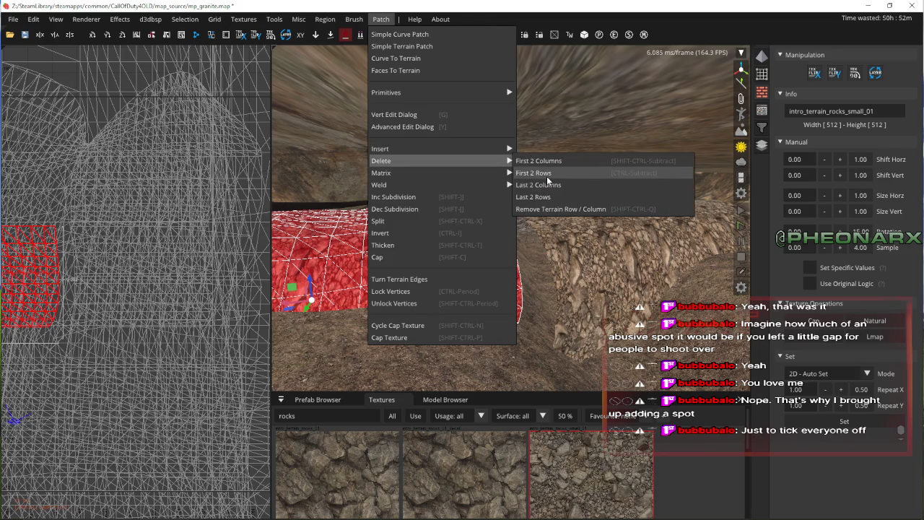
left_click(546, 175)
left_click(380, 18)
mouse_move(422, 162)
left_click(535, 177)
left_click(381, 19)
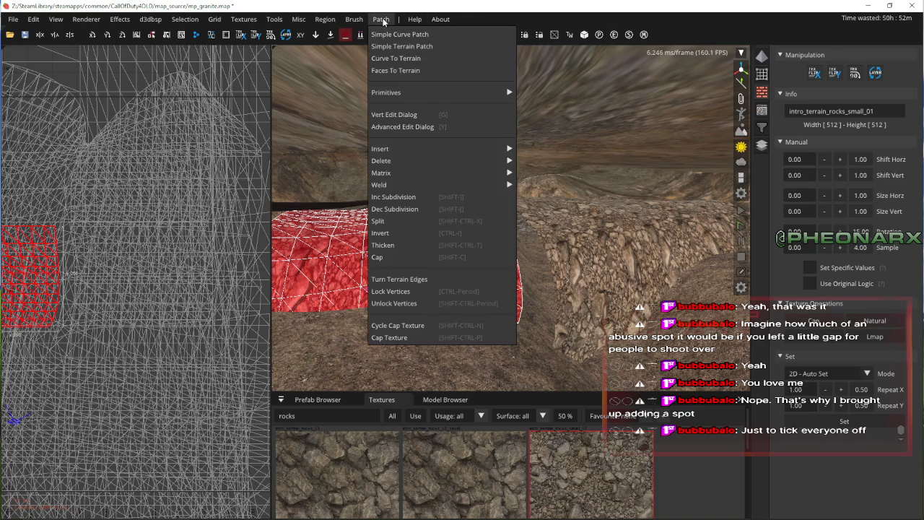
left_click(557, 190)
left_click(354, 19)
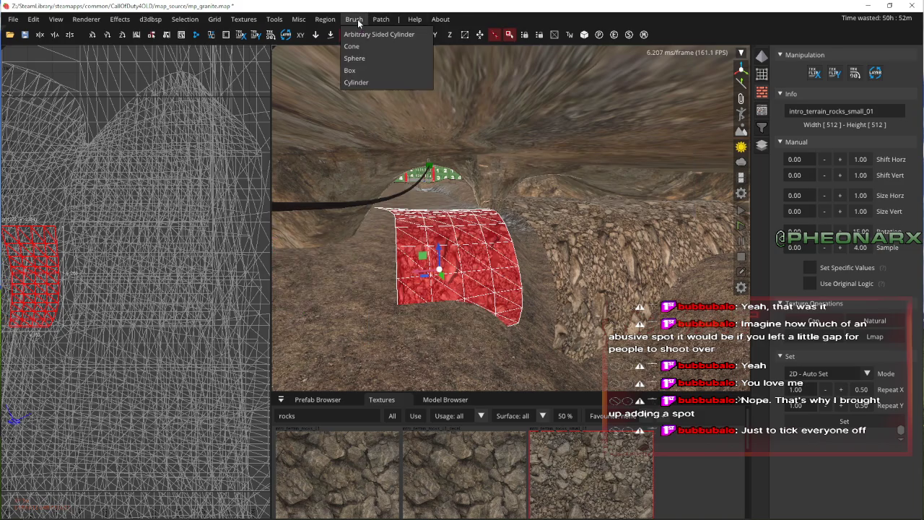
left_click(561, 193)
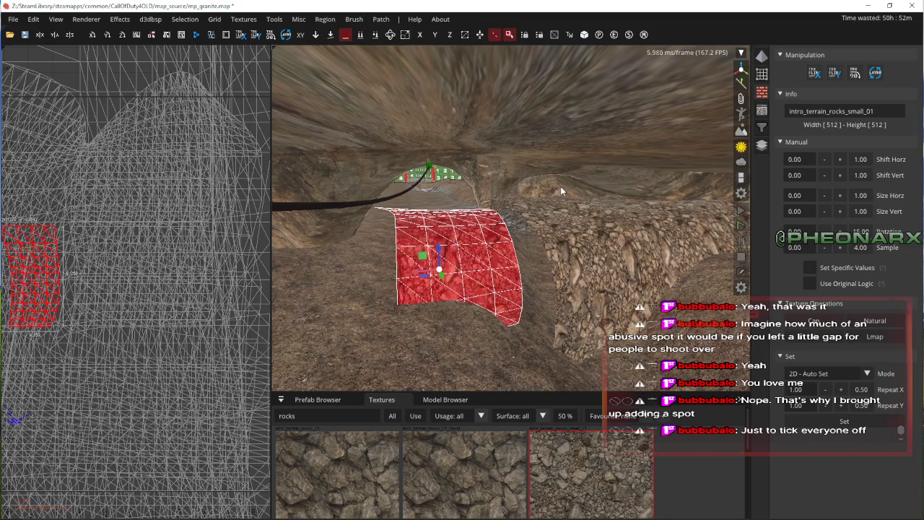
- Fly the camera around the trimmed patch to inspect the low mound
key("Up")
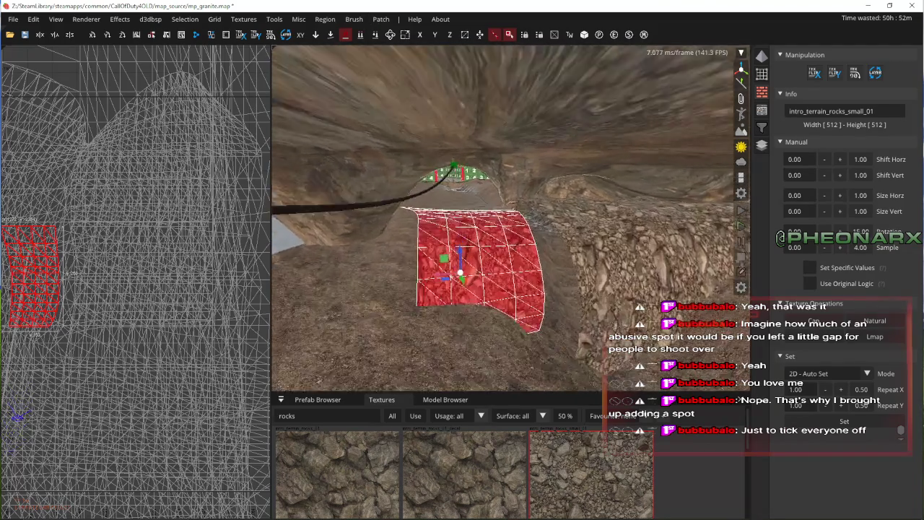
key("Down")
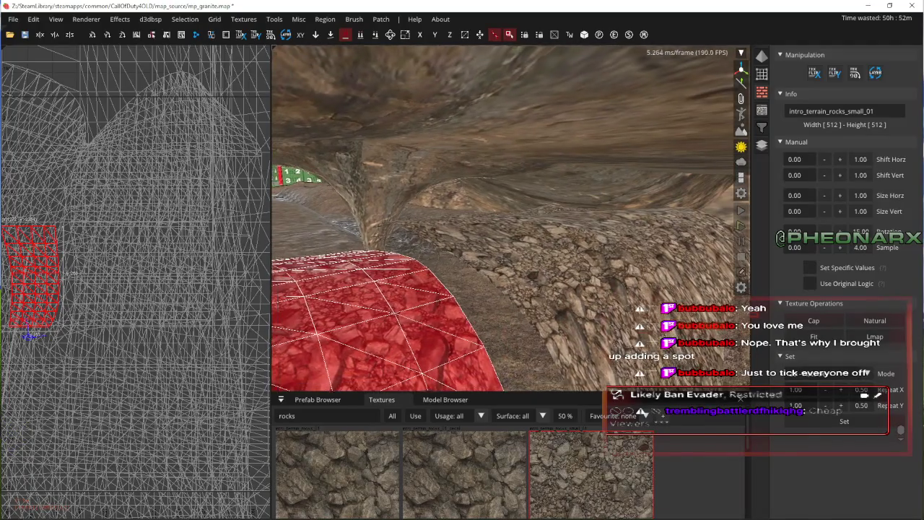
key("Up")
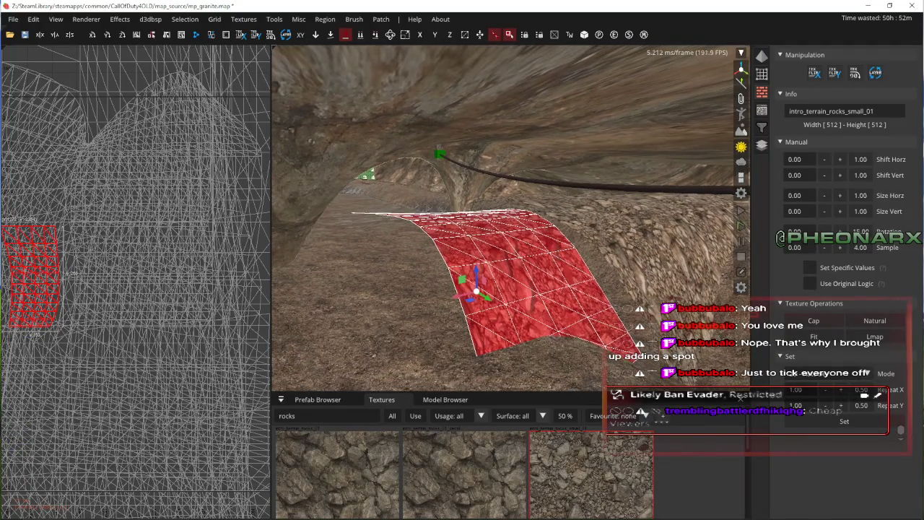
key("Left")
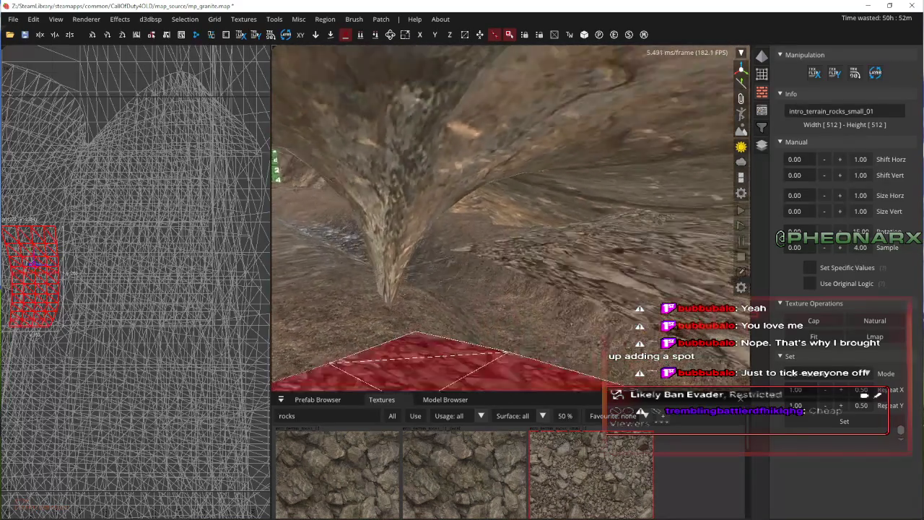
key("Up")
key("Right")
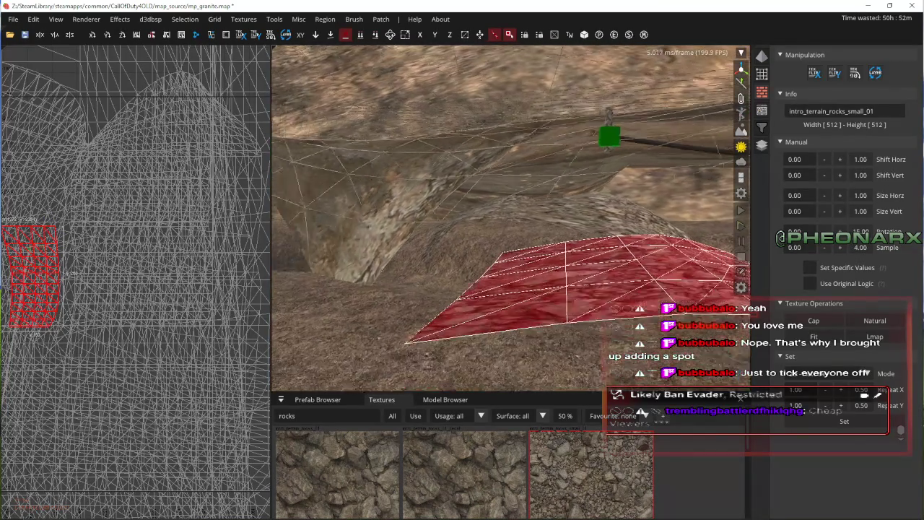
key("Up")
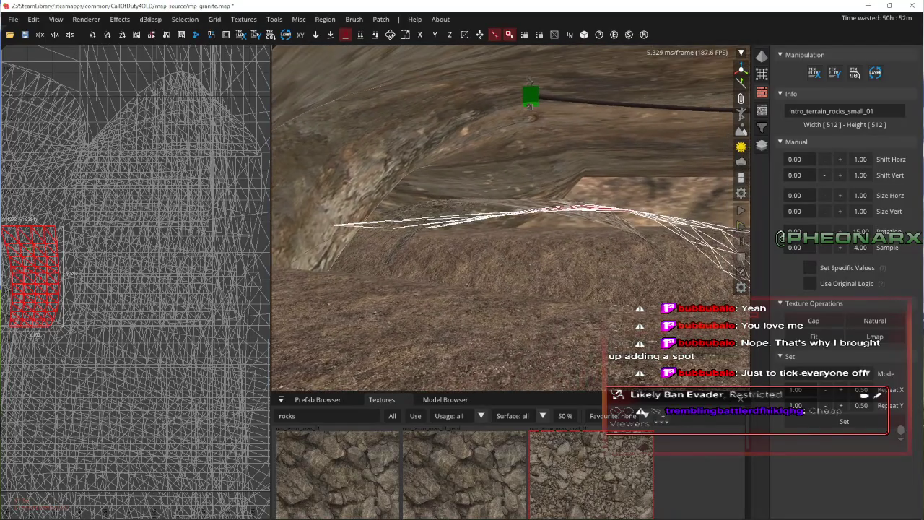
key("Left")
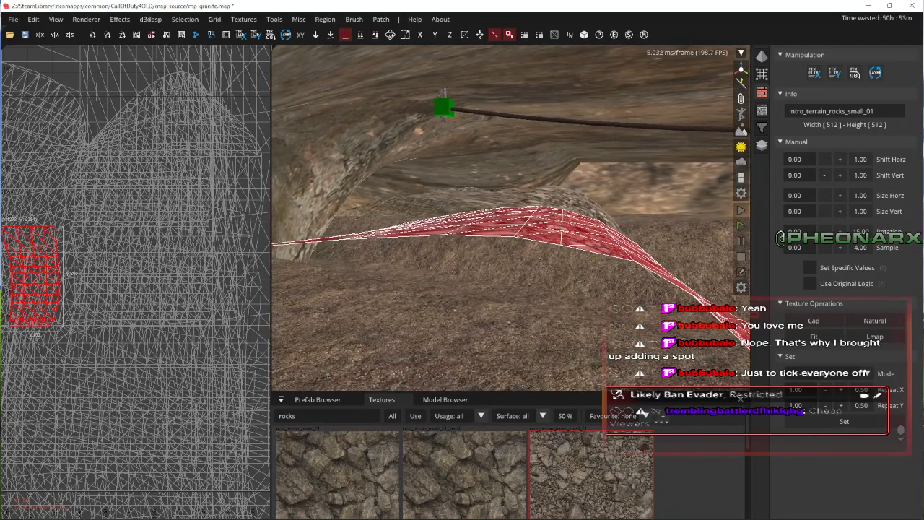
scroll(145, 193, "down", 2)
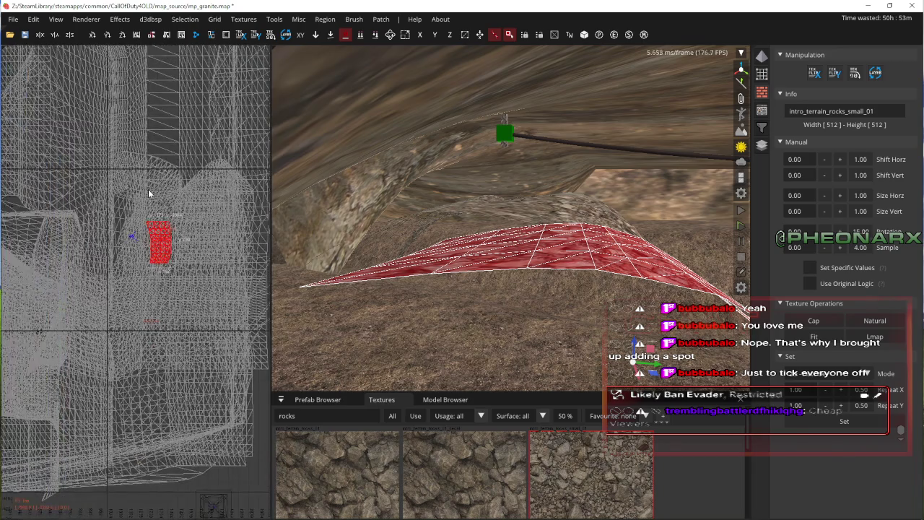
left_click(189, 24)
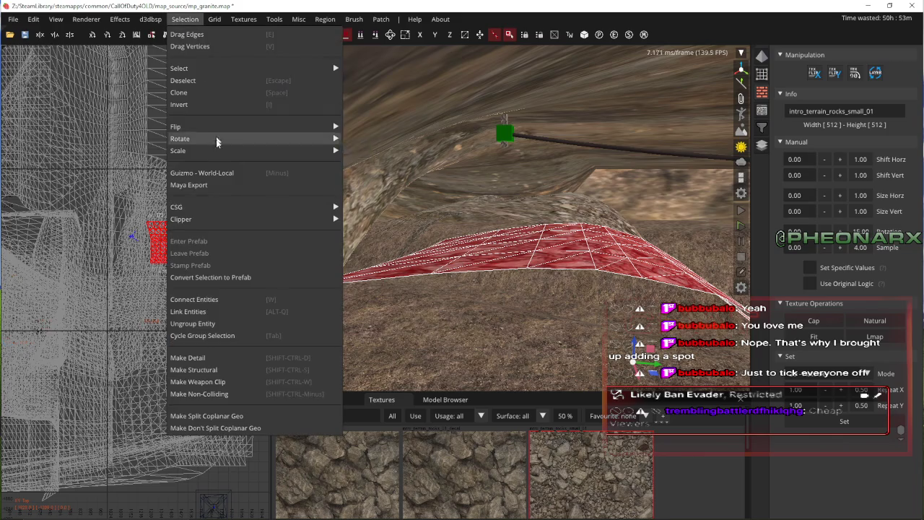
- Flip the patch along two axes and invert it so its surface faces up
left_click(349, 126)
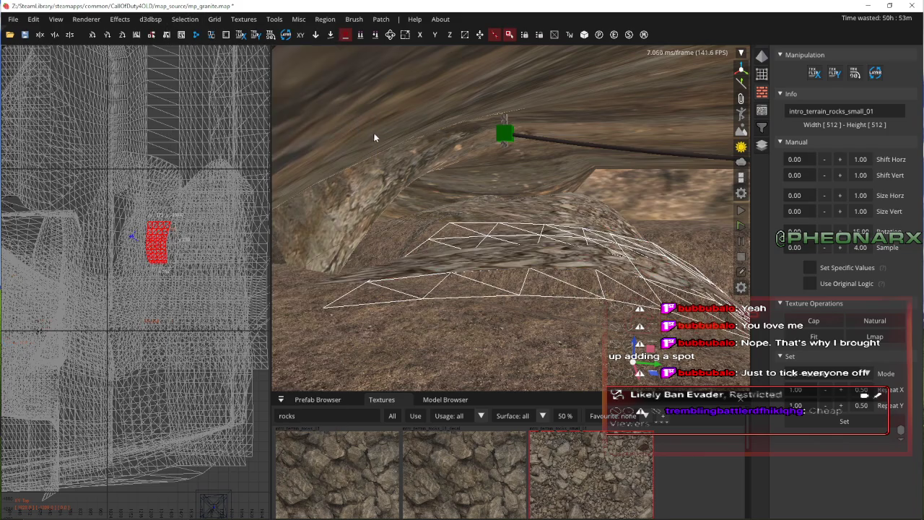
left_click(185, 19)
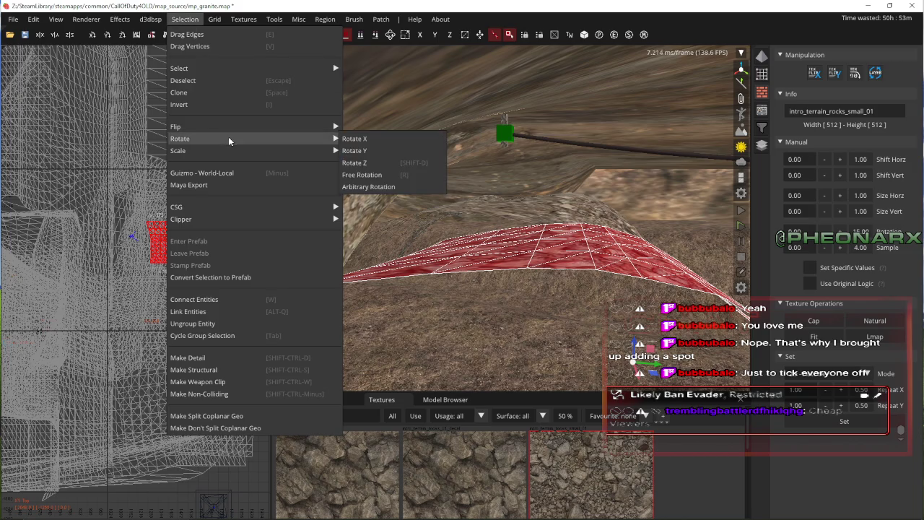
left_click(358, 137)
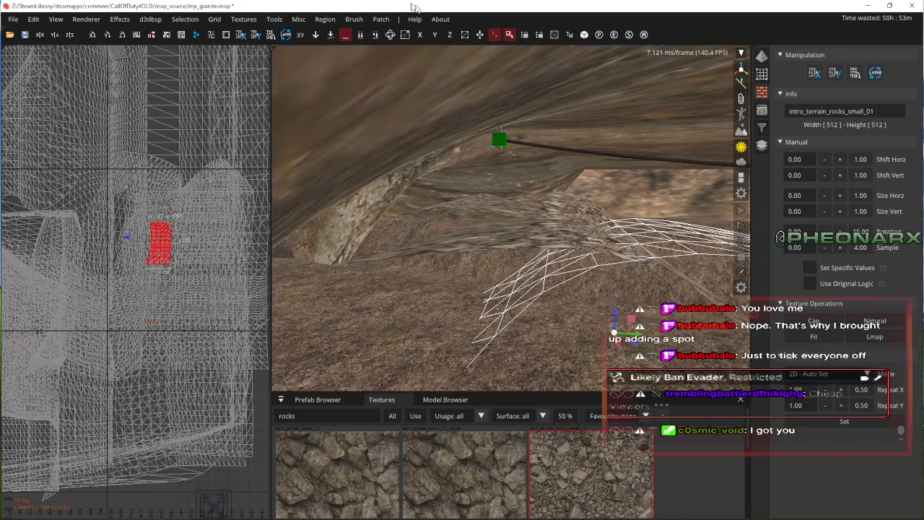
left_click(381, 19)
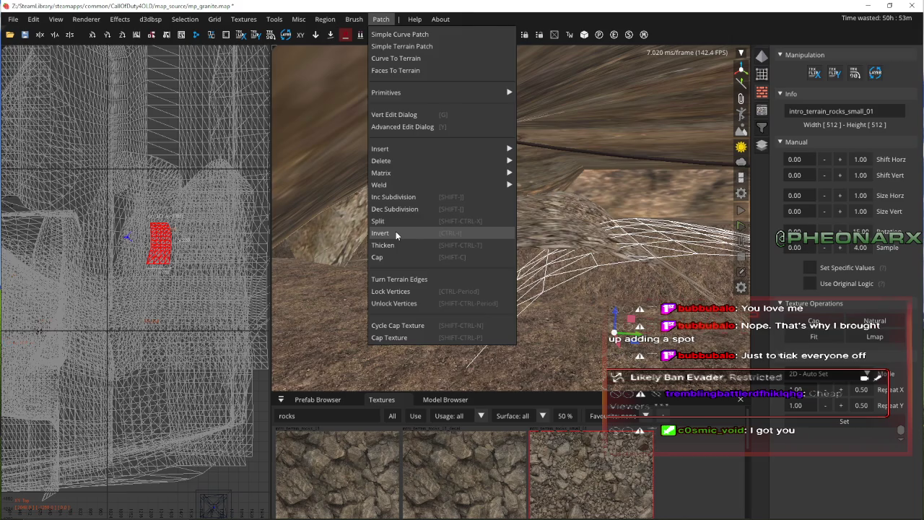
left_click(396, 231)
- Fly the camera into the tunnel to view the flipped patch from above
key("Up")
key("Up")
key("Up")
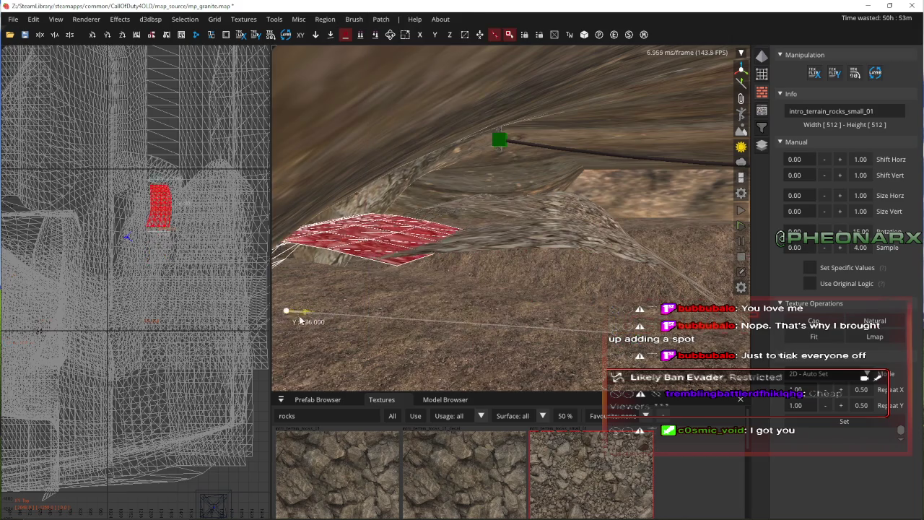
key("Up")
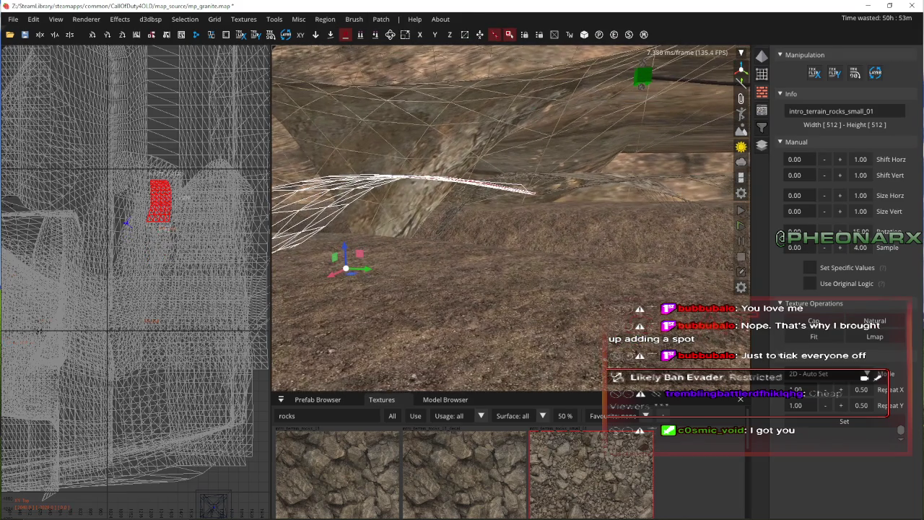
key("Up")
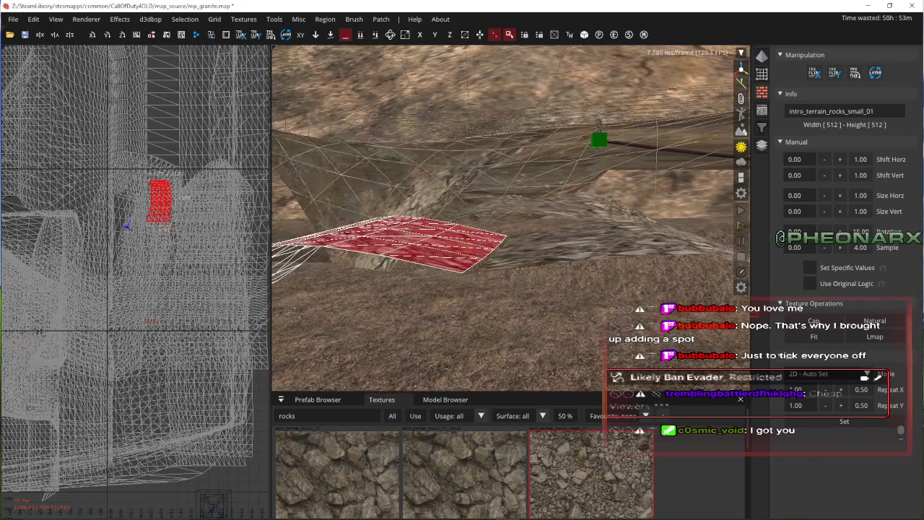
key("Up")
key("Up")
key("Up")
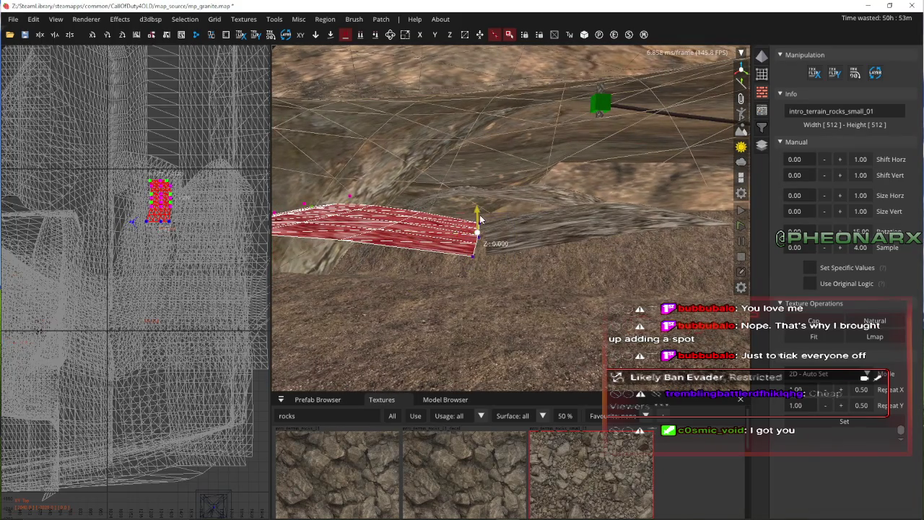
key("Up")
key("Up")
key("Up")
key("Down")
key("Down")
key("Down")
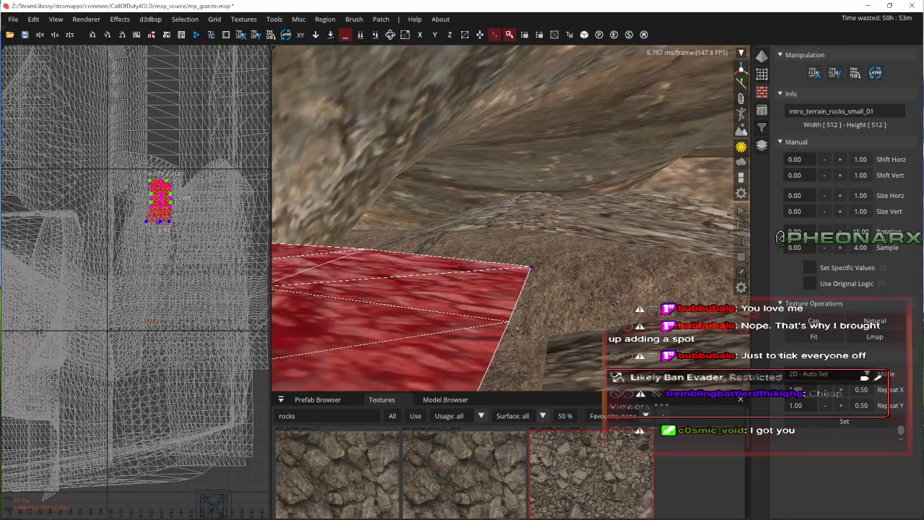
key("Up")
key("Up")
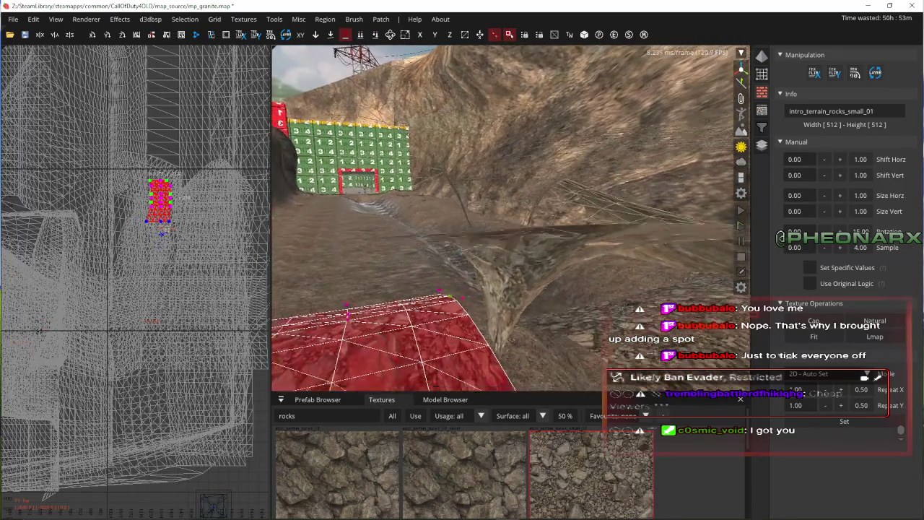
right_click(395, 211)
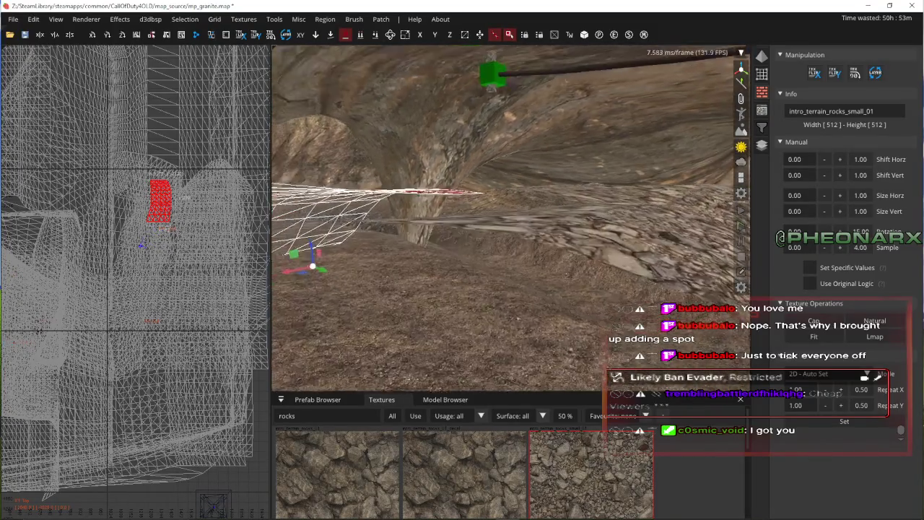
mouse_move(511, 216)
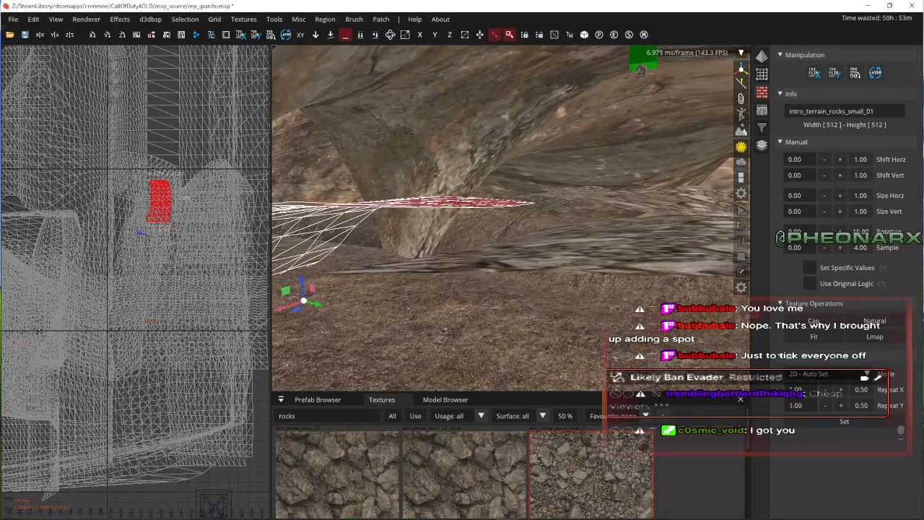
right_click(426, 284)
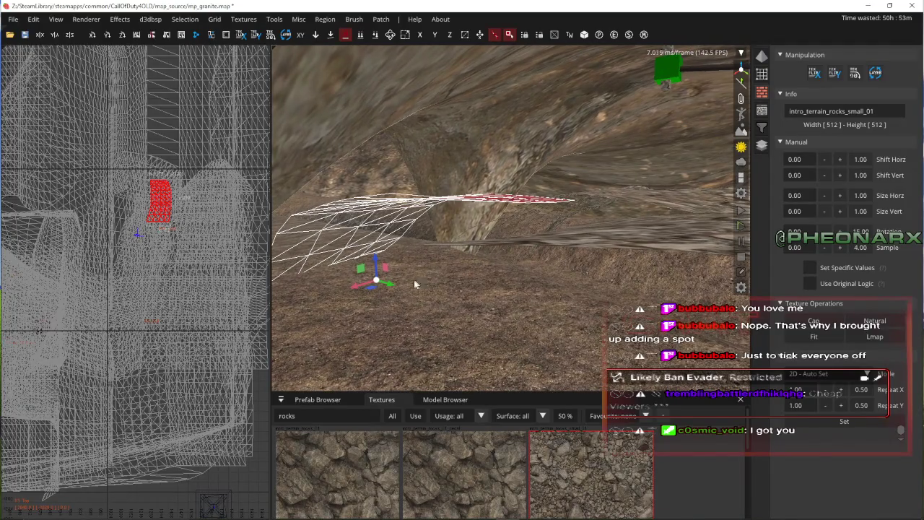
right_click(401, 289)
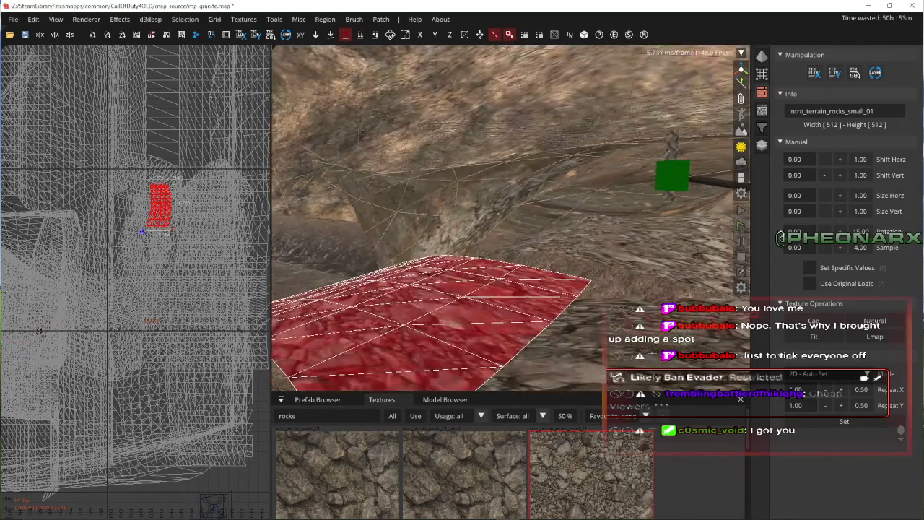
- Move the rock patch 32 units along X, then switch to vertex editing with V
key("Down")
right_click(475, 265)
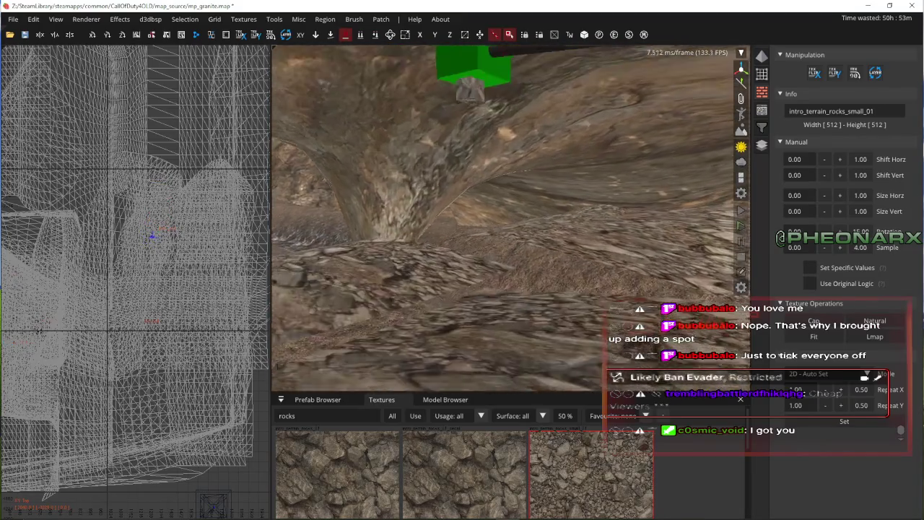
key("Up")
right_click(469, 254)
key("Down")
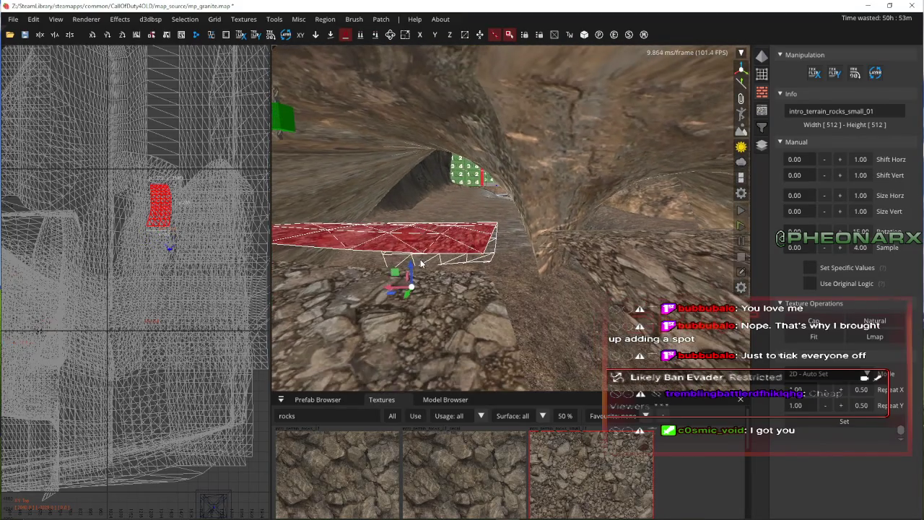
mouse_move(390, 288)
left_mouse_down()
mouse_move(428, 303)
mouse_move(448, 289)
left_mouse_up()
key("Up")
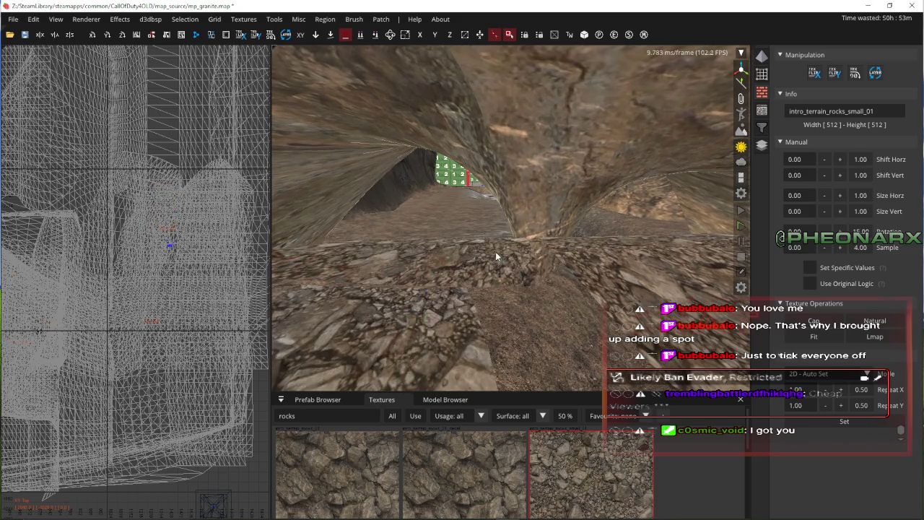
key("Down")
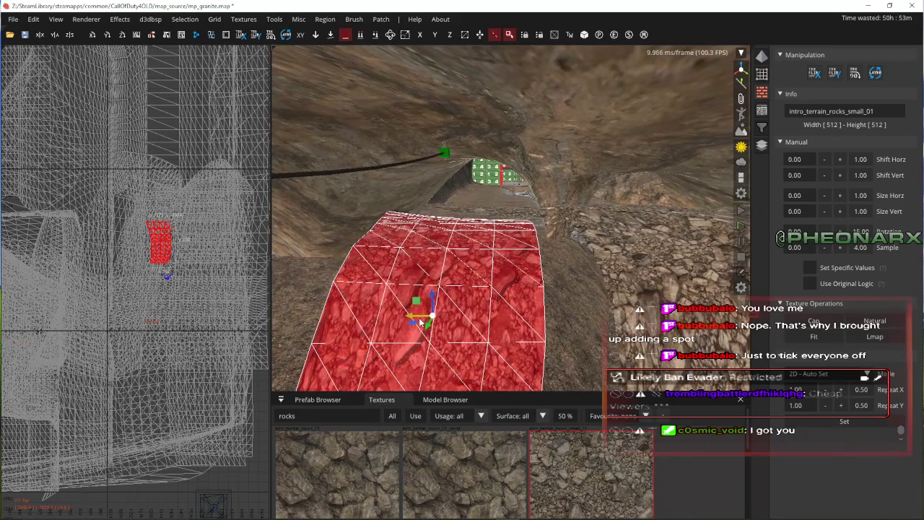
key("Up")
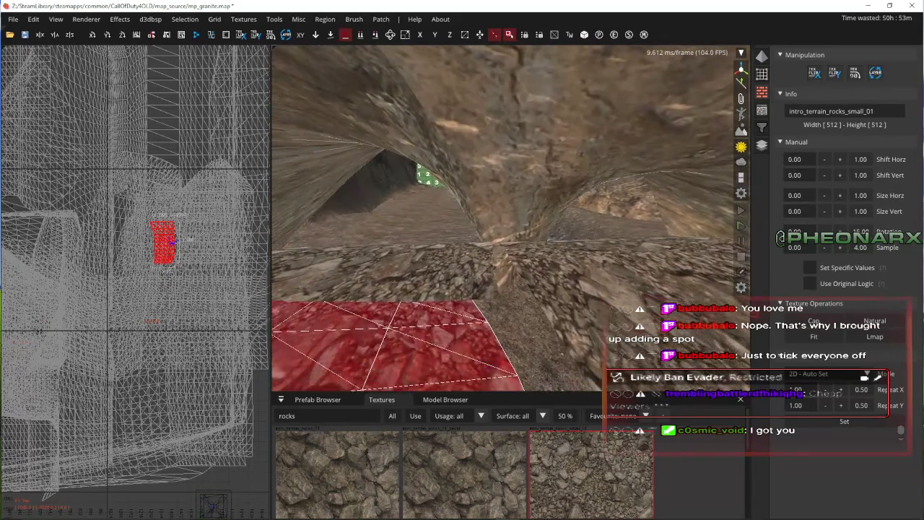
key("Down")
key("v")
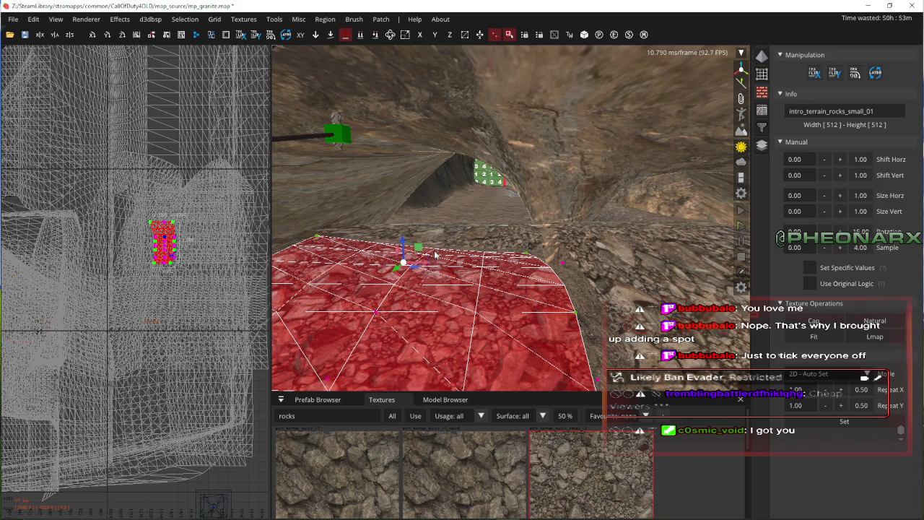
- Raise the patch's far corner 24 units, revert a 40-unit Y move, and shift a point 8 along X
left_click(526, 252)
left_click_drag(531, 232, 535, 203)
right_click(536, 203)
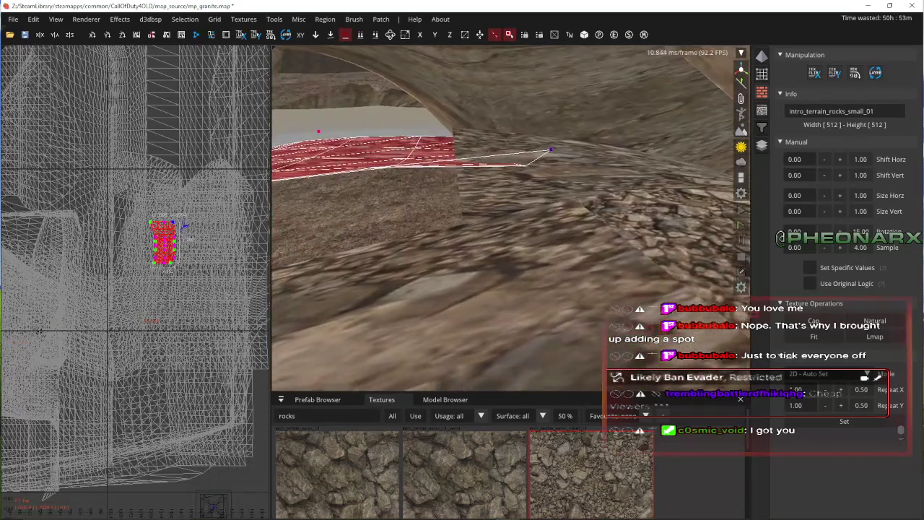
left_click_drag(540, 152, 473, 164)
right_click(495, 165)
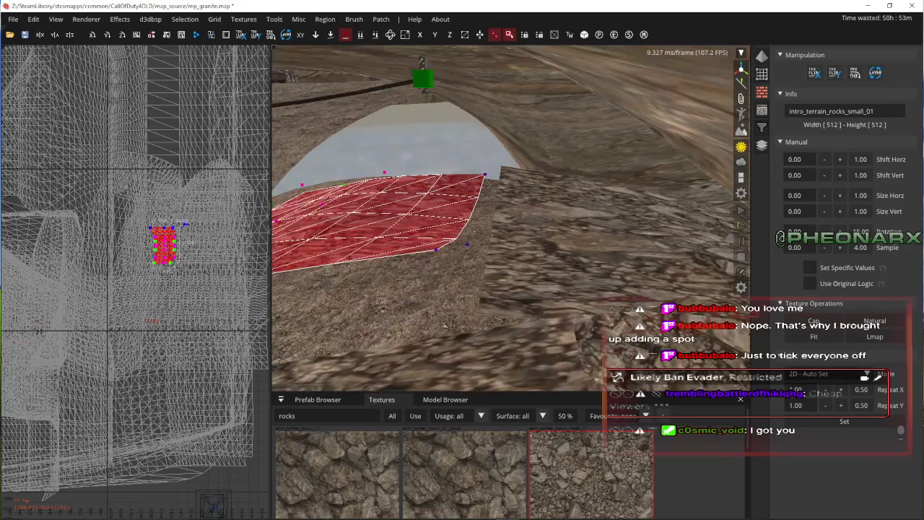
mouse_move(462, 207)
left_mouse_down()
mouse_move(482, 200)
mouse_move(494, 215)
mouse_move(478, 144)
left_mouse_up()
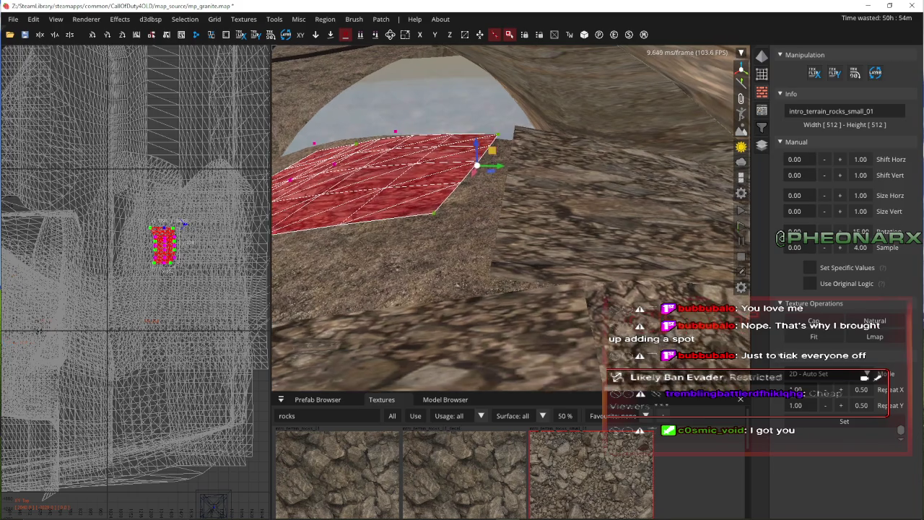
left_click_drag(474, 220, 469, 271)
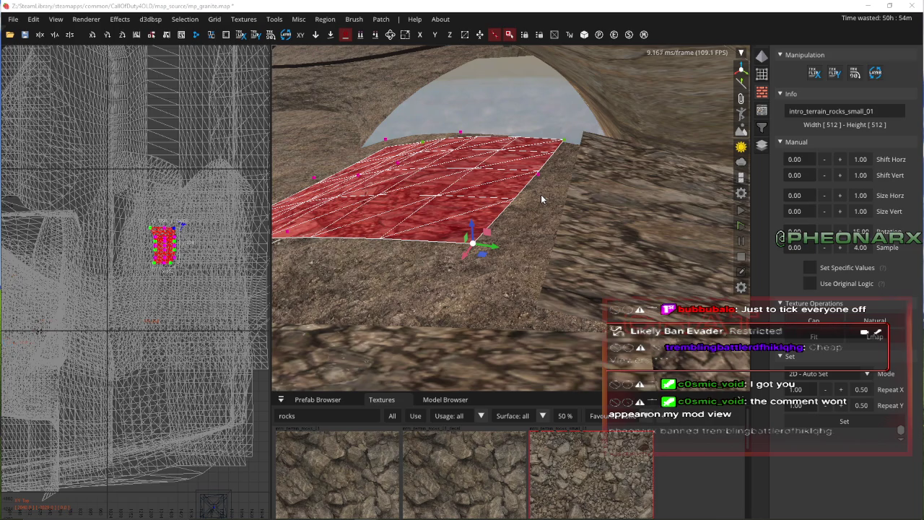
- Select both the right and left rock patches under the arch
right_click(541, 195)
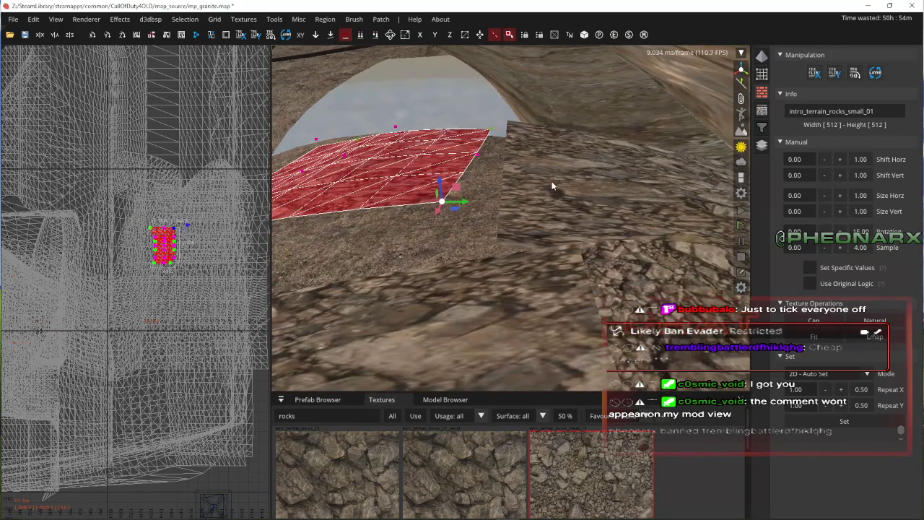
scroll(549, 181, "up", 2)
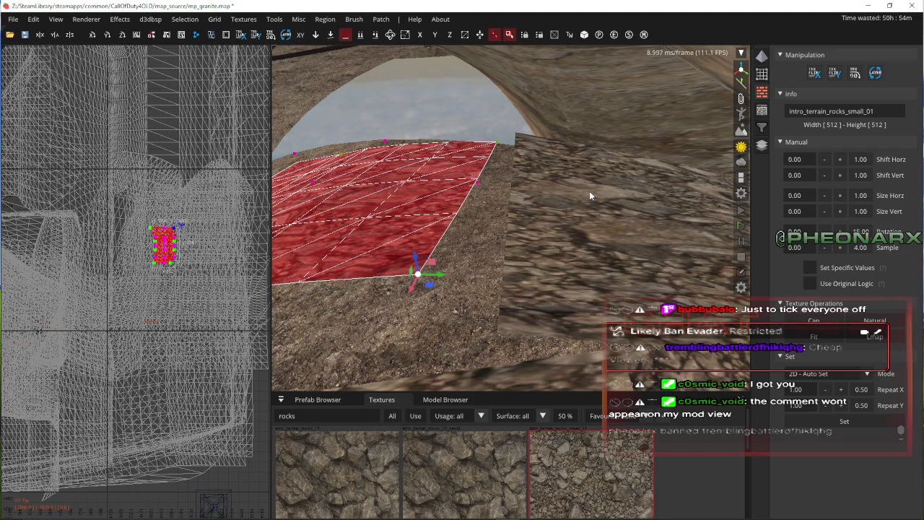
right_click(559, 132)
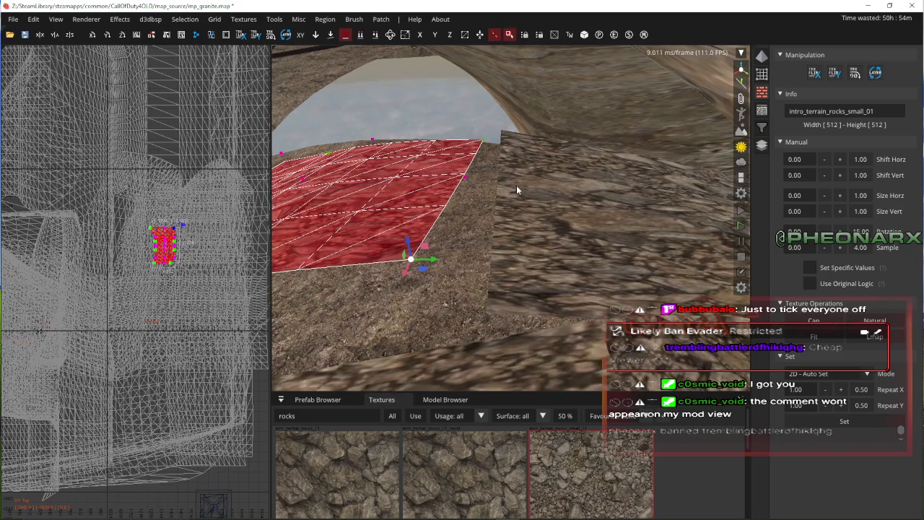
key("Left")
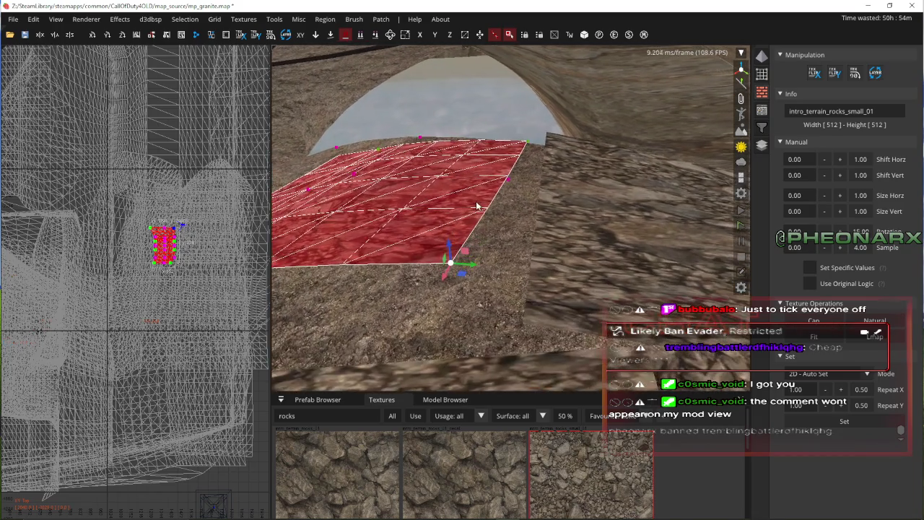
key("Escape")
left_click(550, 262, "shift")
left_click(437, 240, "shift")
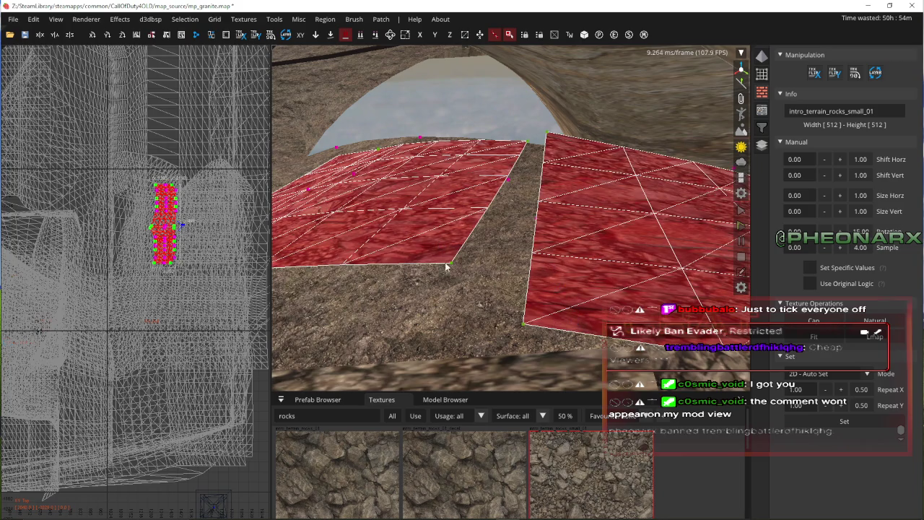
- Fly toward the arch to inspect the seam where the two patches meet
key("Up")
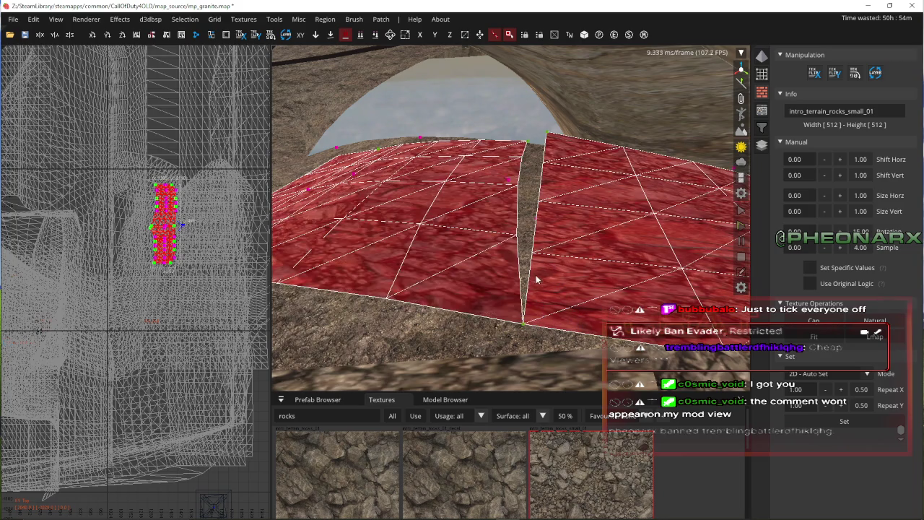
scroll(577, 239, "down", 3)
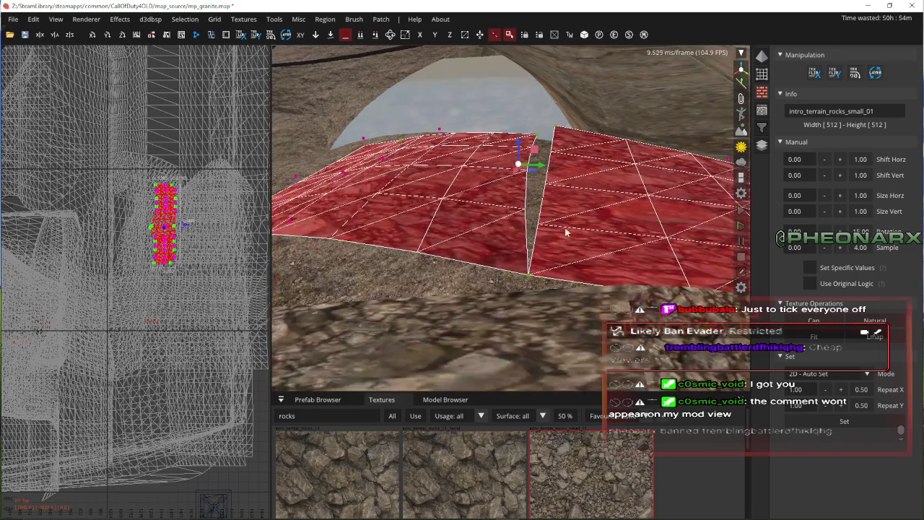
key("Up")
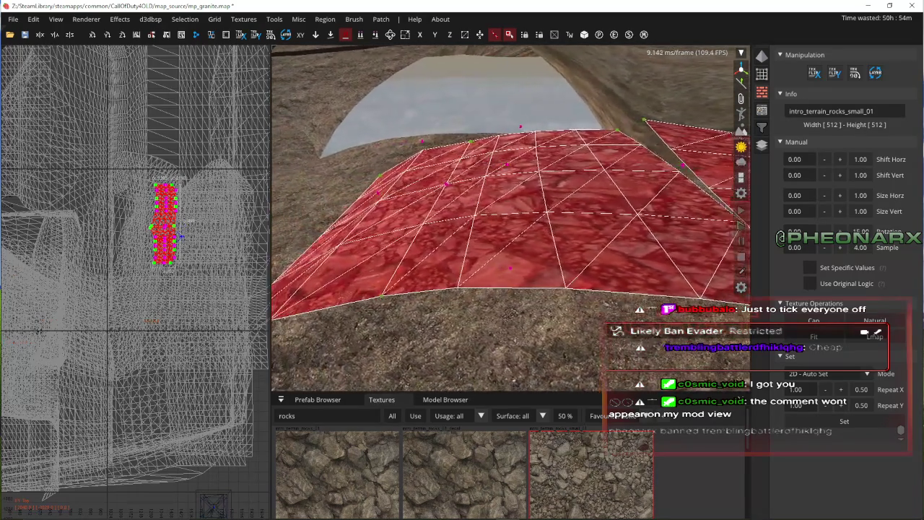
key("Up")
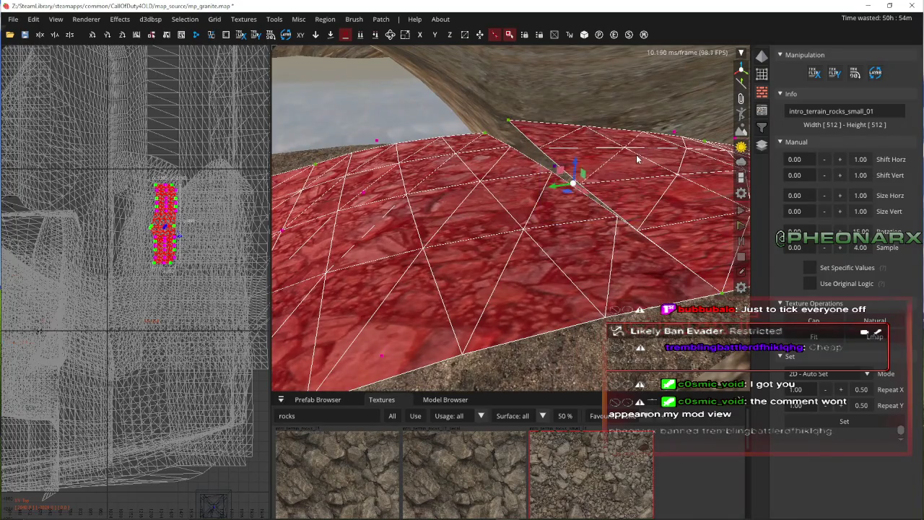
key("Up")
right_click(401, 178)
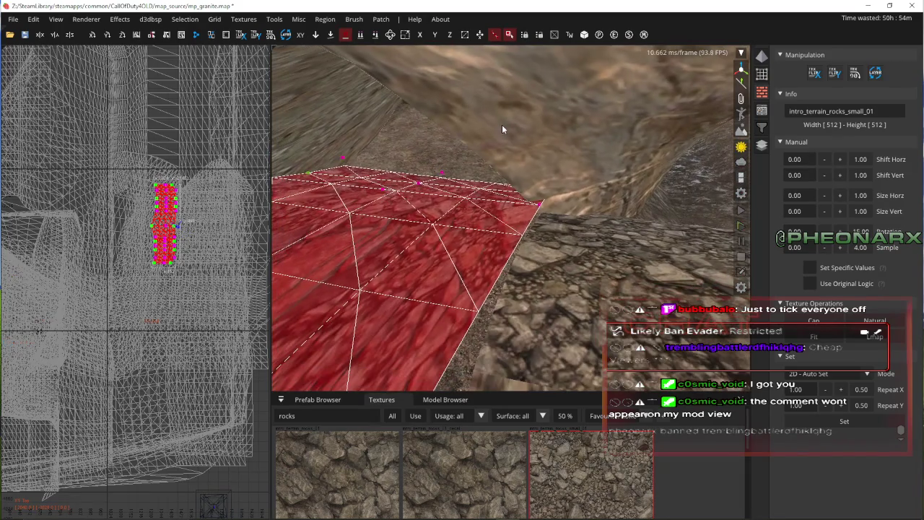
key("Escape")
right_click(590, 175)
right_click(590, 175)
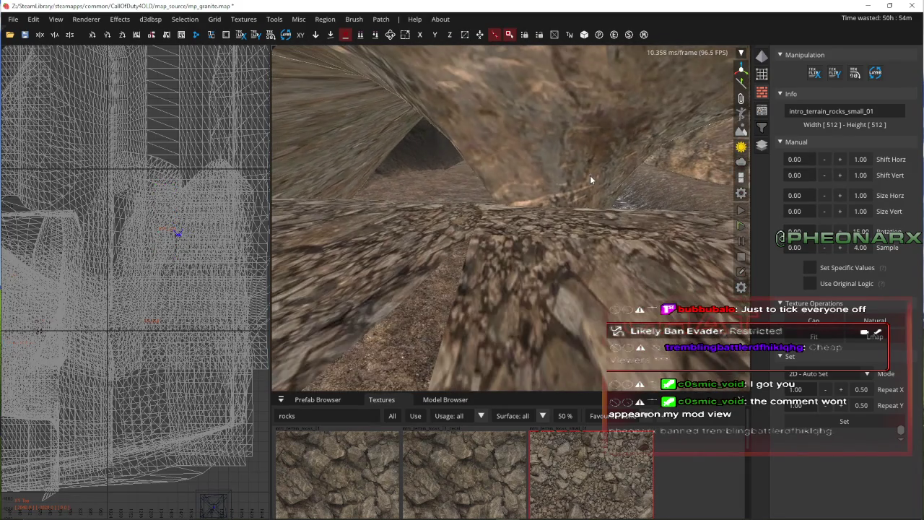
scroll(575, 149, "down", 3)
right_click(489, 139)
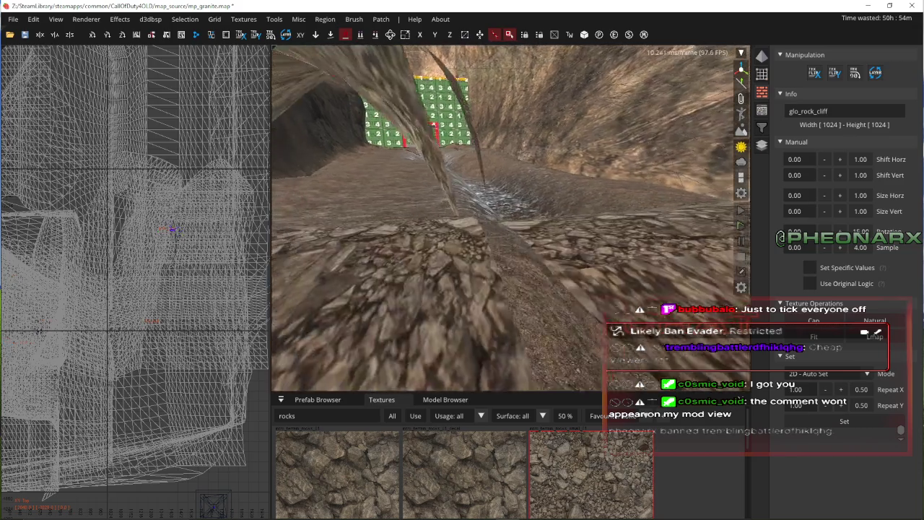
scroll(506, 217, "up", 3)
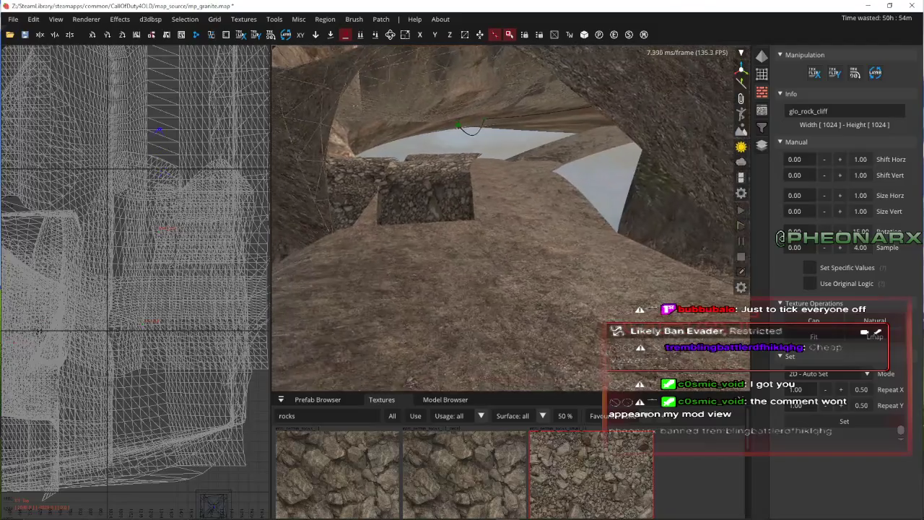
right_click(552, 195)
key("Escape")
key("Up")
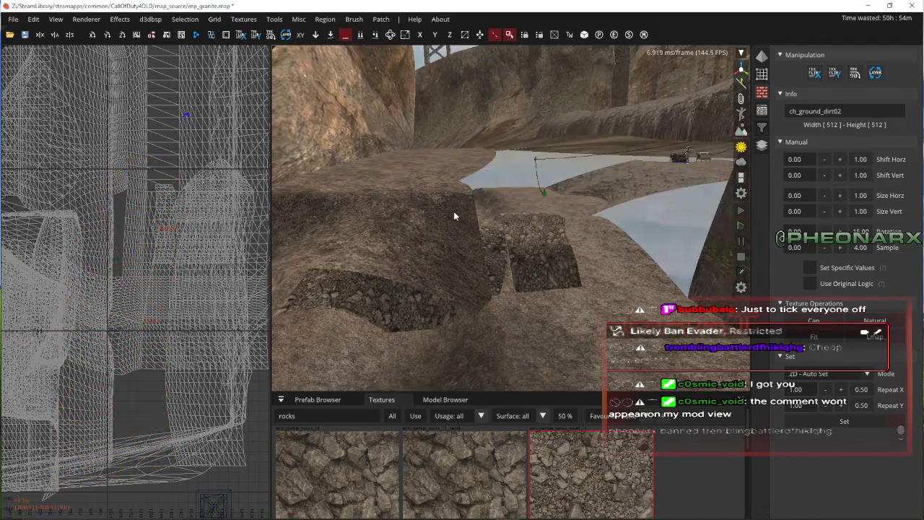
key("Up")
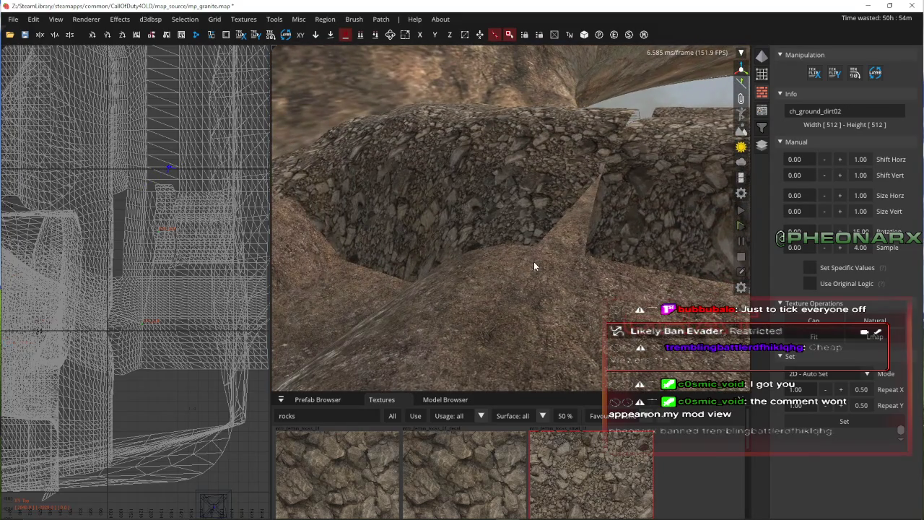
key("Up")
left_click(472, 232, "shift")
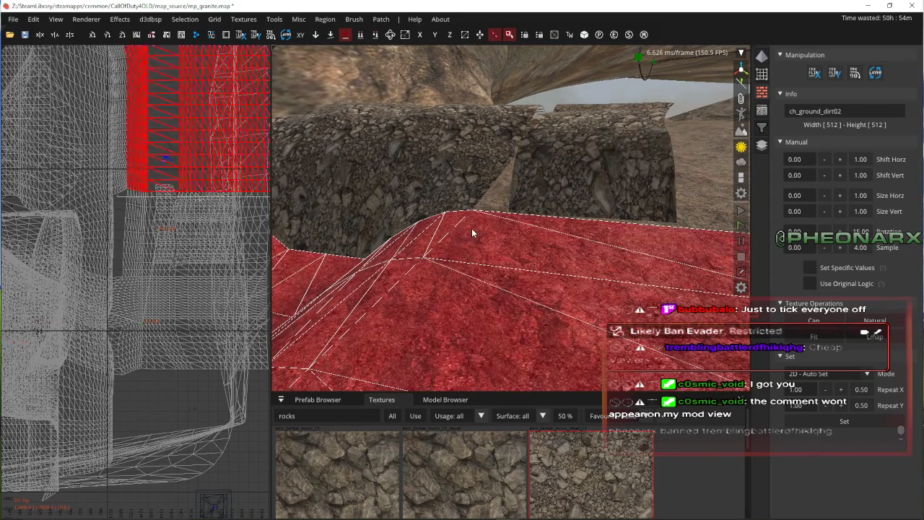
key("Delete")
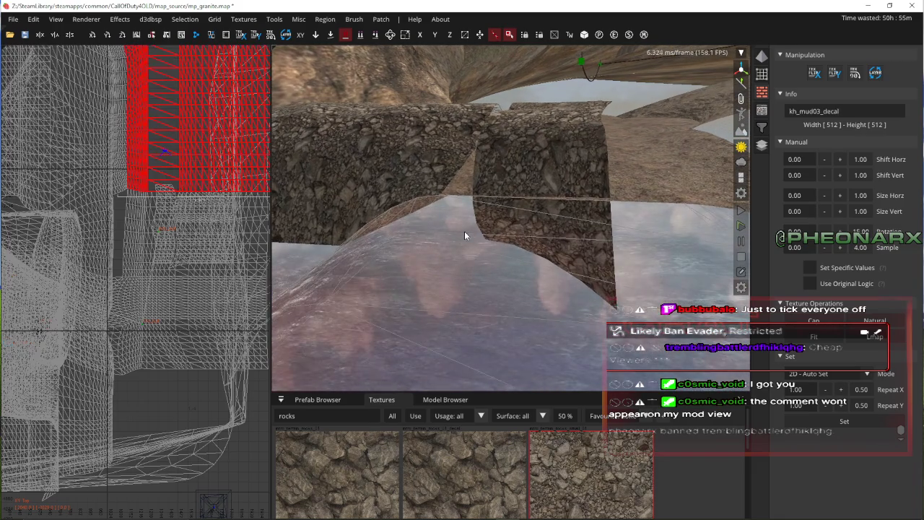
key("Down")
key("ctrl+z")
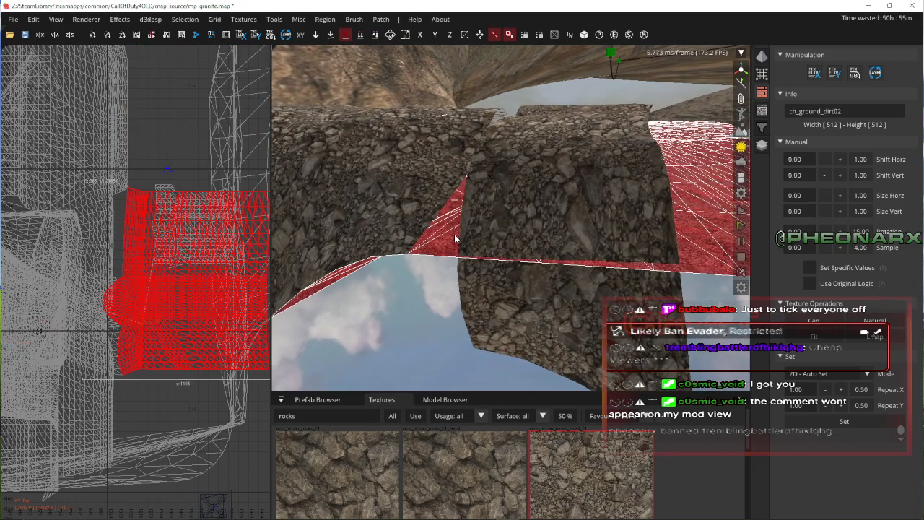
key("Up")
left_click(472, 214, "shift")
key("Up")
key("Escape")
left_click(483, 211, "shift")
left_click(529, 209, "shift")
key("v")
key("Down")
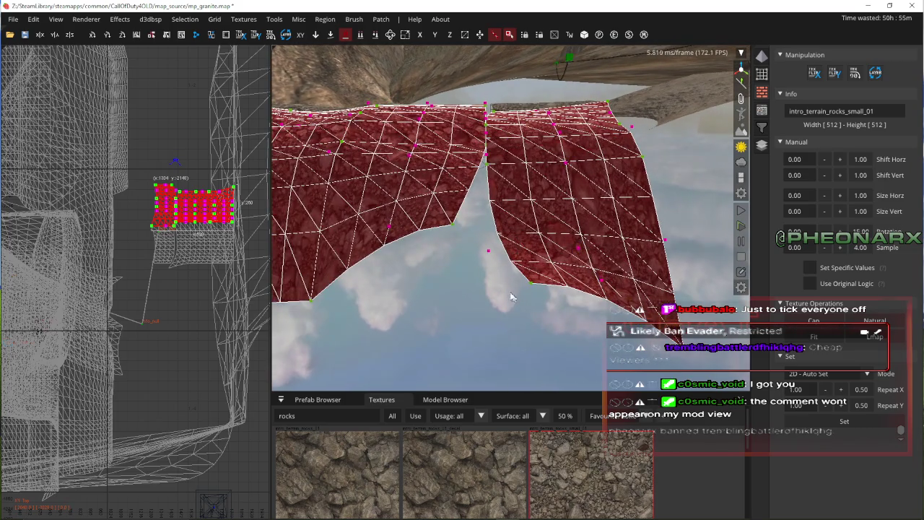
- Drag the right patch's seam vertices to start closing the gap between the patches
key("Up")
key("Up")
key("Down")
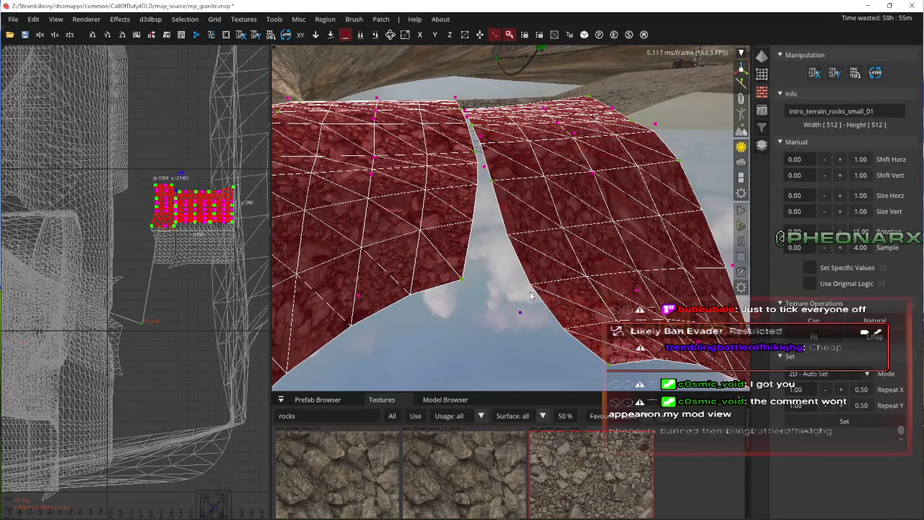
left_click_drag(537, 193, 571, 276)
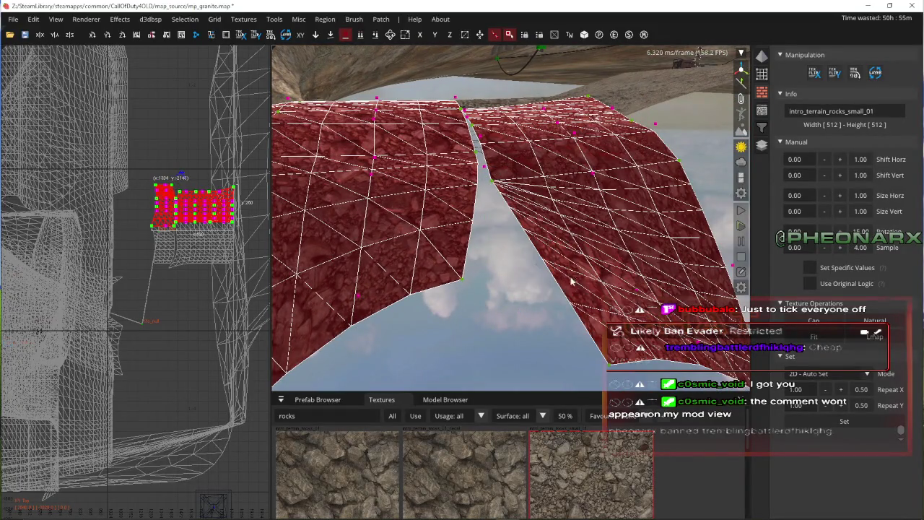
key("Up")
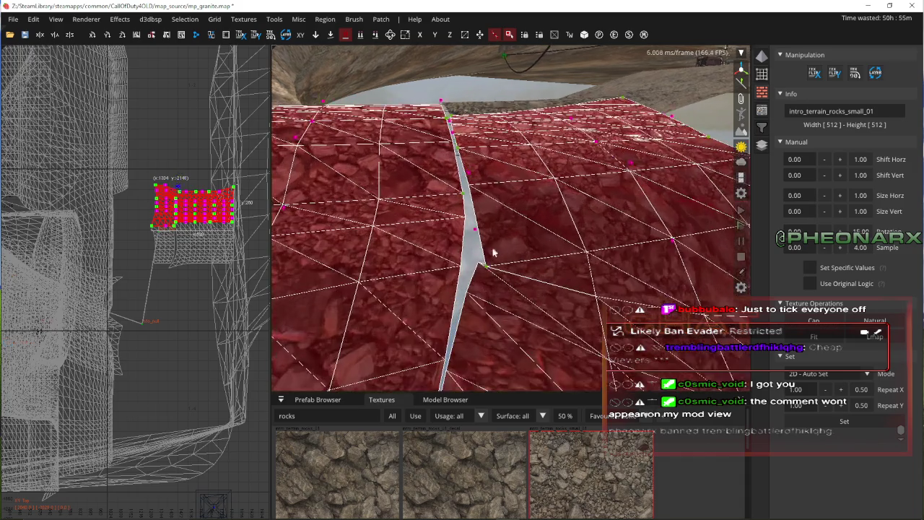
key("Left")
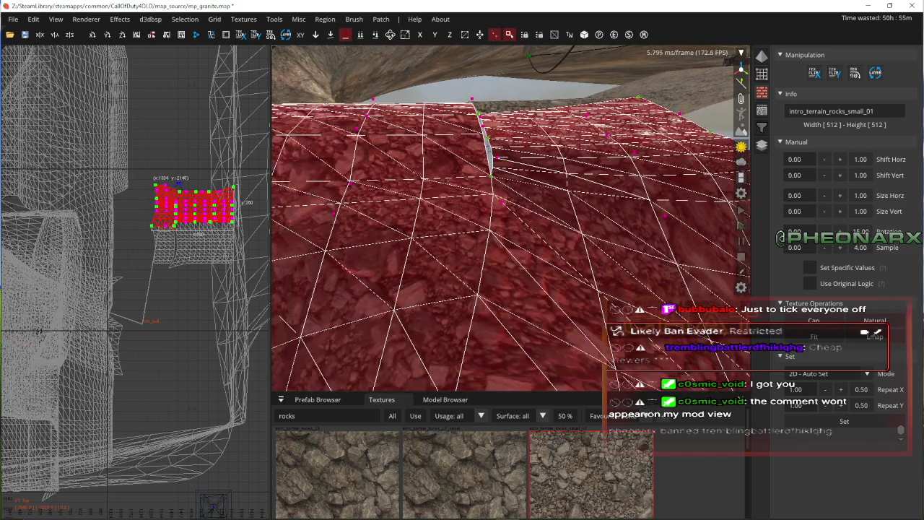
key("Right")
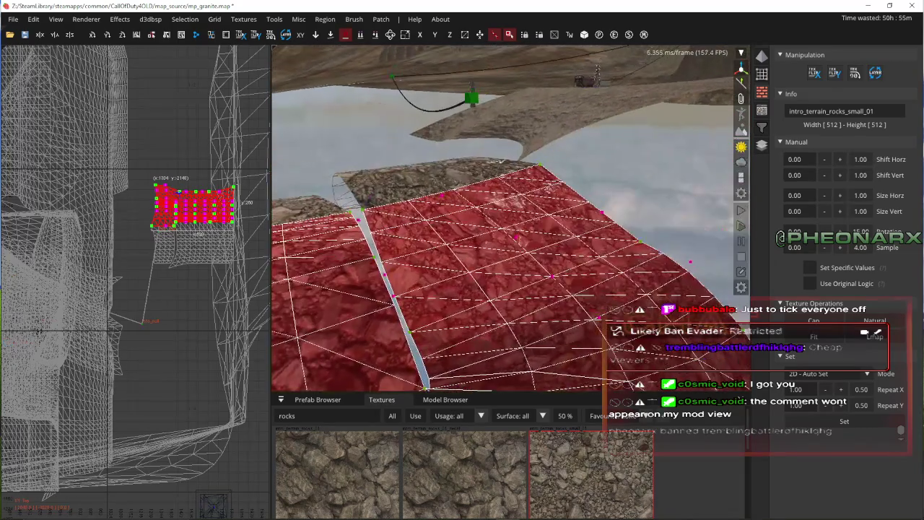
key("Up")
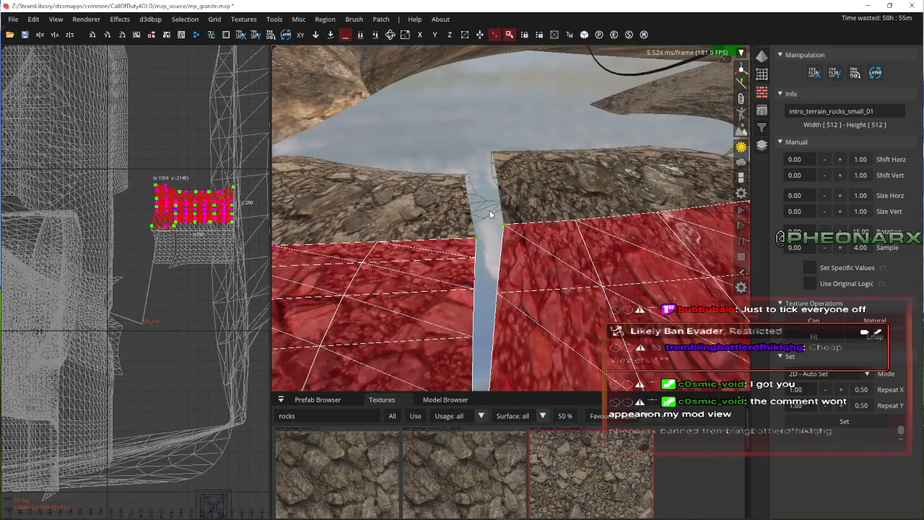
key("Down")
left_click_drag(511, 201, 496, 202)
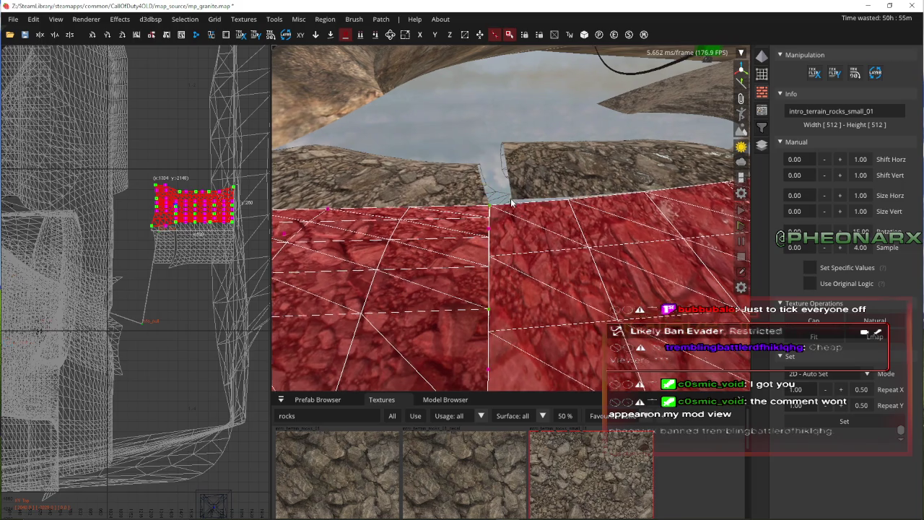
- Undo the last patch edit and bring the vertex handles back up
scroll(144, 302, "up", 3)
left_click_drag(143, 301, 118, 292)
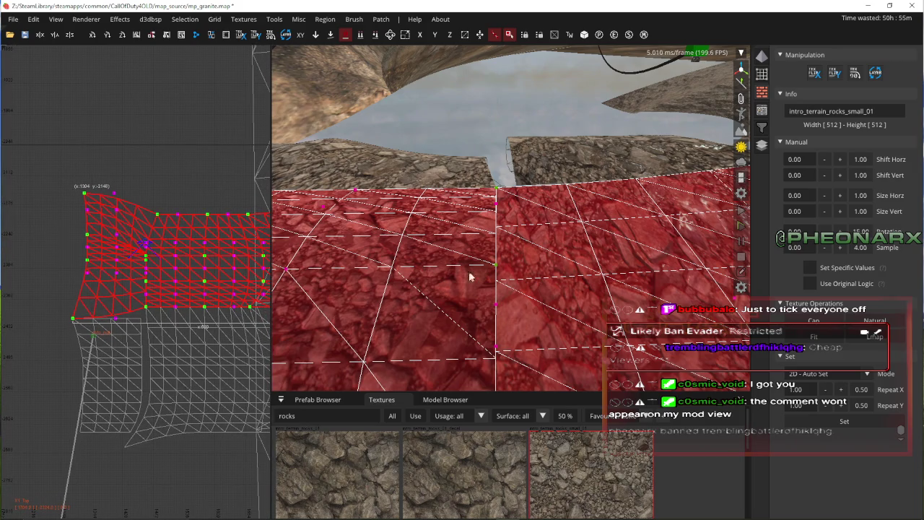
key("c")
scroll(169, 260, "up", 3)
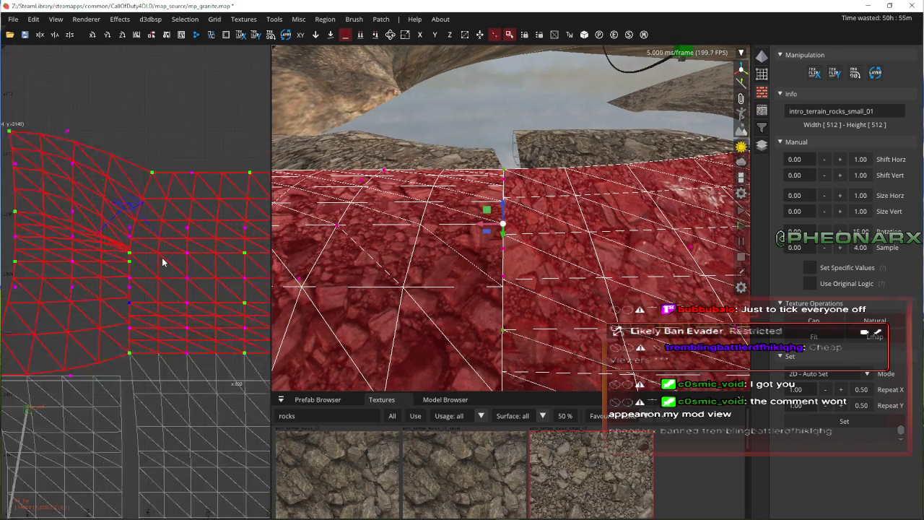
scroll(169, 261, "down", 2)
key("ctrl+z")
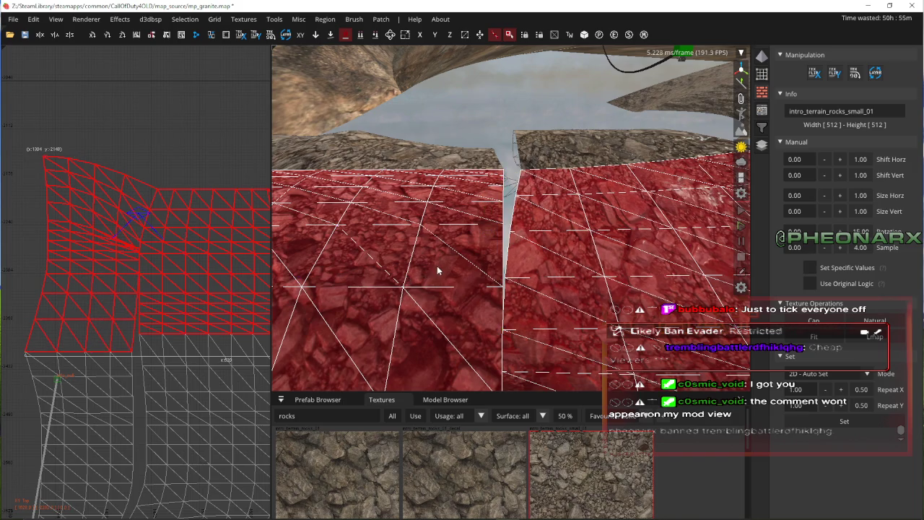
right_click(438, 264)
key("Up")
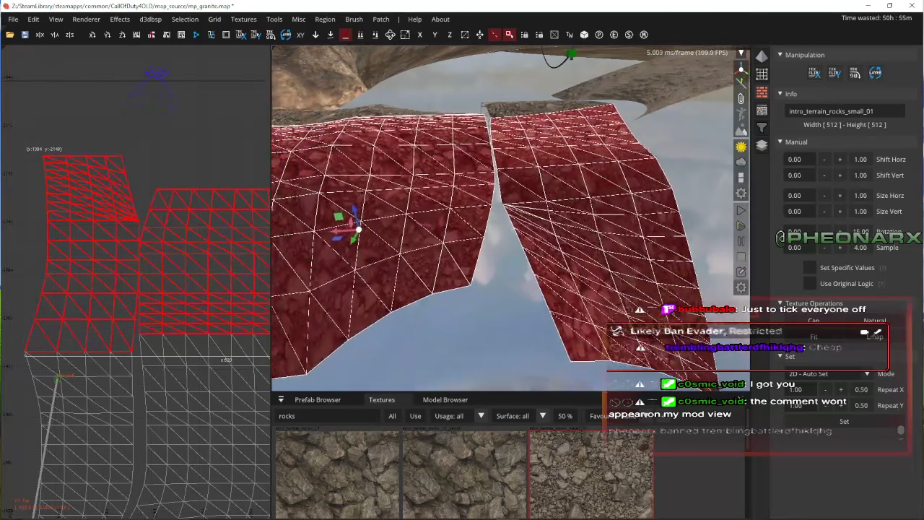
right_click(481, 242)
key("v")
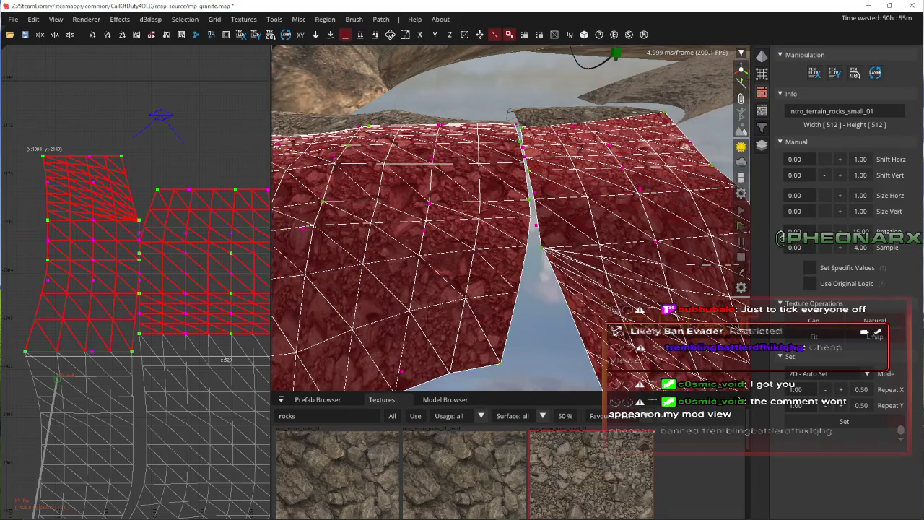
key("Escape")
- Select the right patch's edge vertex column, then both patches, and raise the bottom seam vertex
left_click(571, 224, "shift")
mouse_move(129, 366)
left_mouse_down()
mouse_move(161, 216)
mouse_move(133, 232)
left_mouse_up()
key("Escape")
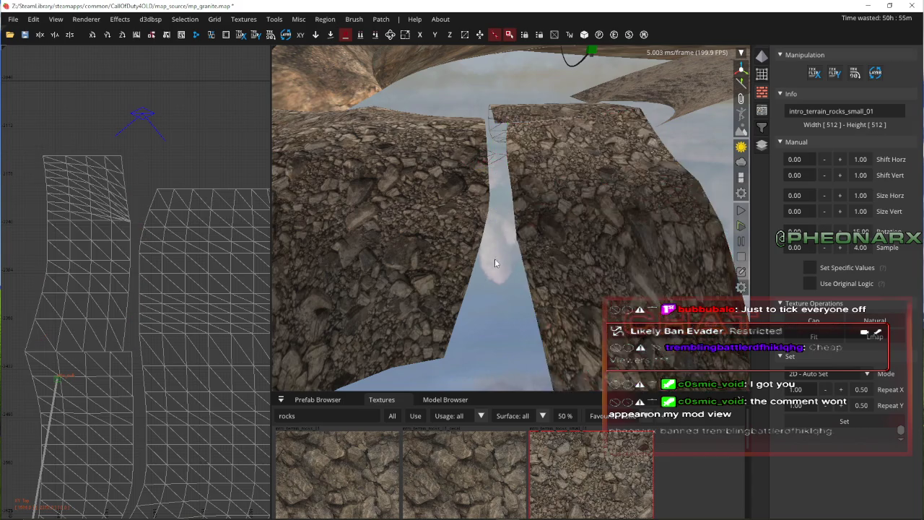
left_click(488, 240, "shift")
left_click(580, 214, "shift")
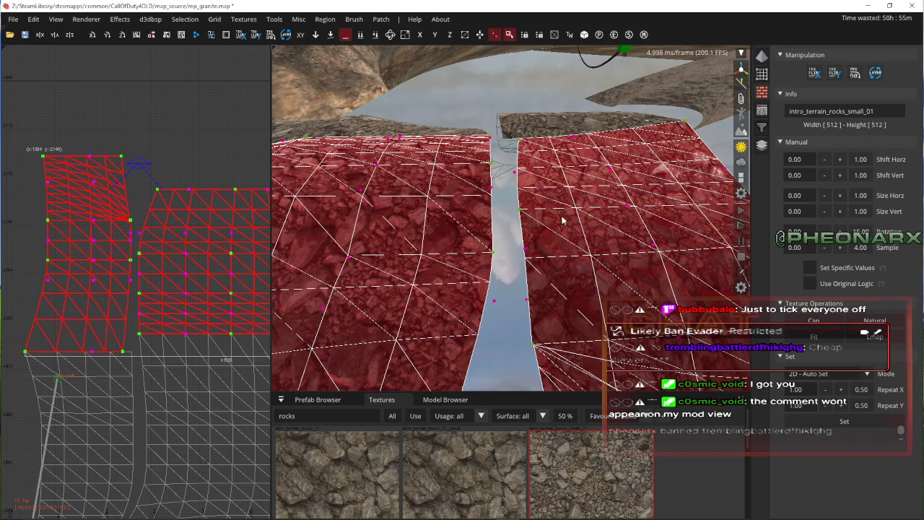
scroll(137, 274, "up", 1)
scroll(139, 320, "up", 2)
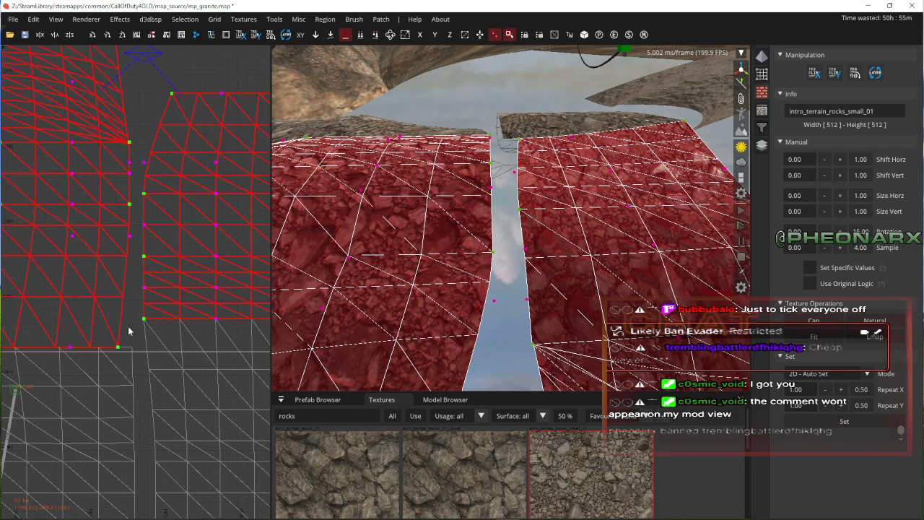
left_click_drag(164, 323, 167, 320)
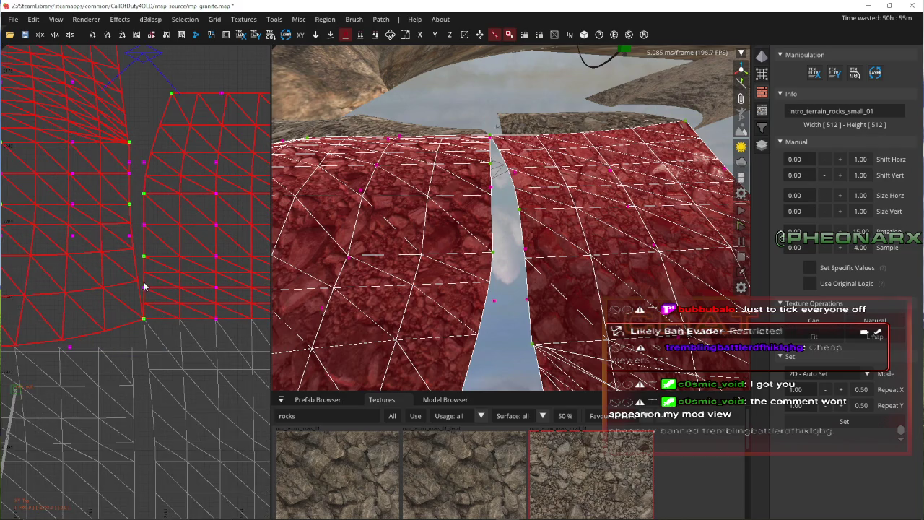
- Move seam vertices in the top view to straighten the edge and close the notch
left_click(142, 257)
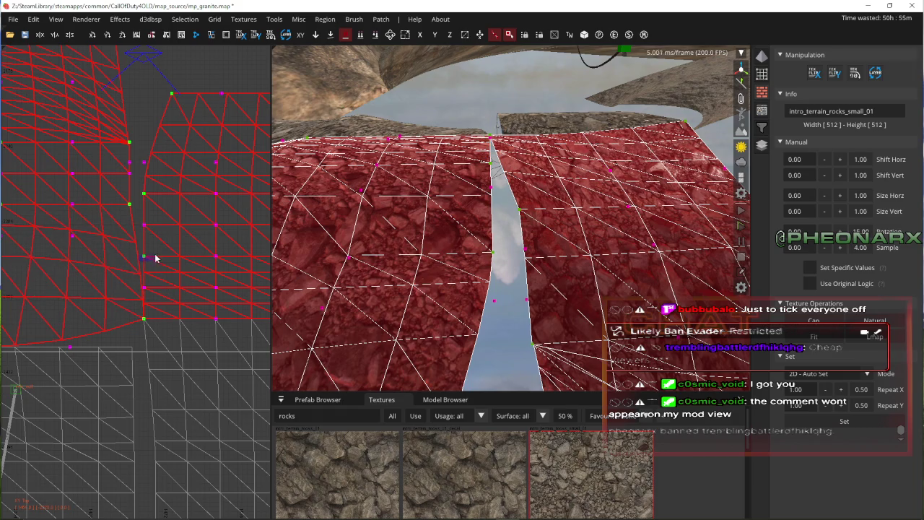
left_click_drag(144, 224, 159, 226)
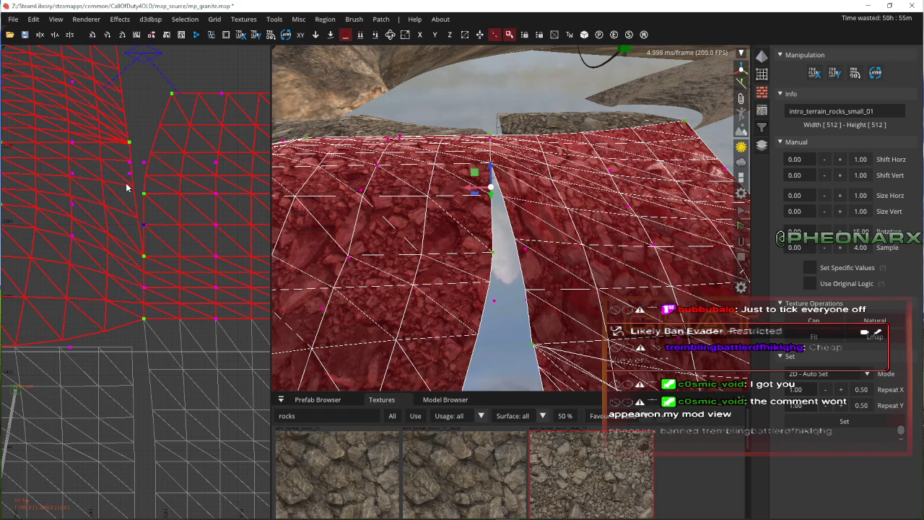
left_click_drag(138, 174, 155, 202)
left_click_drag(130, 153, 124, 282)
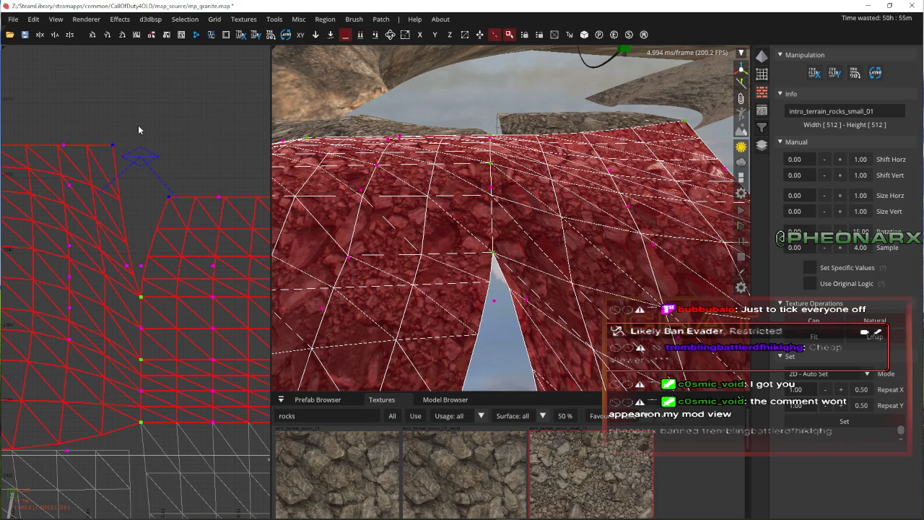
left_click_drag(137, 126, 135, 129)
left_click(140, 266)
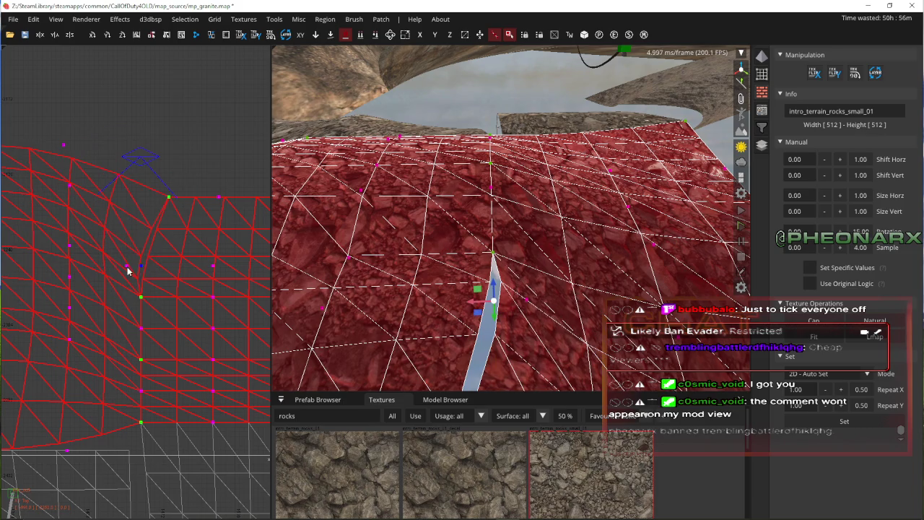
key("ctrl+z")
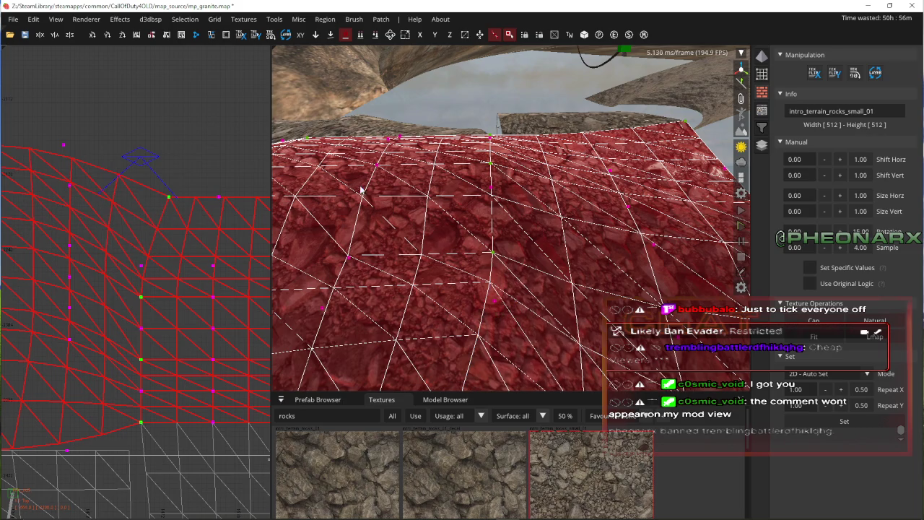
- Drag the seam vertices together to close the remaining gap between the patch edges
right_click(404, 165)
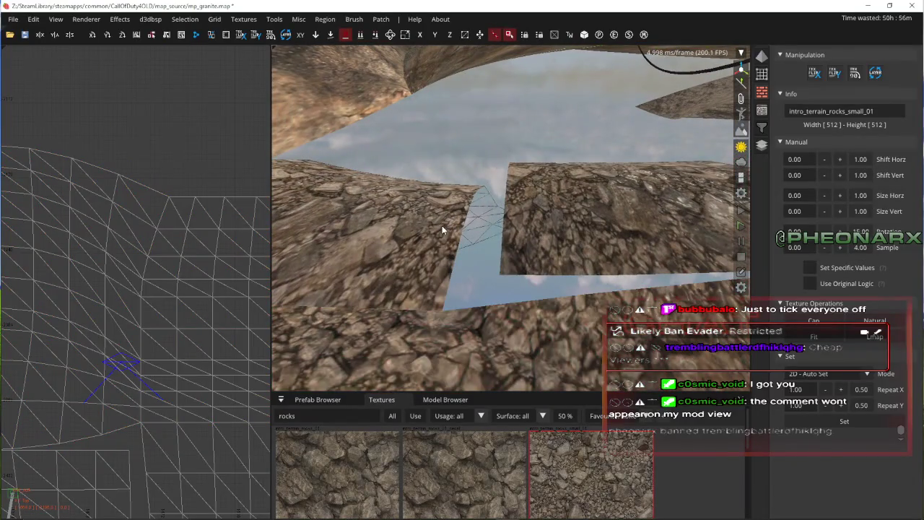
right_click(529, 216)
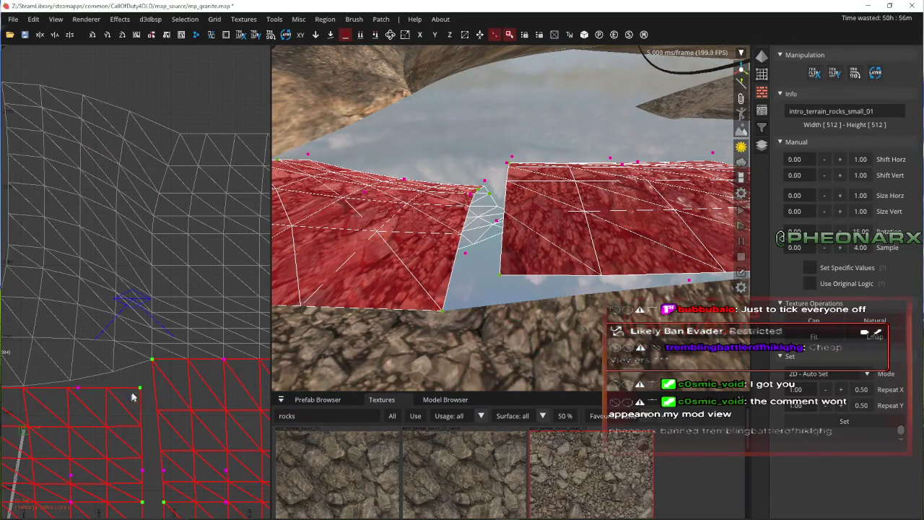
left_click_drag(144, 434, 142, 348)
left_click_drag(190, 313, 171, 332)
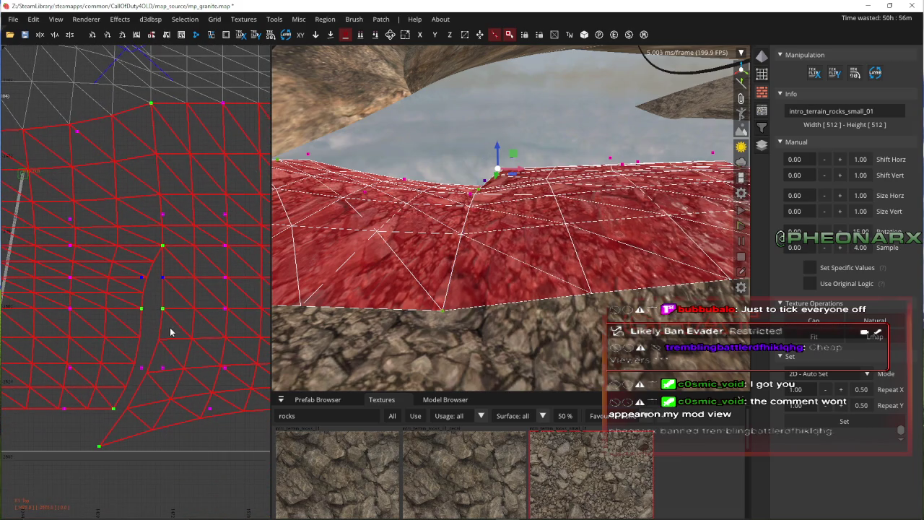
mouse_move(130, 310)
left_mouse_down()
mouse_move(166, 307)
mouse_move(144, 289)
mouse_move(178, 272)
left_mouse_up()
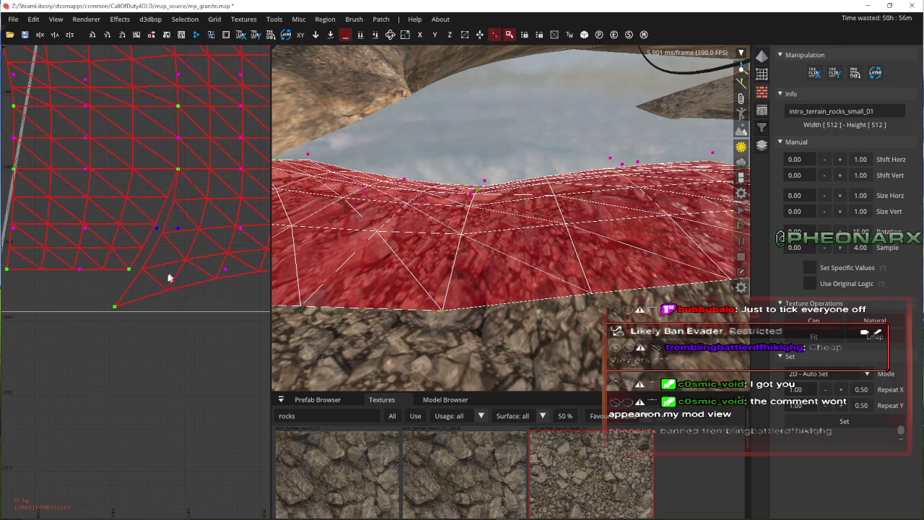
mouse_move(125, 280)
left_mouse_down()
mouse_move(141, 227)
mouse_move(152, 224)
left_mouse_up()
key("Up")
key("Escape")
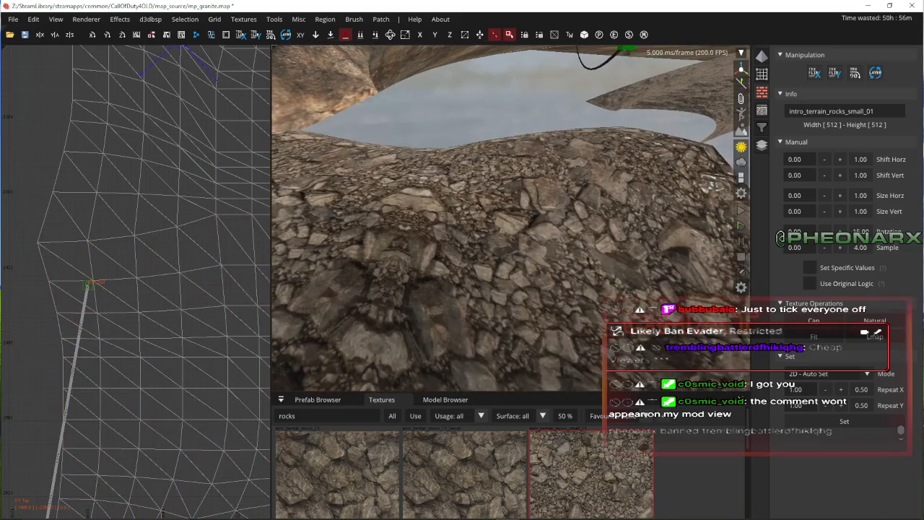
- Select both mound patches and apply Cap to refit the rock texture
right_click(552, 217)
left_click(552, 217, "shift")
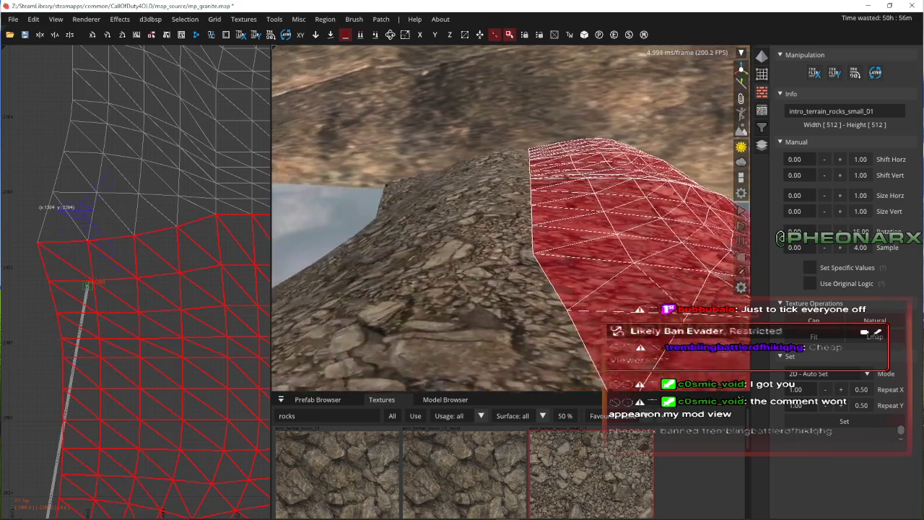
left_click(491, 247, "shift")
left_click(814, 320)
key("Escape")
- Save mp_granite.map and use View > Show Hidden to reveal the surrounding terrain
right_click(505, 216)
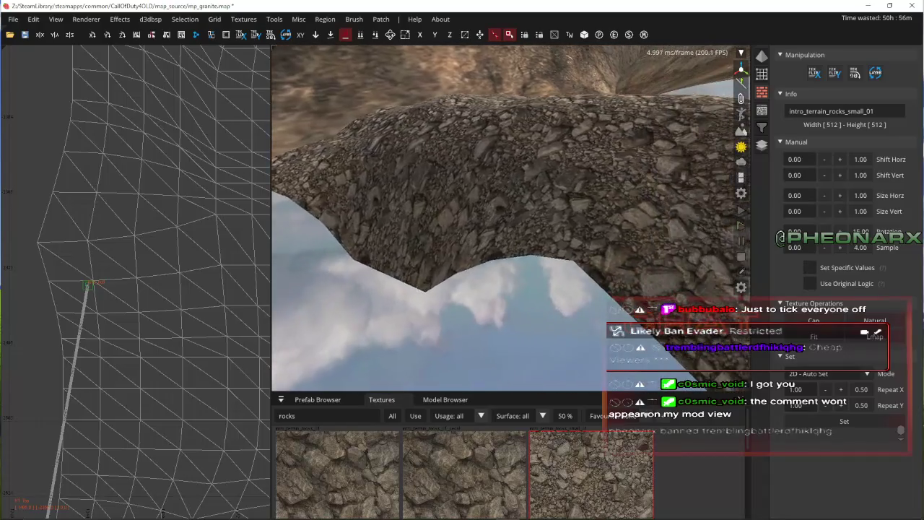
key("Up")
key("Up")
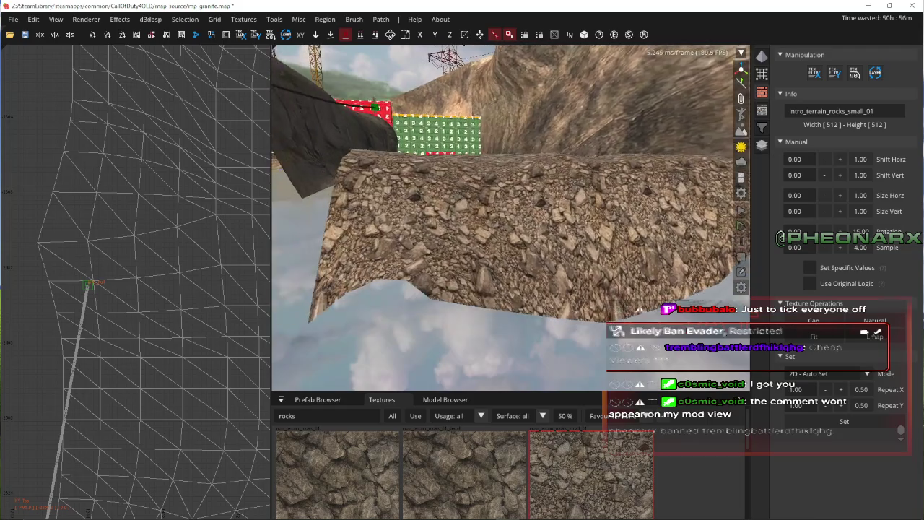
key("Up")
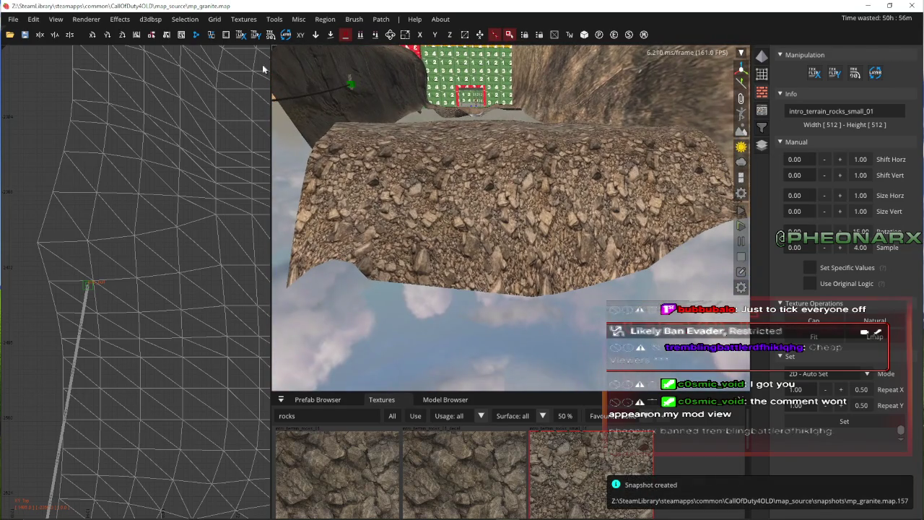
left_click(56, 22)
left_click(66, 197)
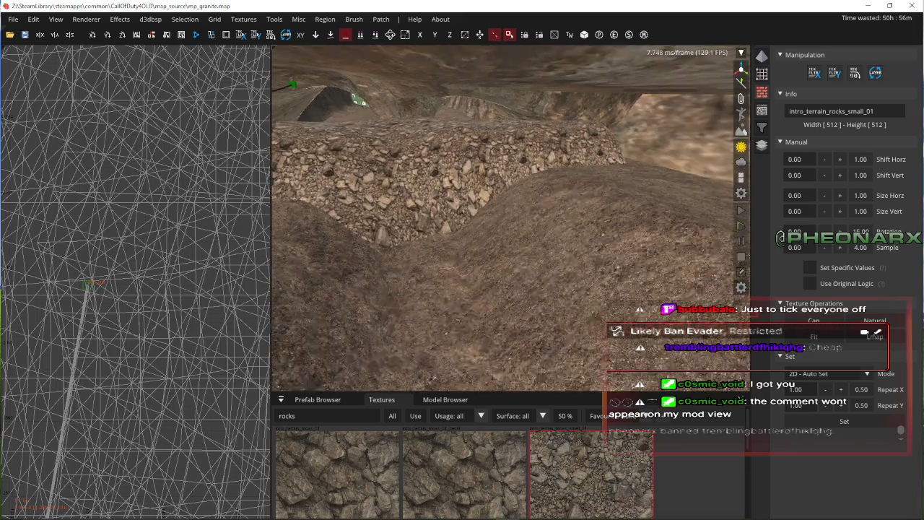
key("Up")
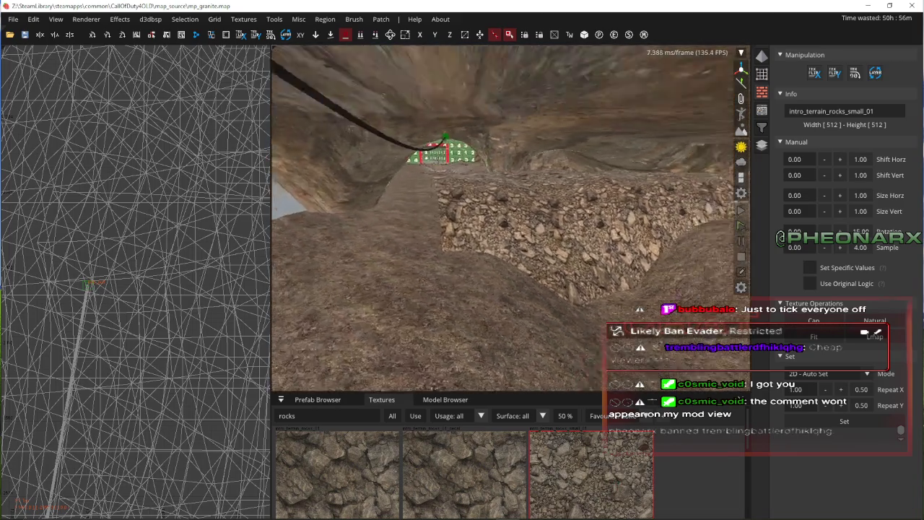
left_click(449, 231, "shift")
key("Up")
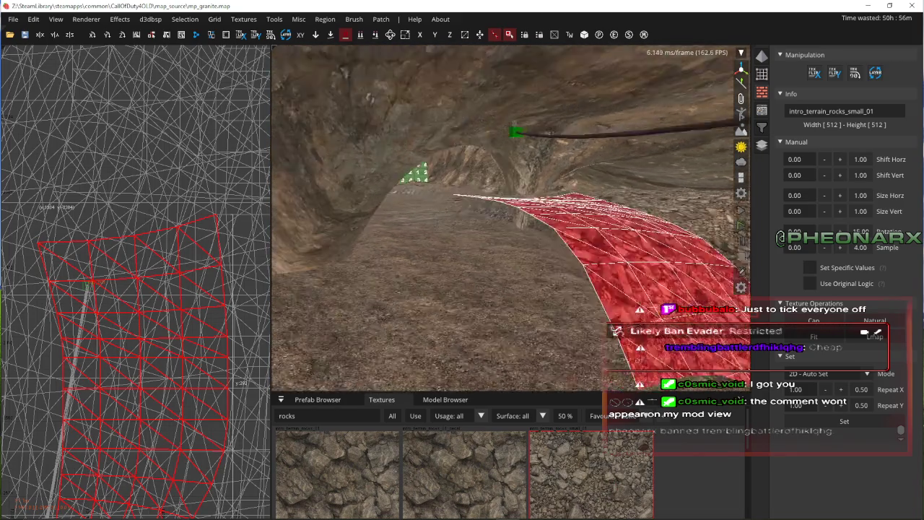
- Marquee-select all of the rock patch's vertices and shift them slightly sideways
key("Down")
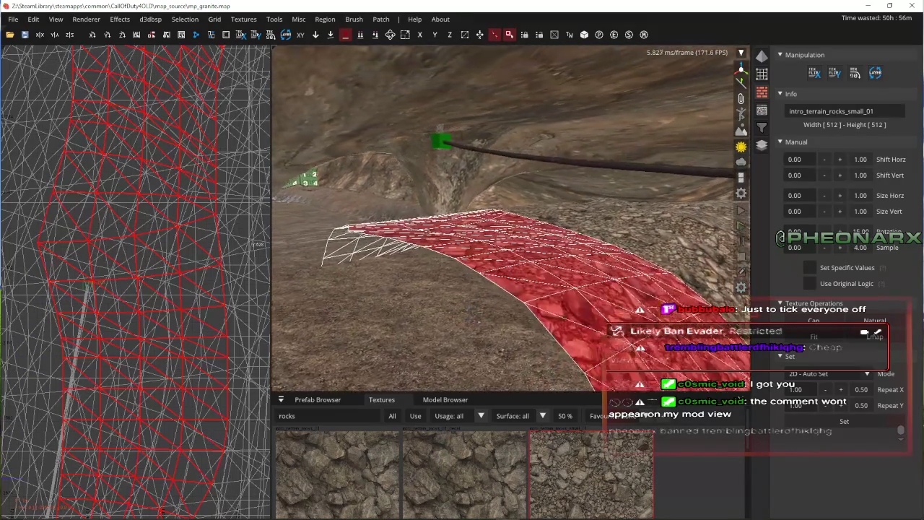
scroll(200, 231, "down", 2)
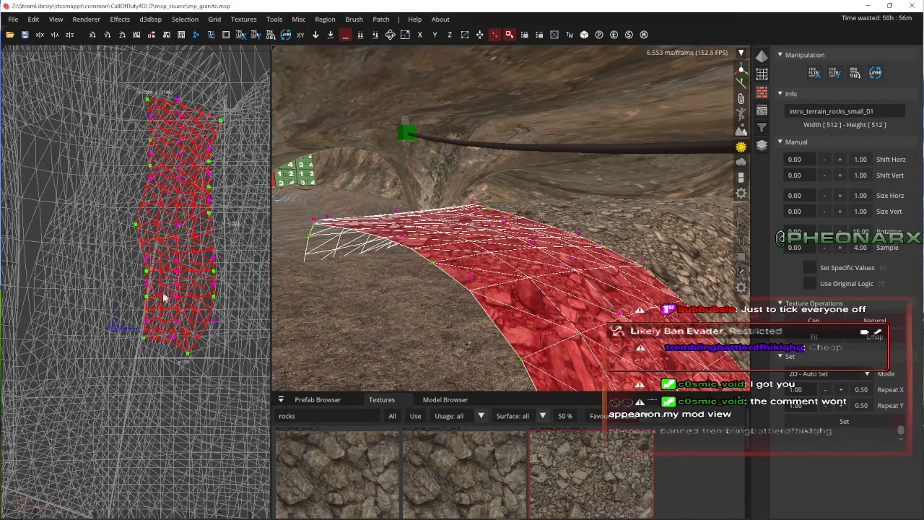
mouse_move(124, 345)
left_mouse_down()
mouse_move(190, 186)
mouse_move(191, 85)
left_mouse_up()
right_click(380, 211)
left_click_drag(396, 273, 427, 270)
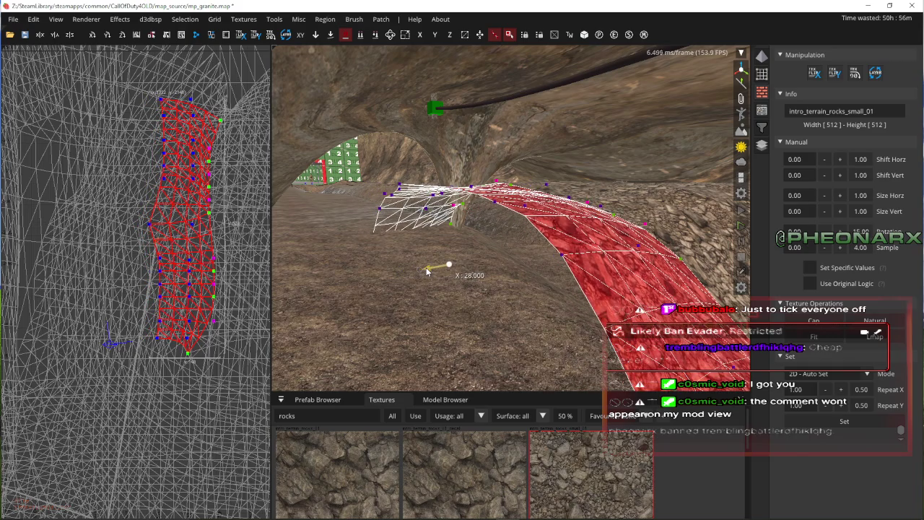
- Lower the patch's left vertex column into a dome and shift it 48 units along X
left_click_drag(171, 325, 176, 351)
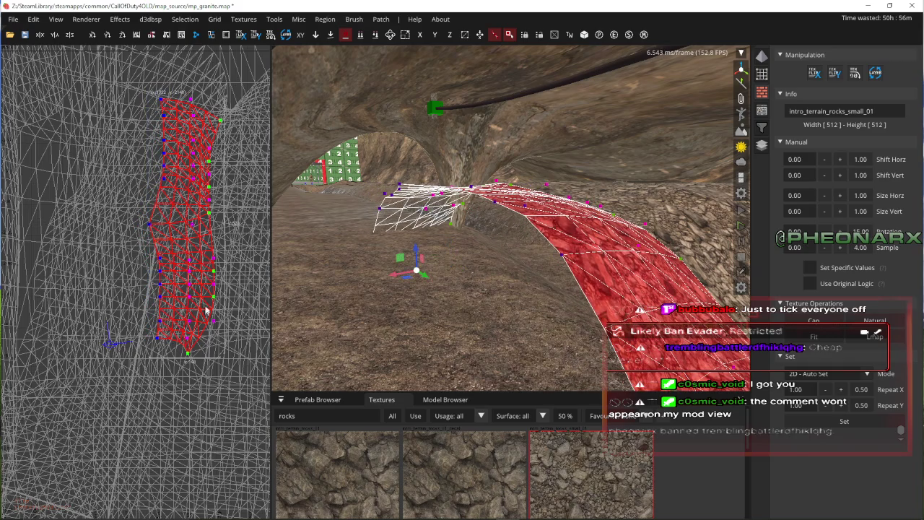
left_click_drag(416, 256, 426, 337)
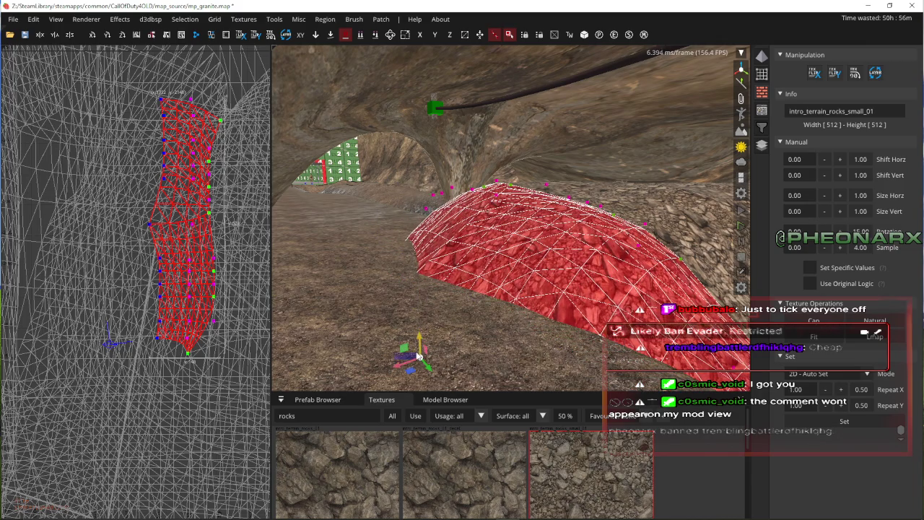
mouse_move(129, 347)
left_mouse_down()
mouse_move(186, 117)
mouse_move(173, 92)
left_mouse_up()
mouse_move(409, 368)
left_mouse_down()
mouse_move(473, 350)
mouse_move(456, 362)
left_mouse_up()
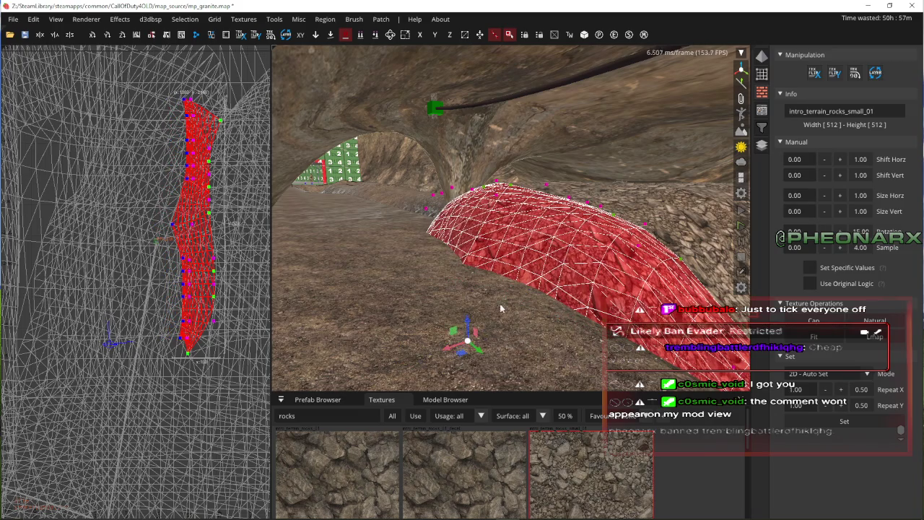
right_click(498, 309)
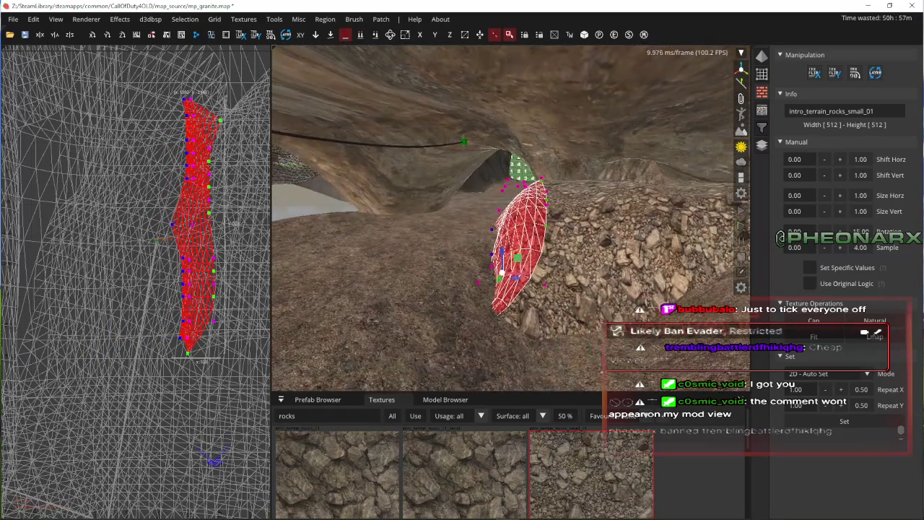
- Deselect the reshaped patch, fly through the rock passage, and select the rock patch beneath the arch
key("w")
key("Escape")
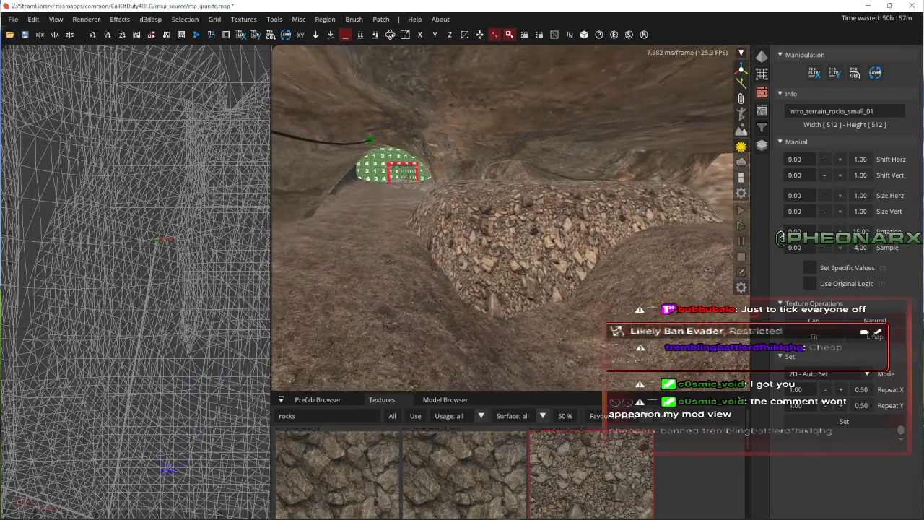
key("w")
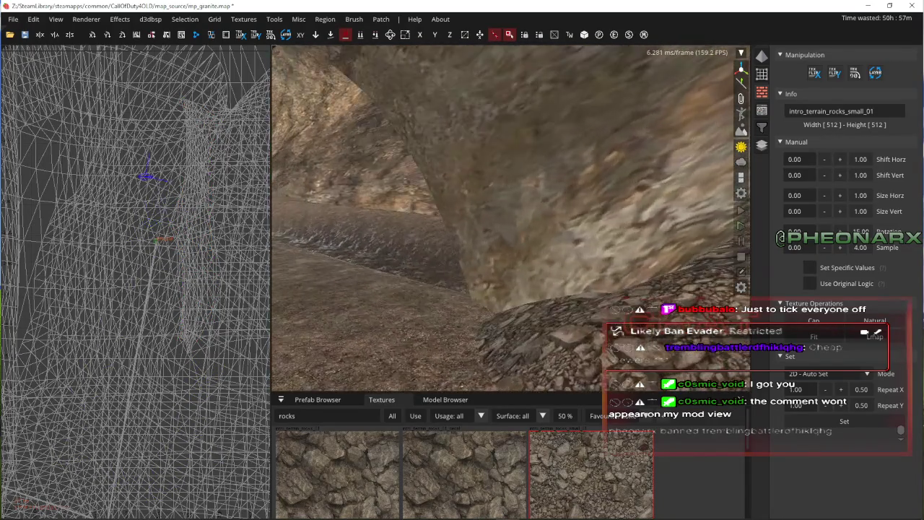
key("w")
key("w")
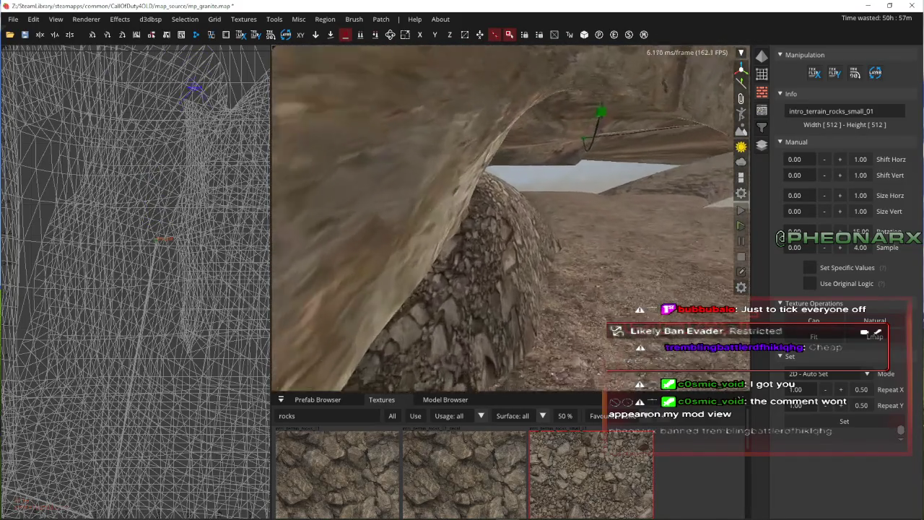
key("w")
left_click(559, 272)
key("w")
right_click(475, 270)
- Pull a patch vertex up into a peak, raising it 36 units
key("s")
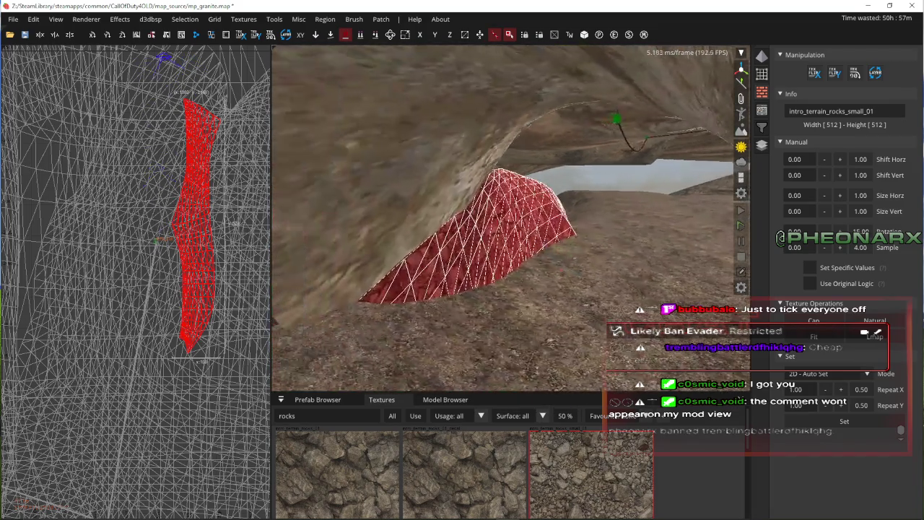
mouse_move(185, 173)
left_mouse_down()
mouse_move(155, 175)
mouse_move(145, 224)
left_mouse_up()
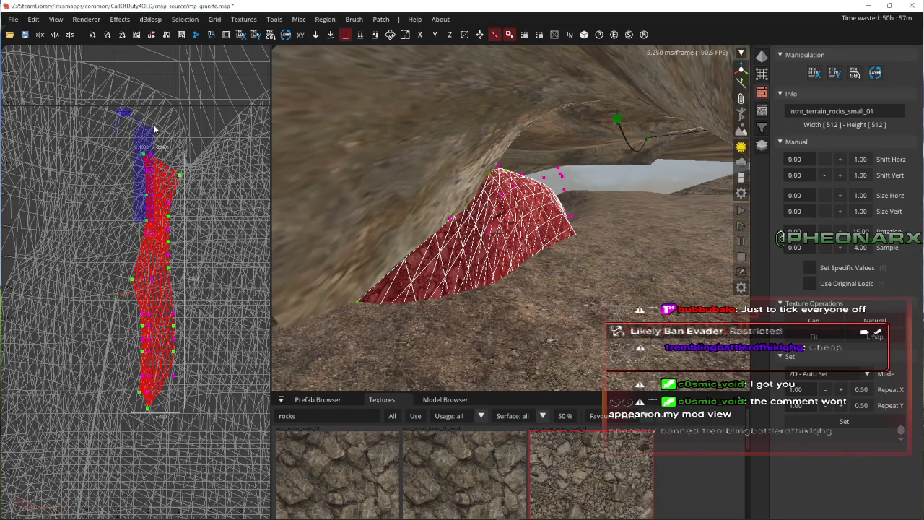
key("s")
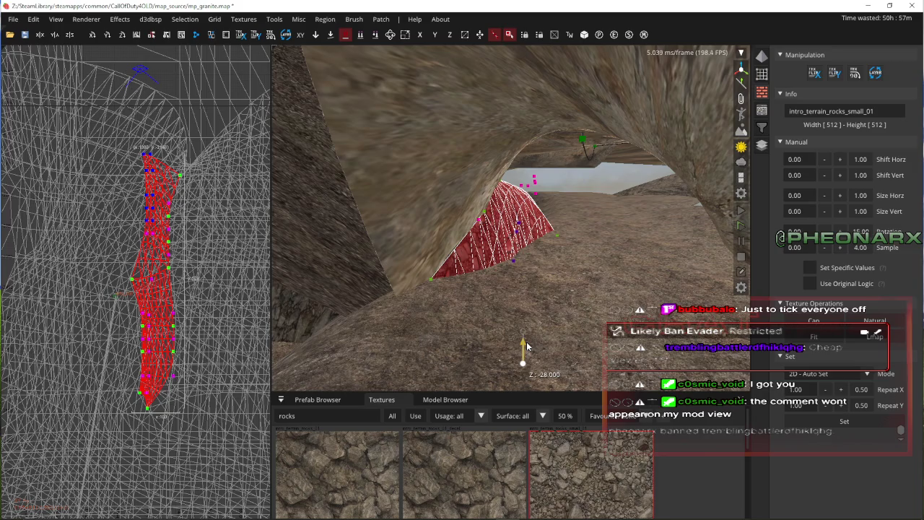
key("s")
left_click_drag(530, 332, 547, 236)
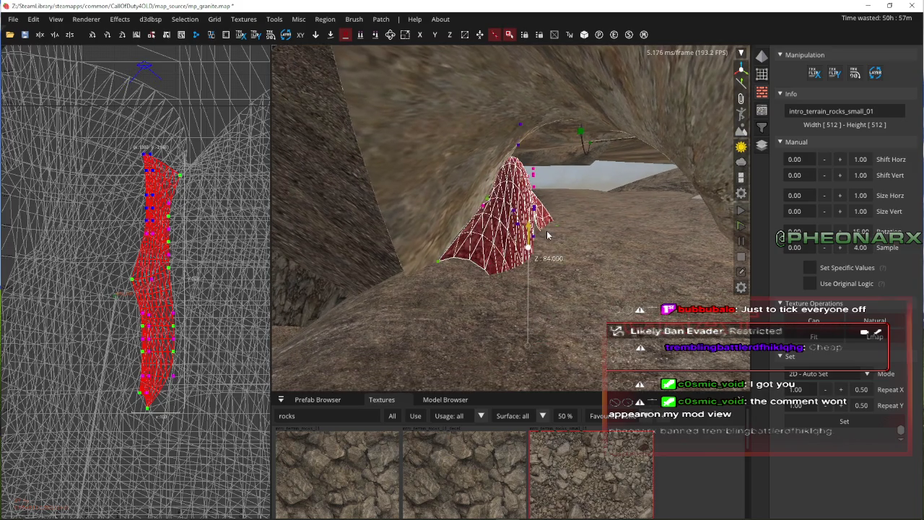
left_click_drag(527, 330, 565, 293)
right_click(565, 293)
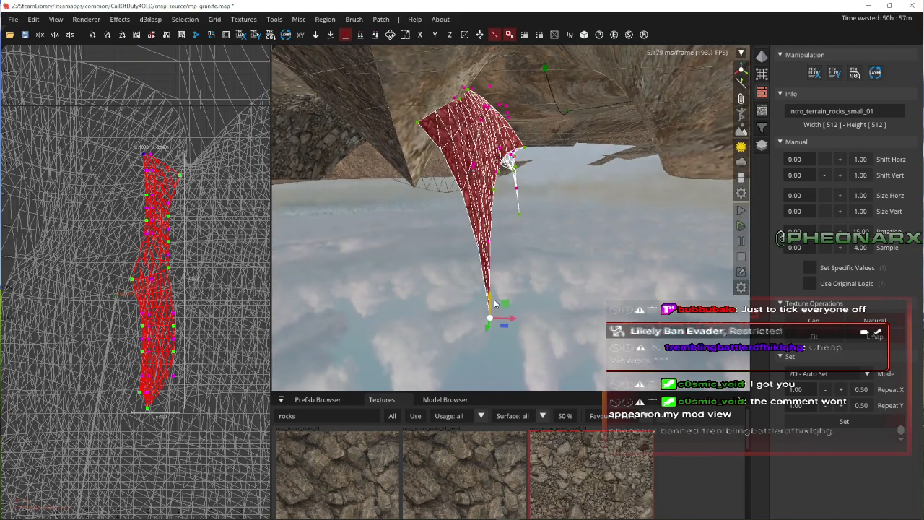
key("Up")
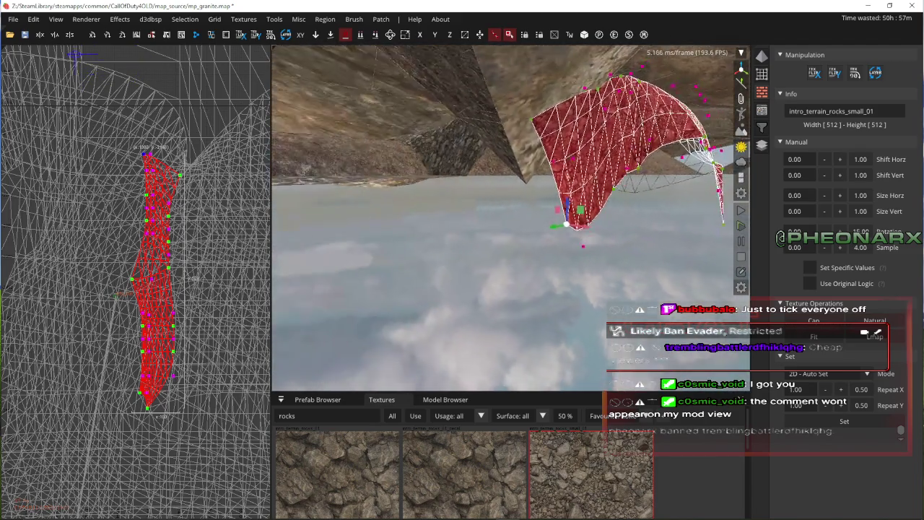
mouse_move(452, 211)
left_mouse_down()
mouse_move(456, 169)
mouse_move(434, 164)
left_mouse_up()
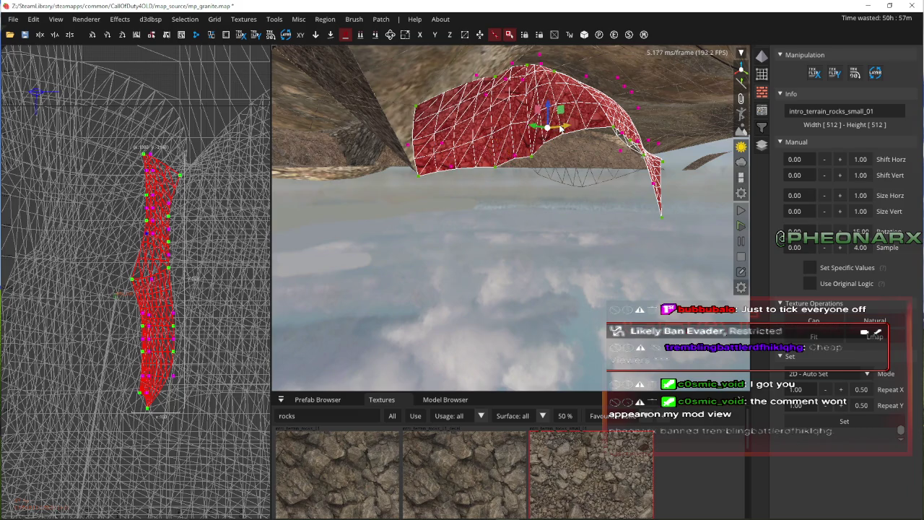
- Lower the vertex 20 units, then nudge it 4 units along Y
key("Up")
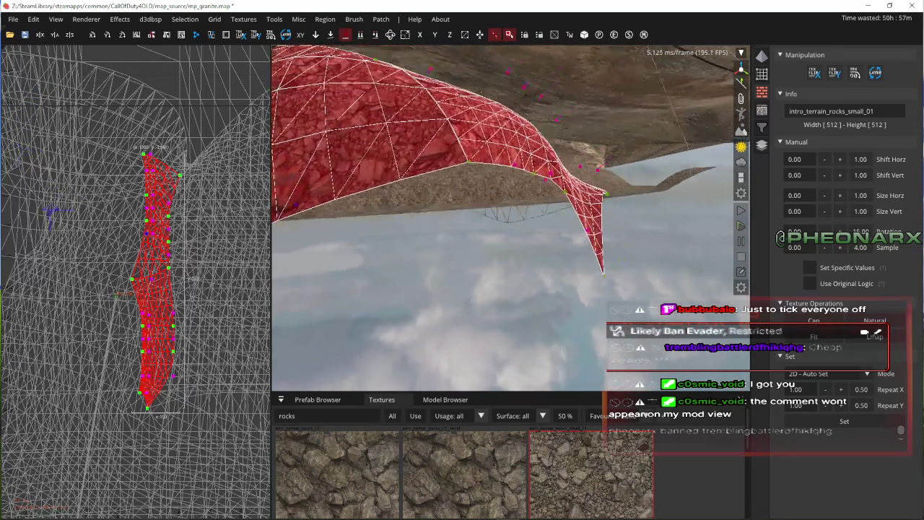
key("d")
mouse_move(479, 214)
left_mouse_down()
mouse_move(477, 246)
mouse_move(419, 272)
mouse_move(369, 288)
mouse_move(287, 292)
left_mouse_up()
key("c")
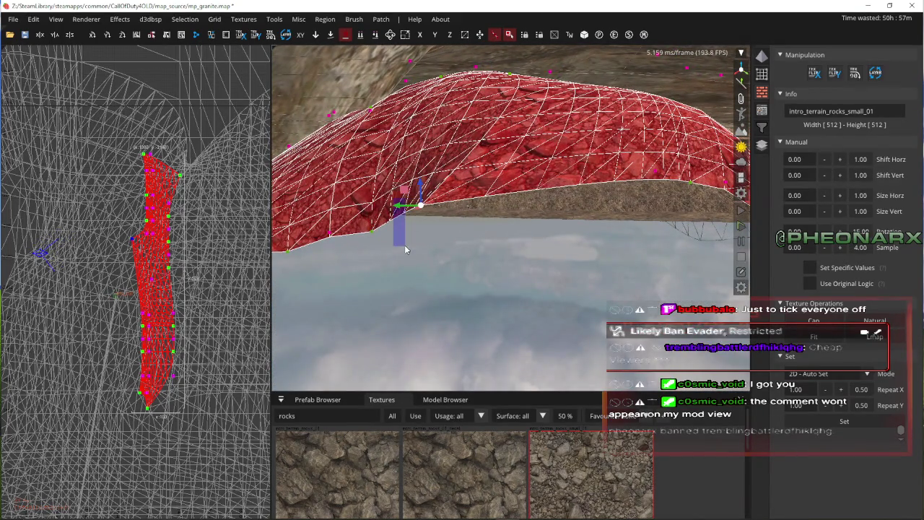
mouse_move(395, 208)
left_mouse_down()
mouse_move(417, 211)
mouse_move(395, 214)
mouse_move(407, 208)
left_mouse_up()
scroll(407, 208, "up", 5)
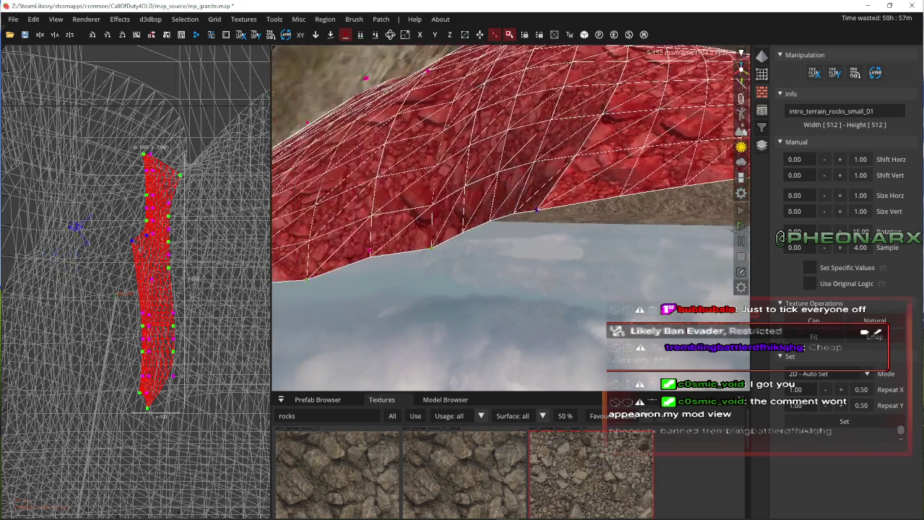
scroll(536, 296, "down", 3)
left_click_drag(506, 205, 508, 208)
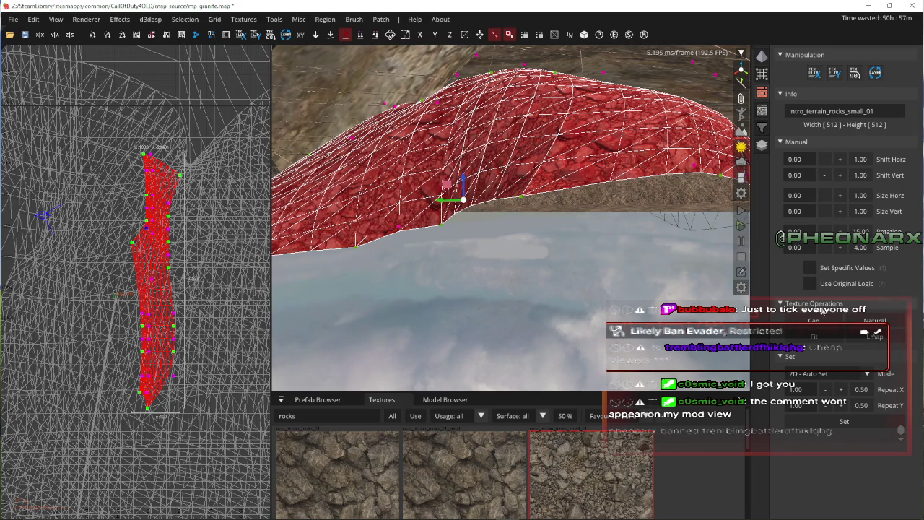
key("Down")
key("Down")
key("Down")
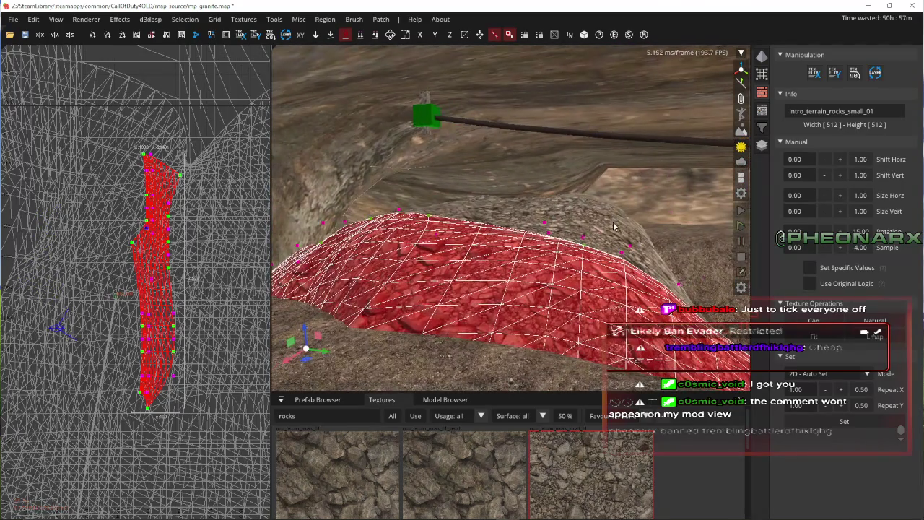
- Stretch the mound patch toward the front left, then deselect it
key("Up")
key("Up")
key("Up")
key("Left")
key("Left")
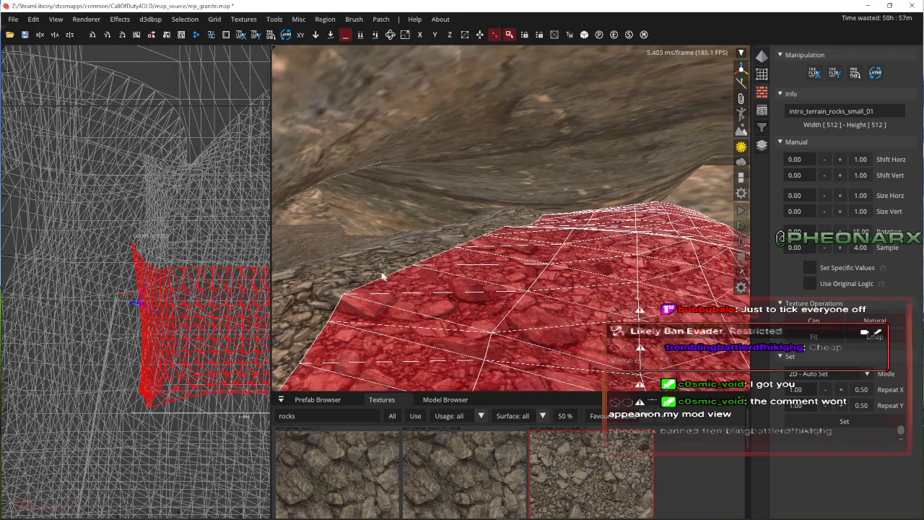
left_click_drag(393, 280, 306, 316)
key("Down")
key("Down")
key("Down")
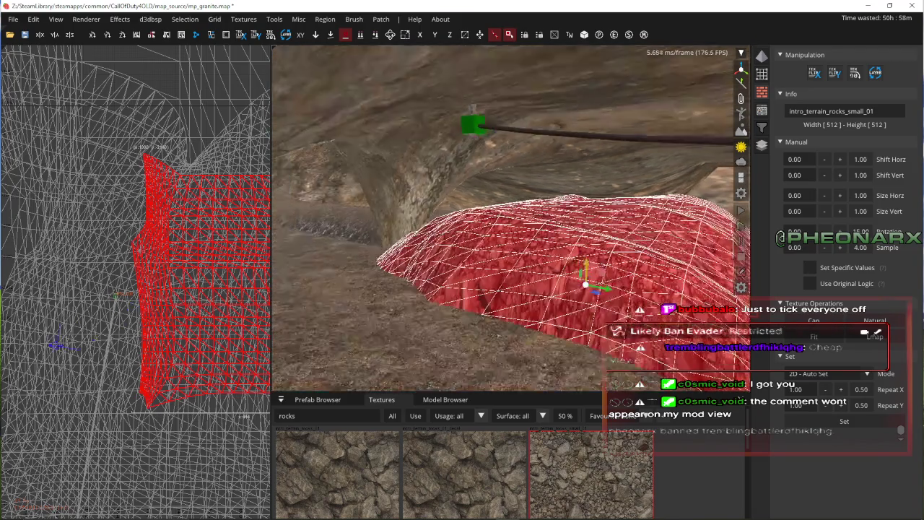
key("Escape")
- Select the rock patch near the arch and pull its lower tip upward
key("Up")
key("Up")
right_click(585, 260)
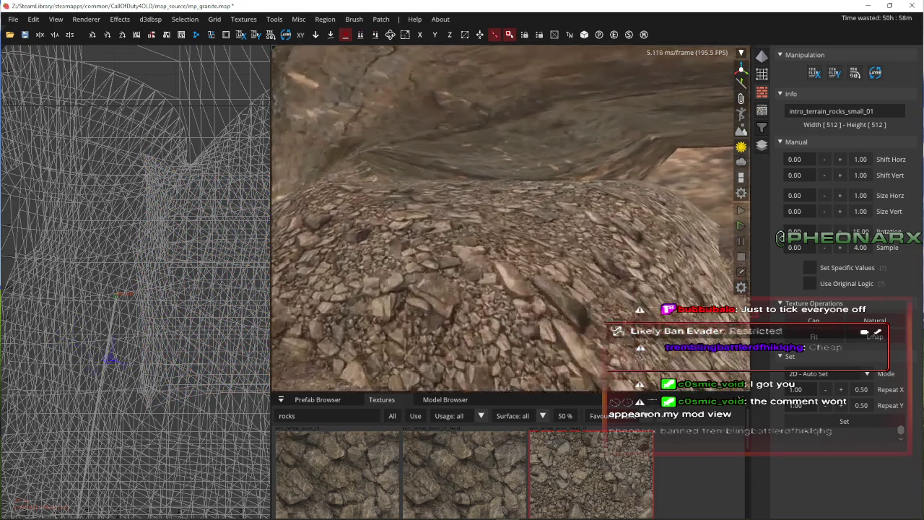
key("Up")
key("Up")
key("Up")
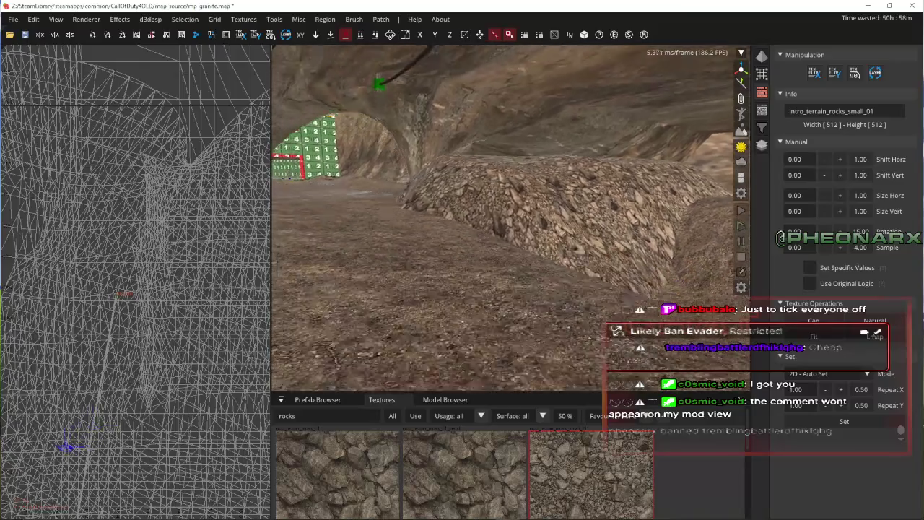
left_click(589, 264, "shift")
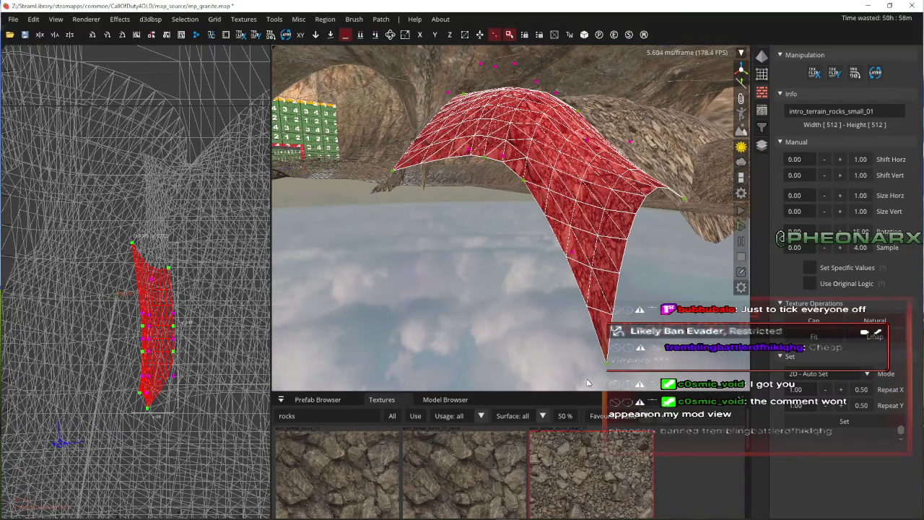
left_click_drag(589, 285, 620, 211)
key("Escape")
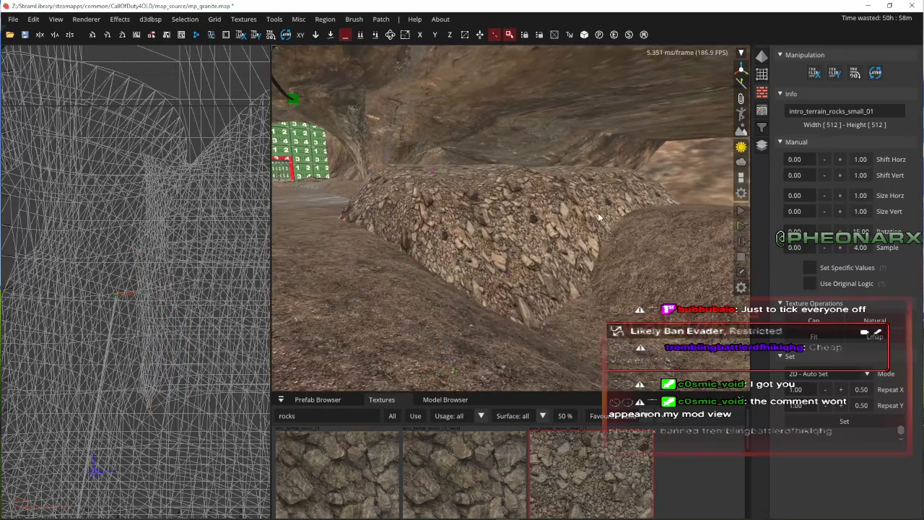
- Fly back to the rock mound and list the surfaces beneath it
key("Left")
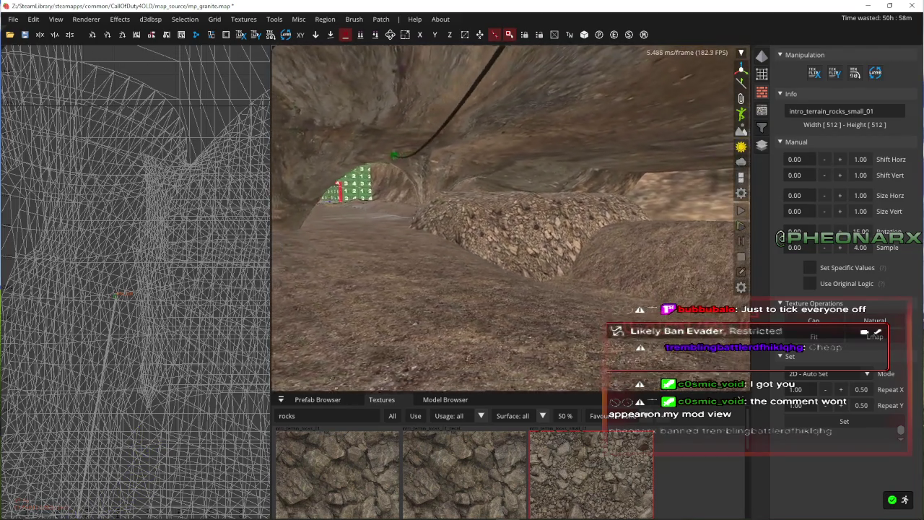
key("Right")
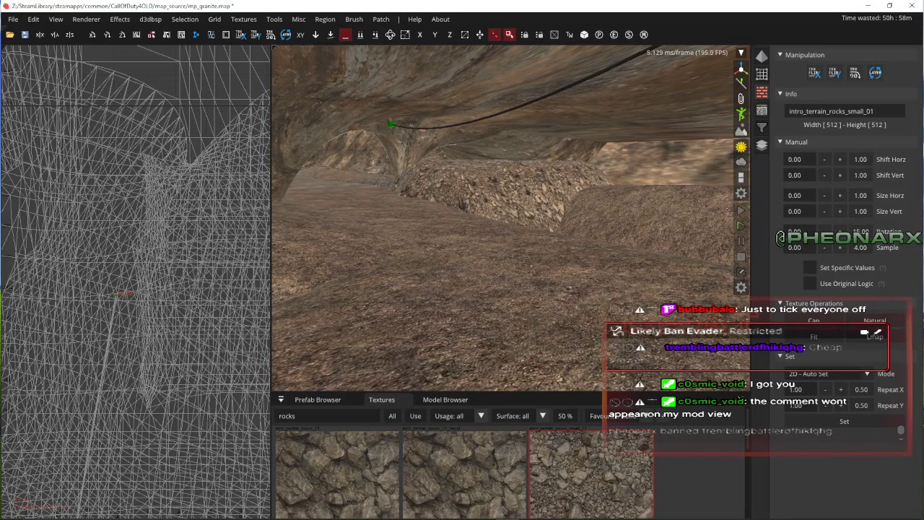
key("Up")
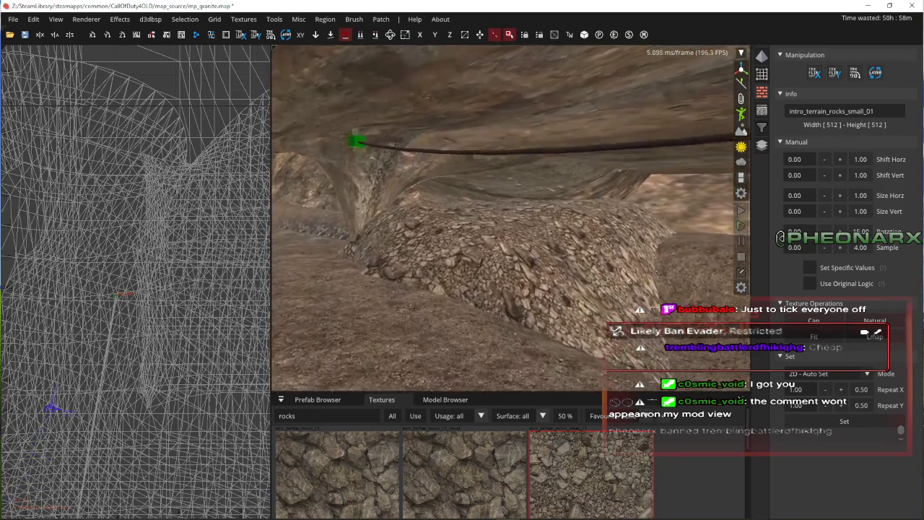
key("Up")
key("Down")
key("Down")
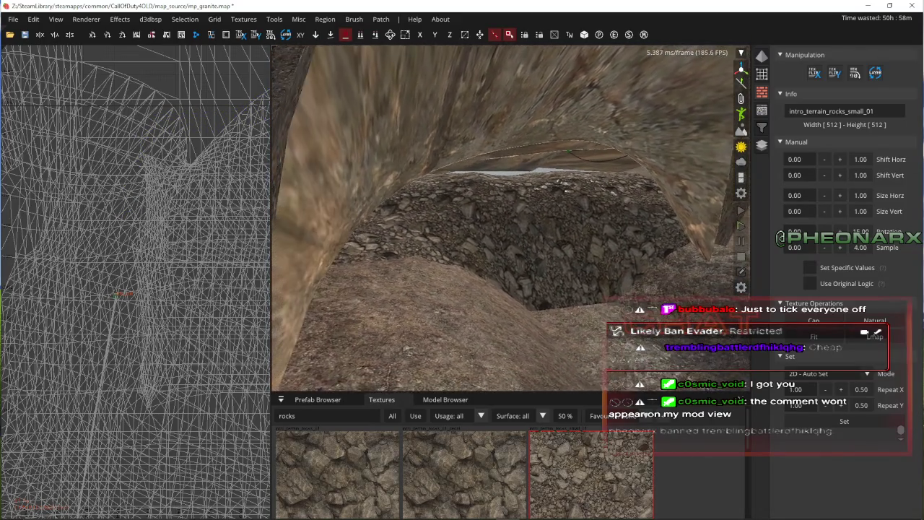
key("Right")
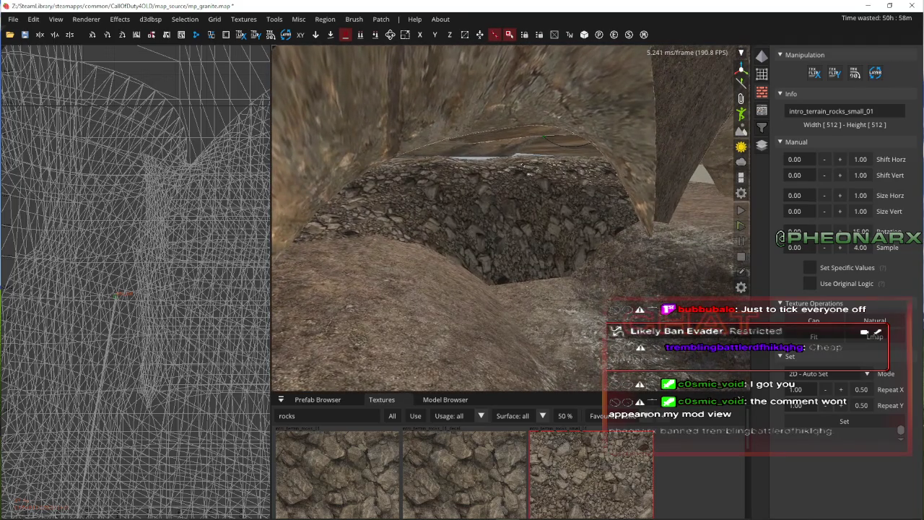
right_click(543, 299)
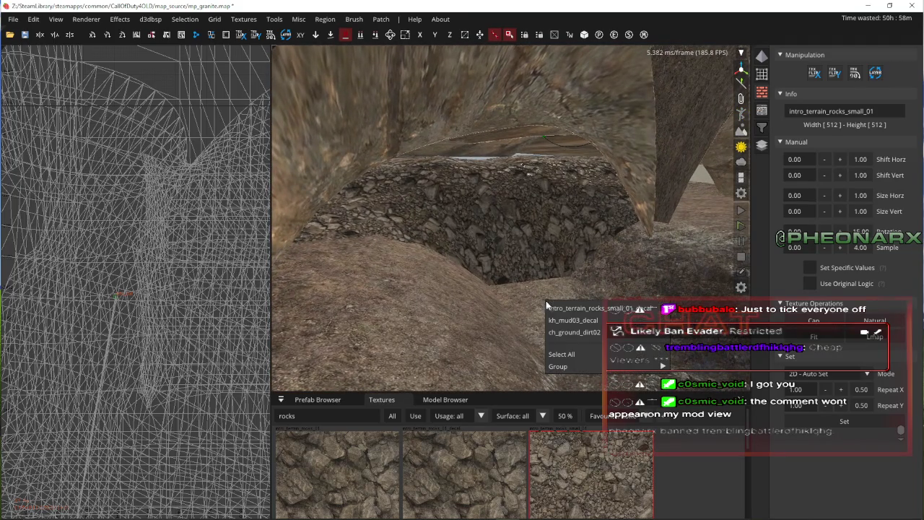
- Pick the rocks decal patch, save the map, and set the patch brush to Flatten
left_click(549, 302)
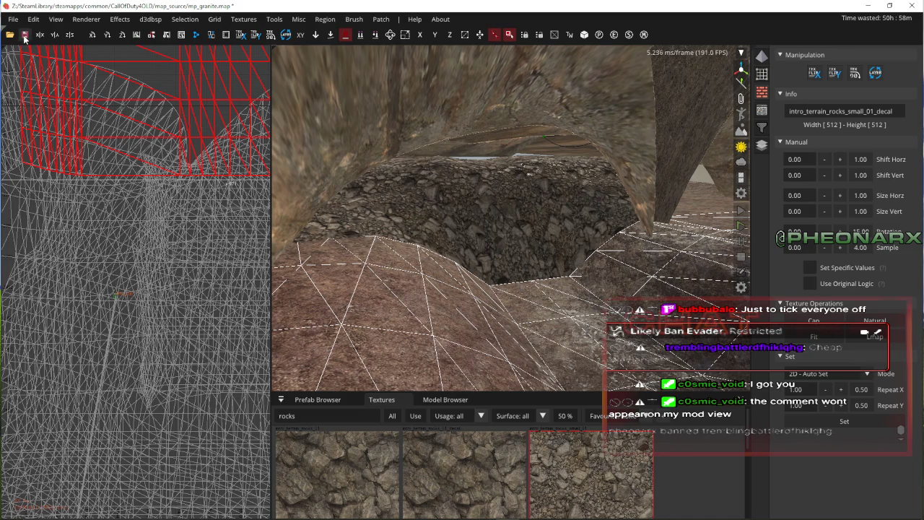
left_click(24, 34)
key("Up")
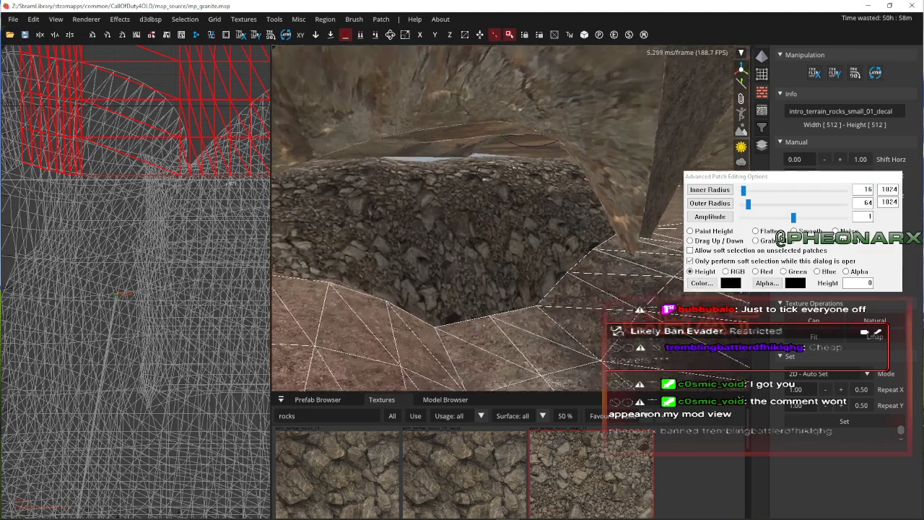
left_click(766, 231)
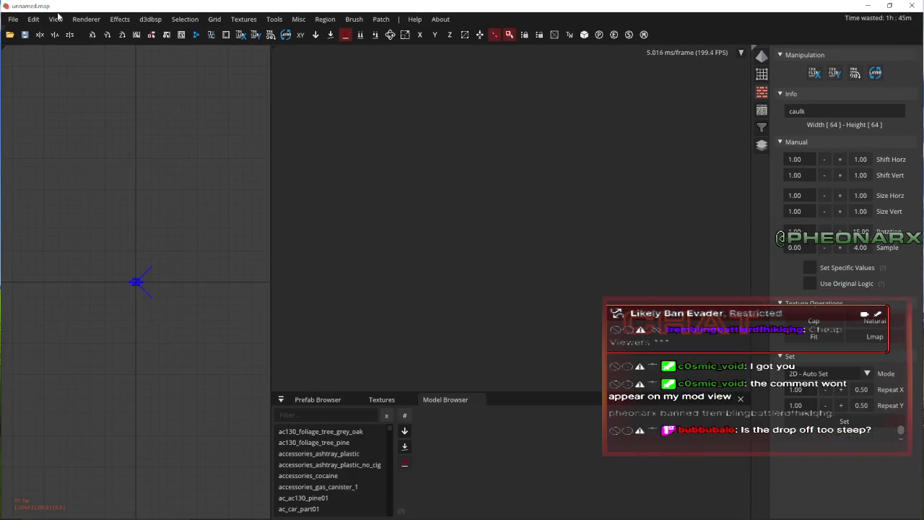
- Reopen mp_granite.map from recent maps and pick the rocky decal patch under the canyon rubble
left_click(13, 19)
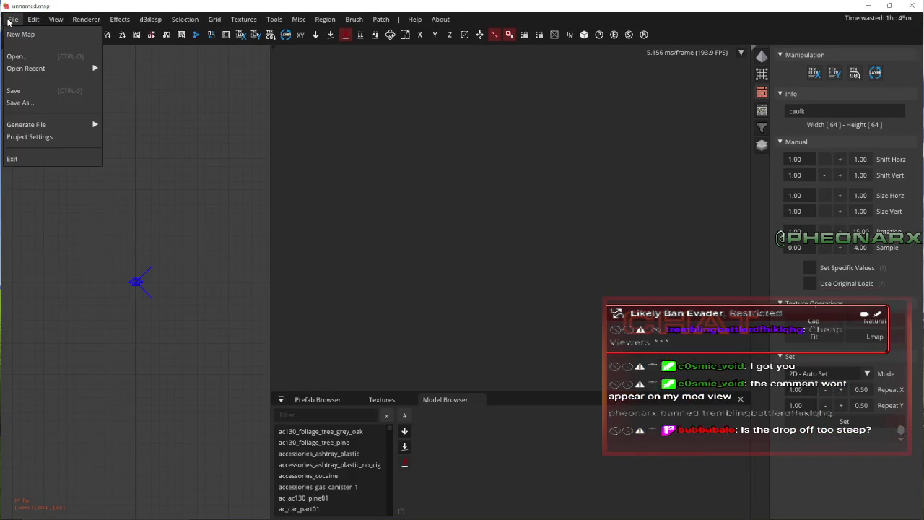
mouse_move(61, 76)
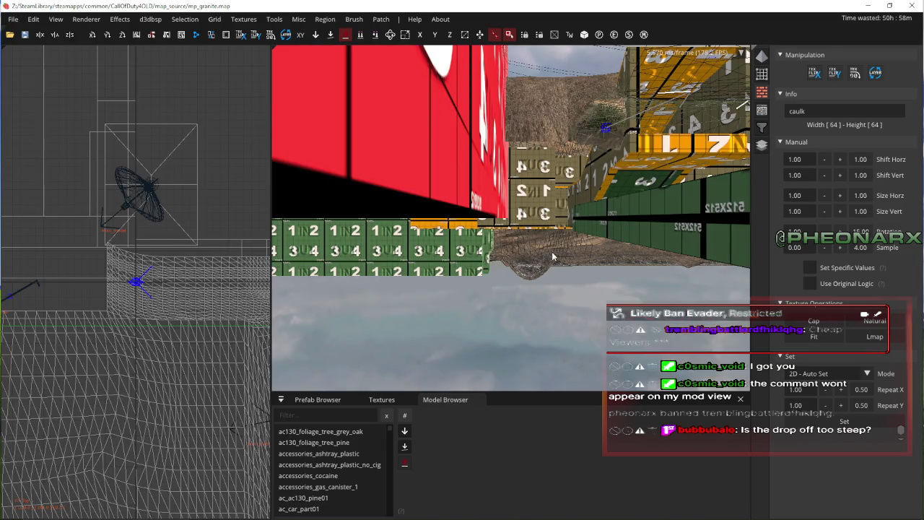
right_click(552, 257)
key("Up")
right_click(520, 252)
left_click(538, 258)
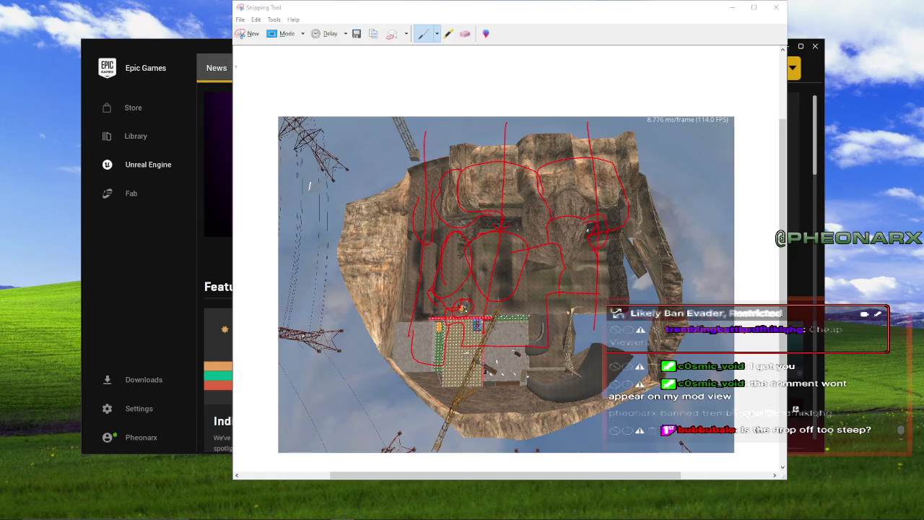
- Bring the Epic Games launcher forward and close it
left_click(201, 55)
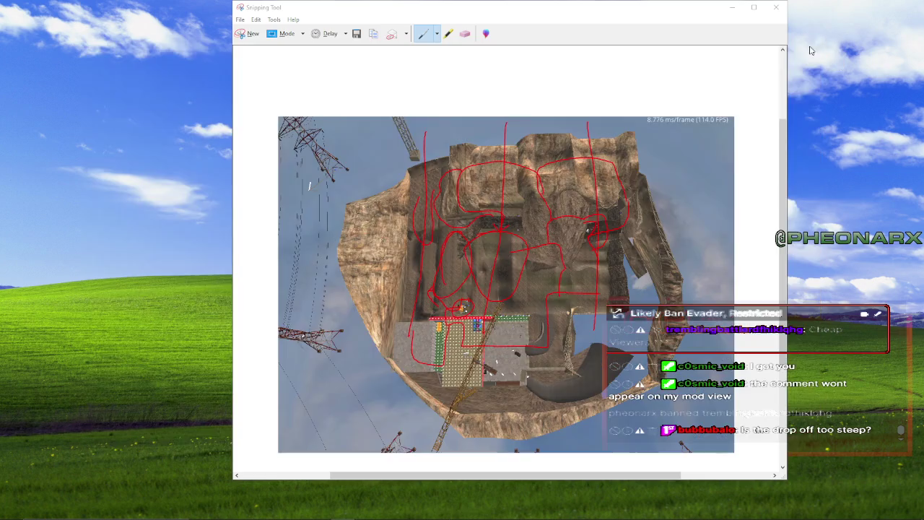
left_click(815, 46)
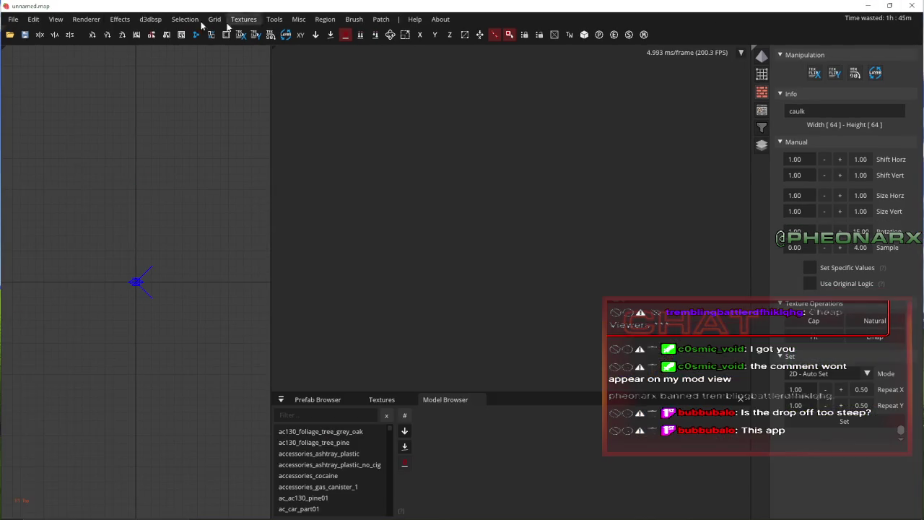
- Reopen mp_granite.map from recent maps and select the ground terrain beneath the rock arch
left_click(17, 20)
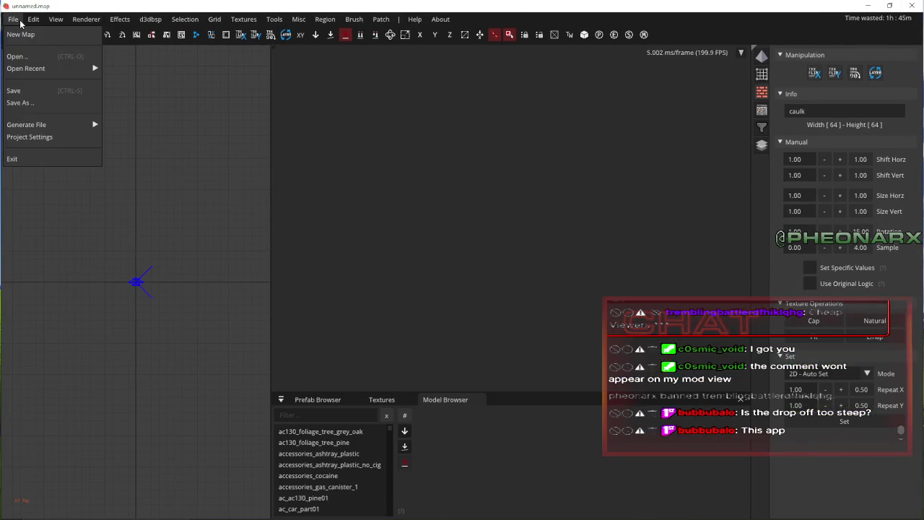
mouse_move(29, 68)
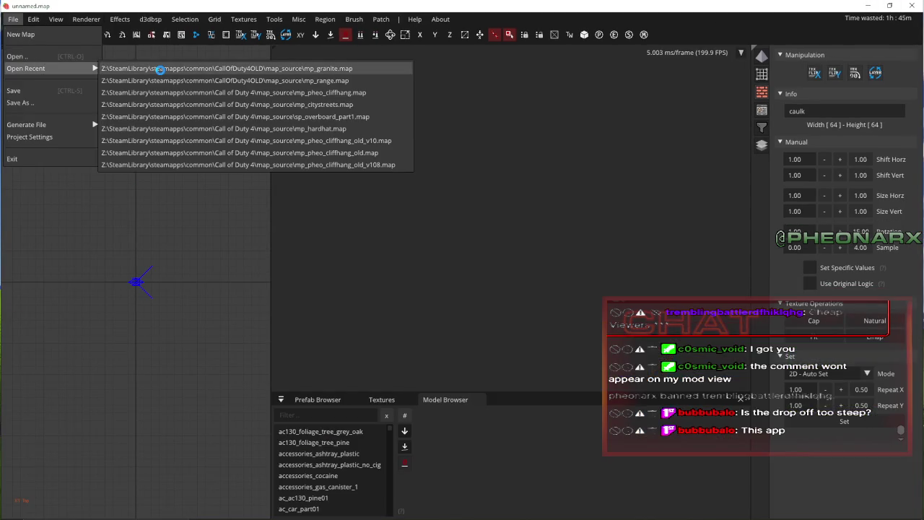
left_click(160, 68)
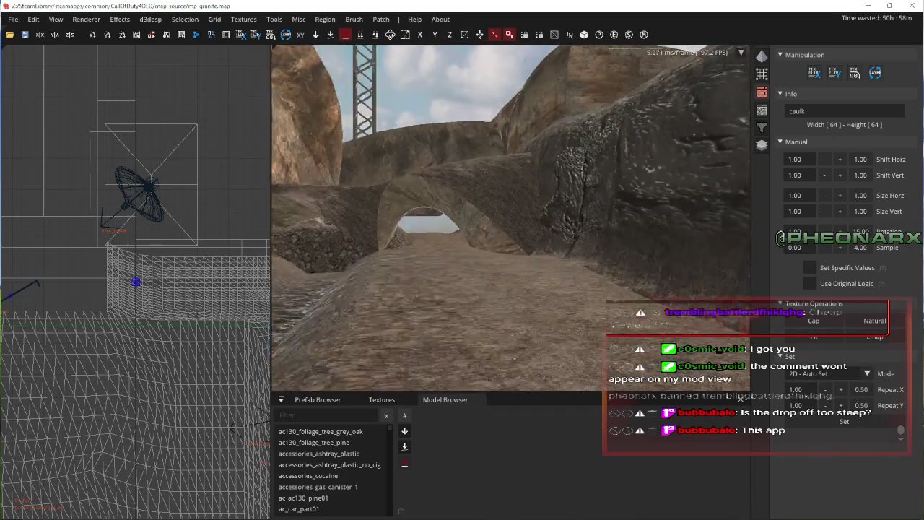
key("w")
right_click(519, 225)
left_click(533, 287, "shift")
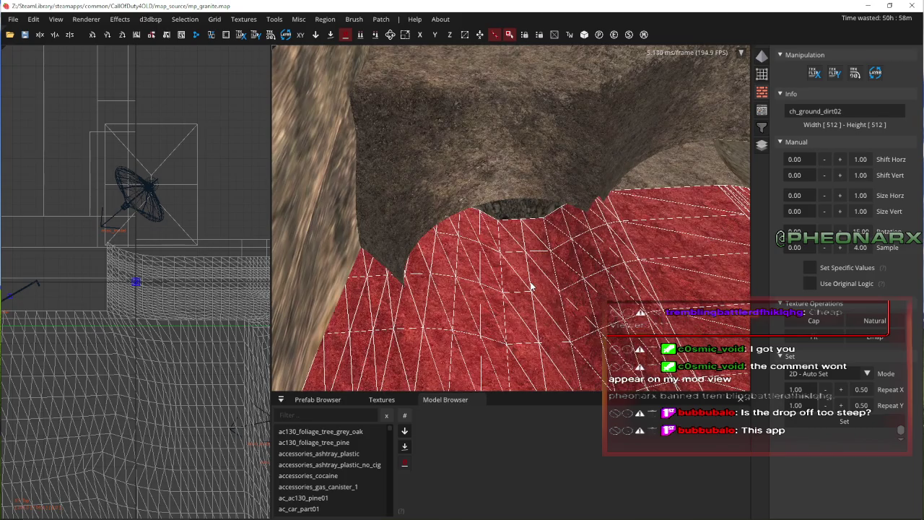
- Deselect the terrain and pick the rocky decal patch from the surface list
key("Escape")
right_click(523, 288)
left_click(542, 291)
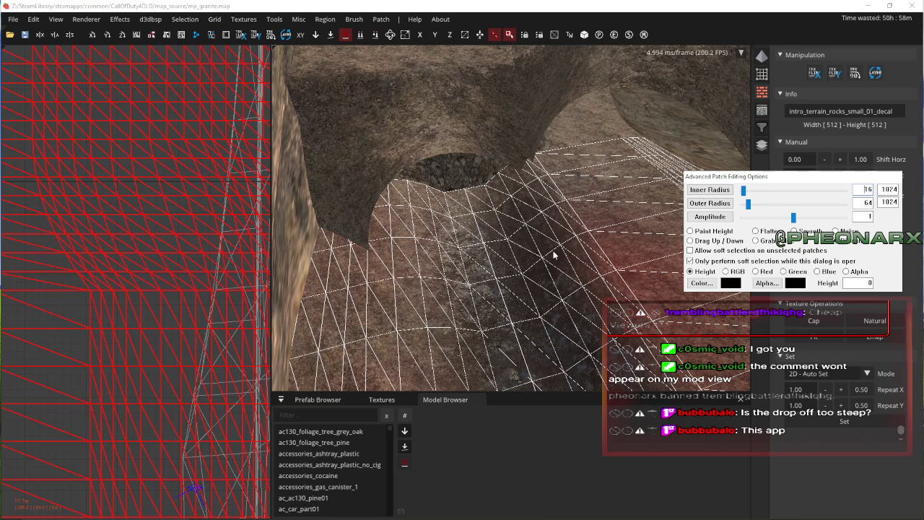
scroll(484, 330, "down", 2)
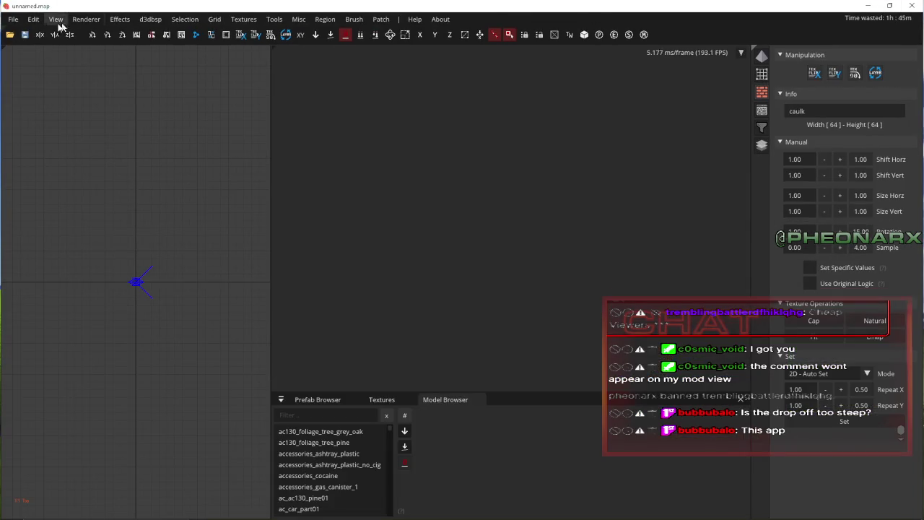
- Reopen mp_granite.map from the recent maps list after the crash
left_click(11, 20)
mouse_move(44, 68)
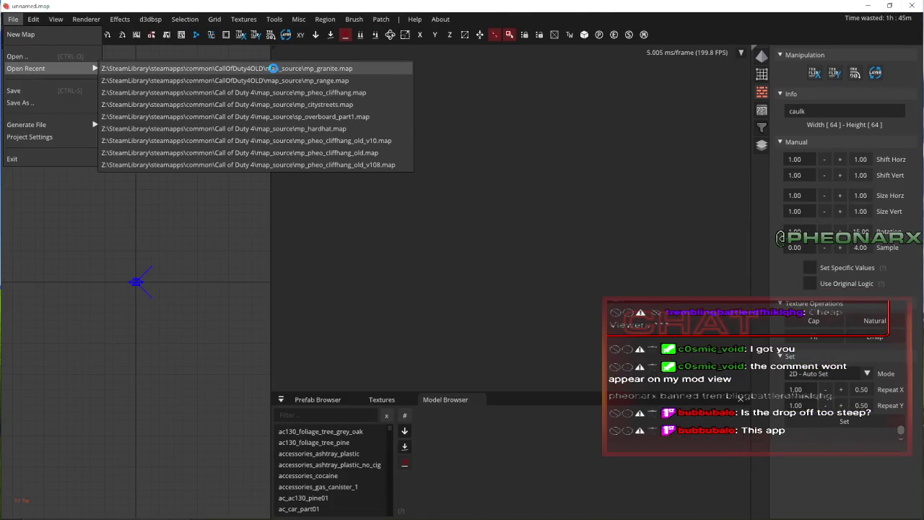
left_click(273, 67)
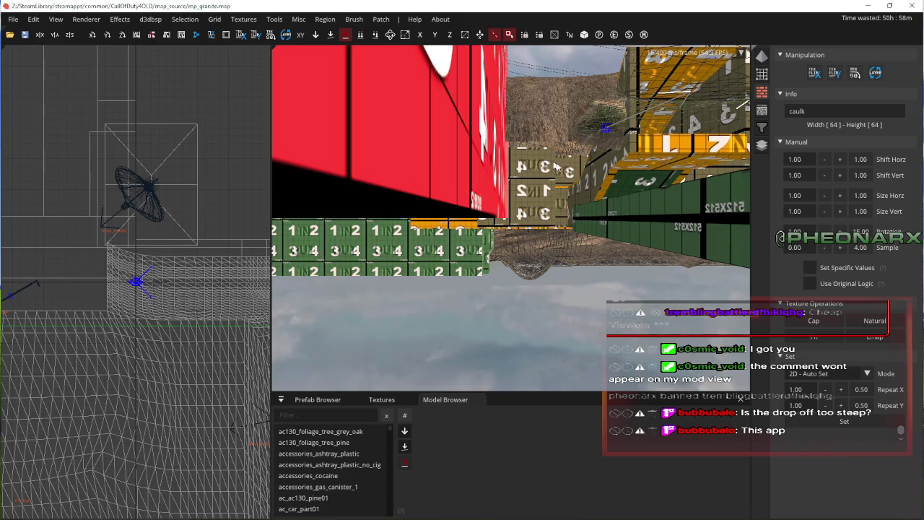
- Pick ch_grass_01_decal, choose the sculpting mode, and set the brush inner radius to 32
right_click(506, 216)
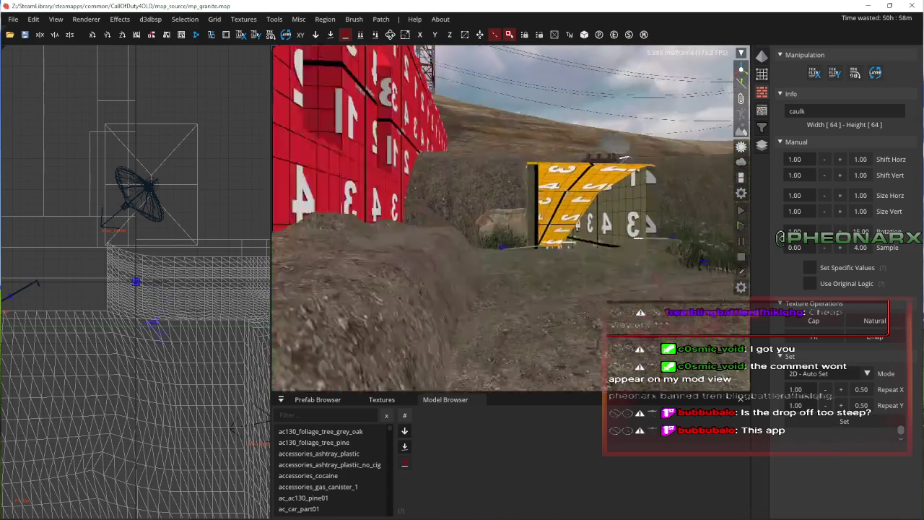
right_click(567, 240)
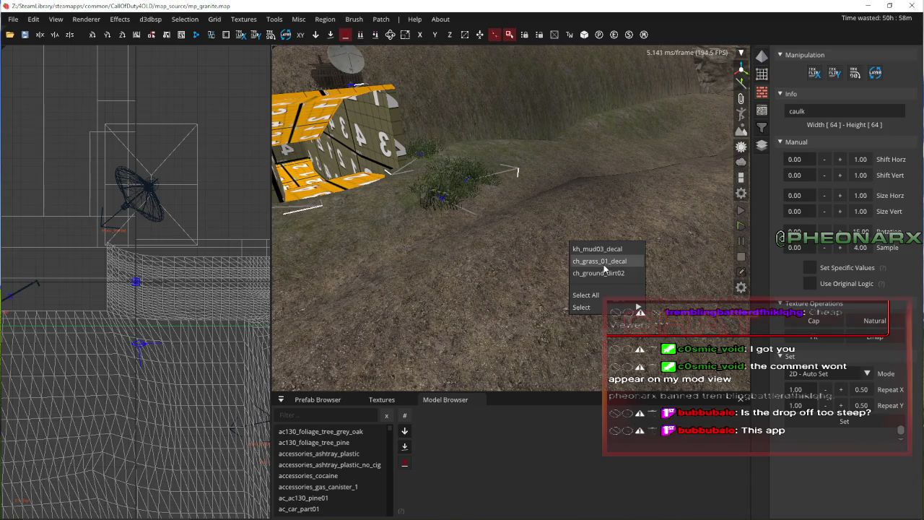
left_click(598, 264)
left_click(710, 231)
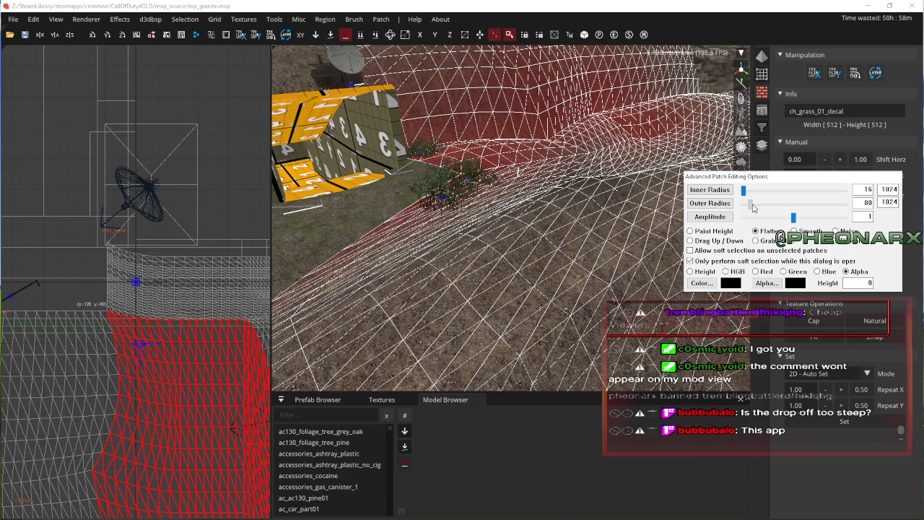
left_click_drag(744, 190, 746, 190)
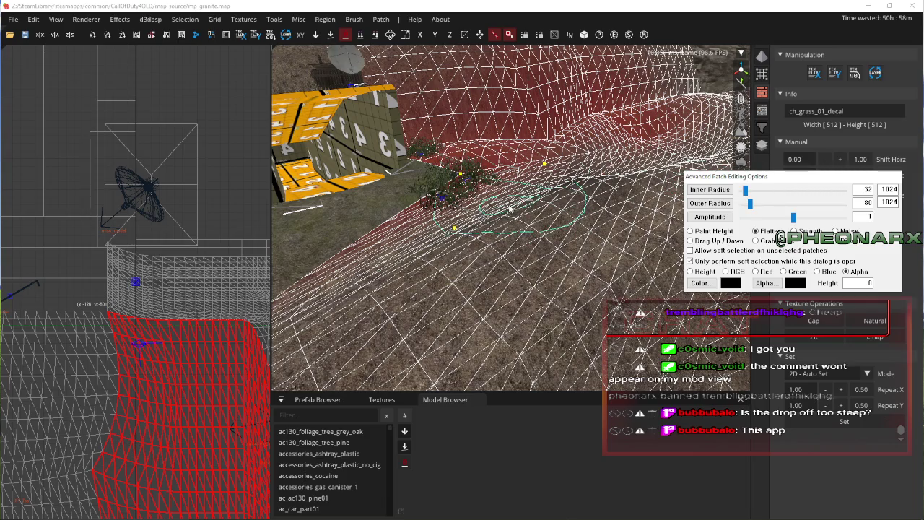
key("Escape")
- Look around the terrain and pick the rocky decal patch from the surface list
right_click(510, 208)
right_click(517, 194)
right_click(517, 193)
left_click(538, 193)
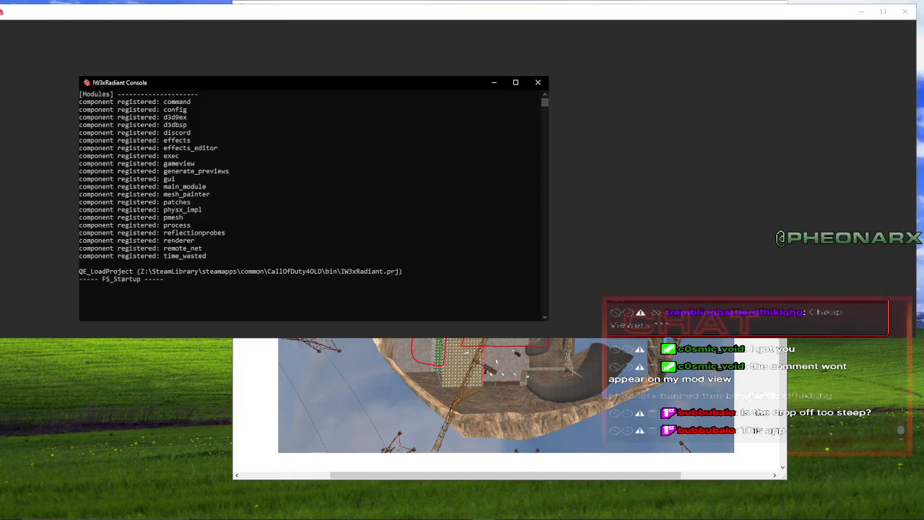
- Bring the relaunched Radiant to the front and show its recent map files
left_click(3, 27)
- Reopen mp_granite.map from recent files and select the intro_terrain_rocks_small_01_decal patch on the rocky slope
mouse_move(43, 76)
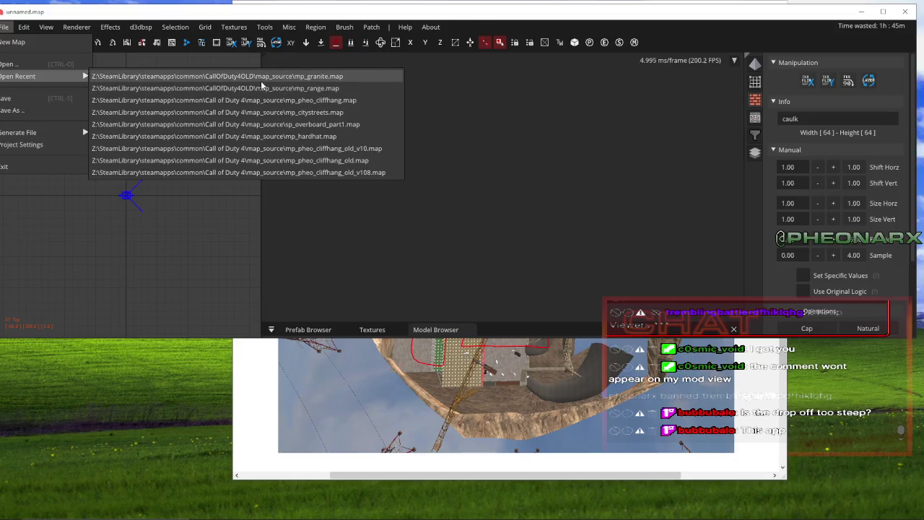
left_click(260, 77)
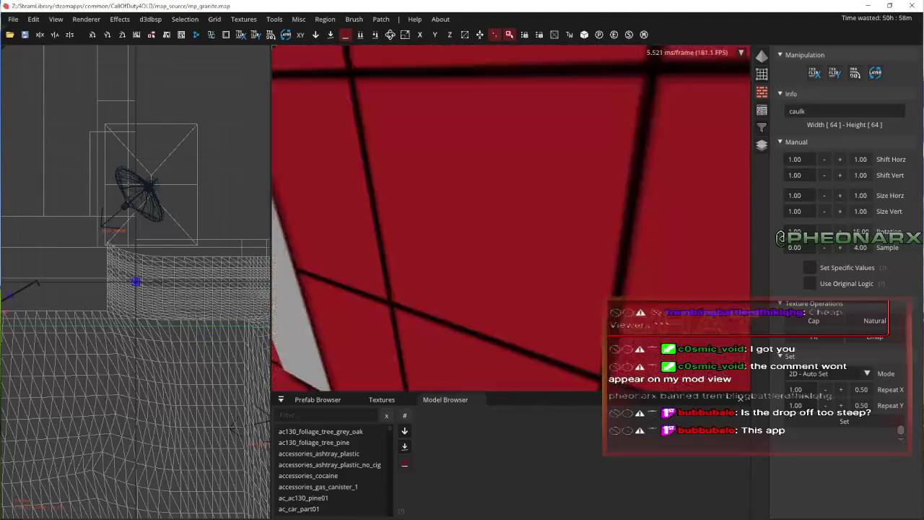
right_click(623, 277)
left_click(621, 277, "shift")
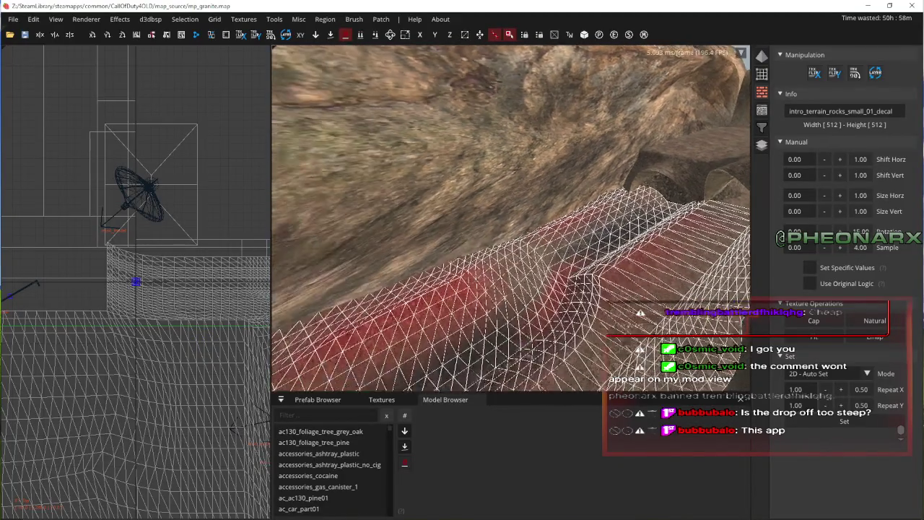
key("Up")
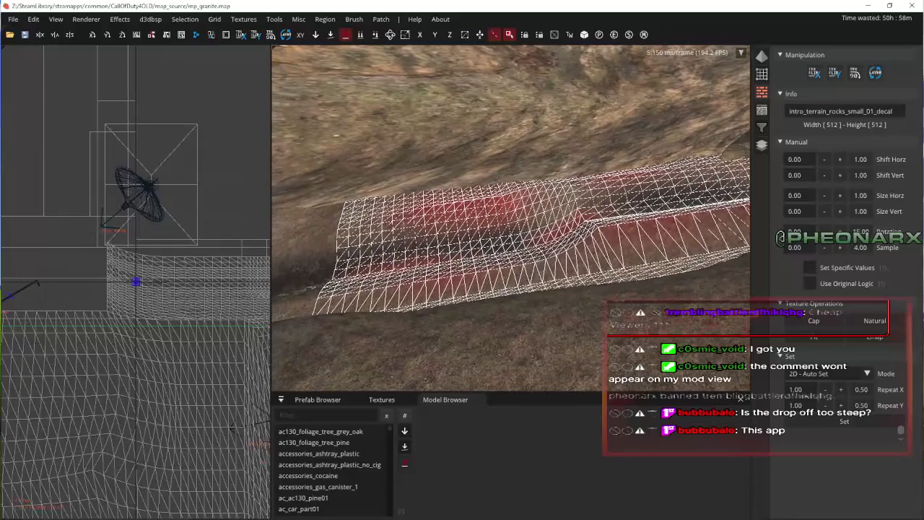
right_click(624, 265)
key("Right")
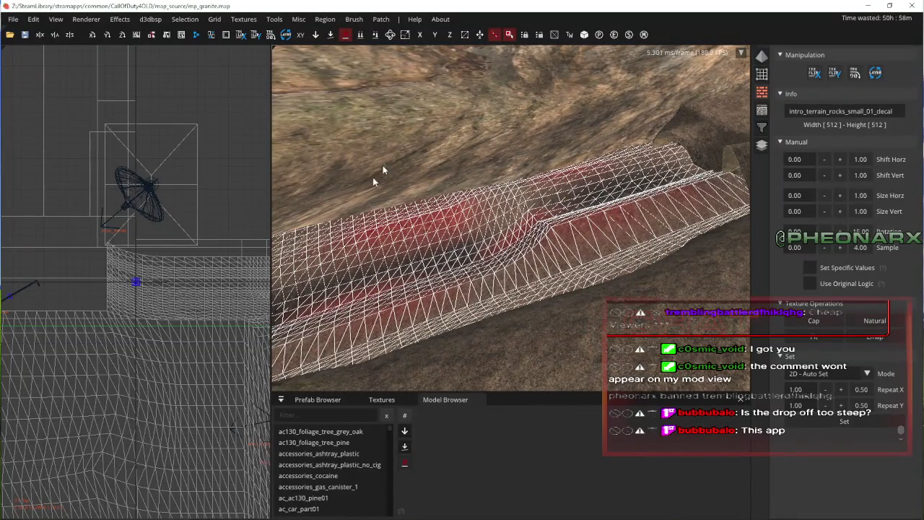
key("Down")
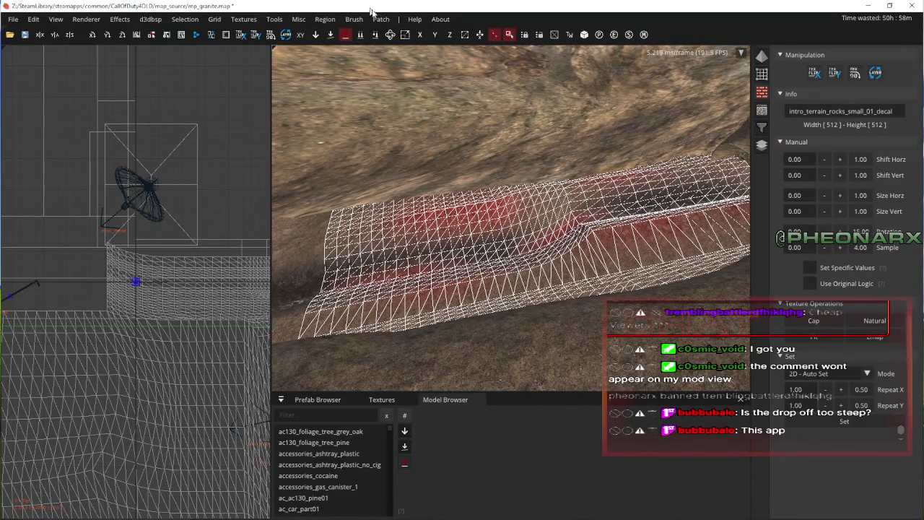
- Add rows and columns to the rocky patch, then delete its last two columns
left_click(381, 18)
mouse_move(409, 174)
mouse_move(404, 150)
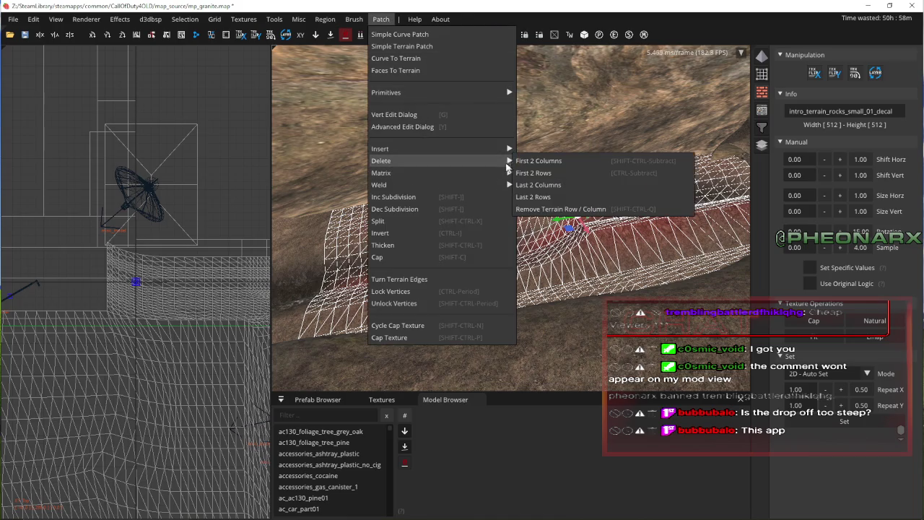
left_click(543, 161)
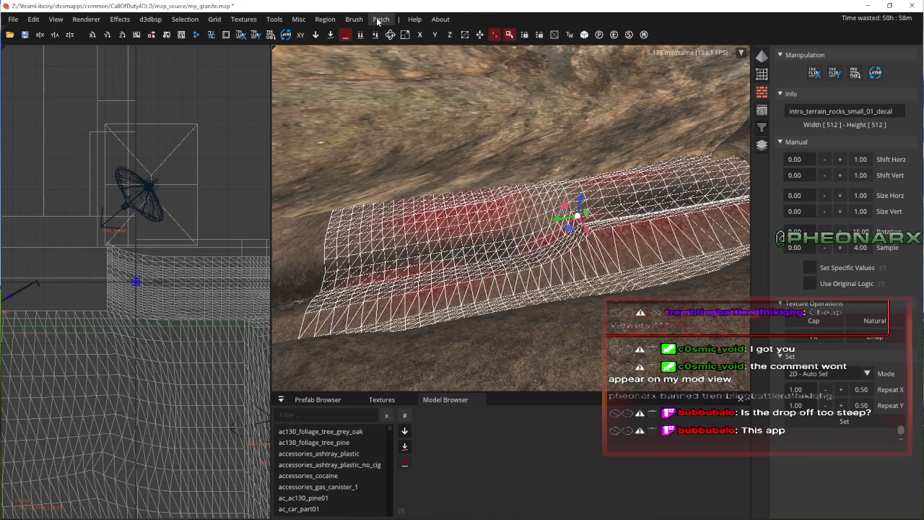
left_click(381, 19)
mouse_move(405, 161)
left_click(548, 185)
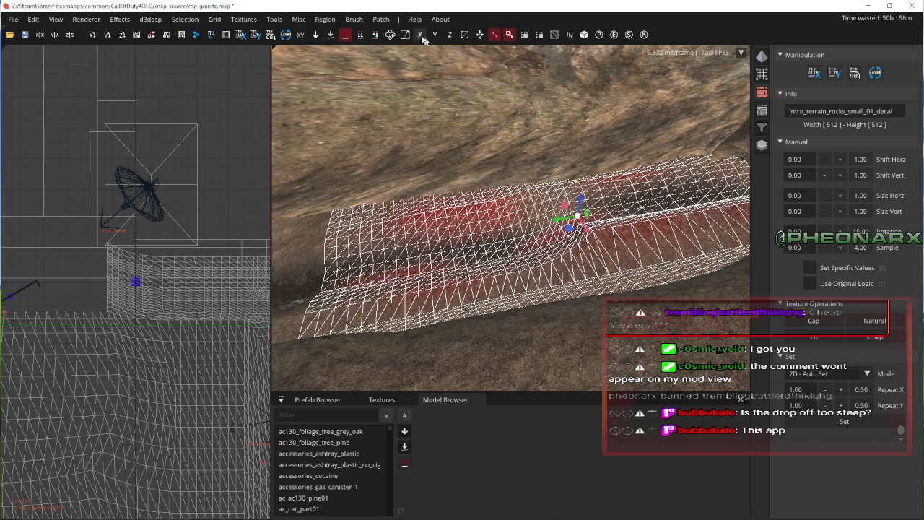
- Delete the patch's last two rows twice, then add two rows back
left_click(381, 18)
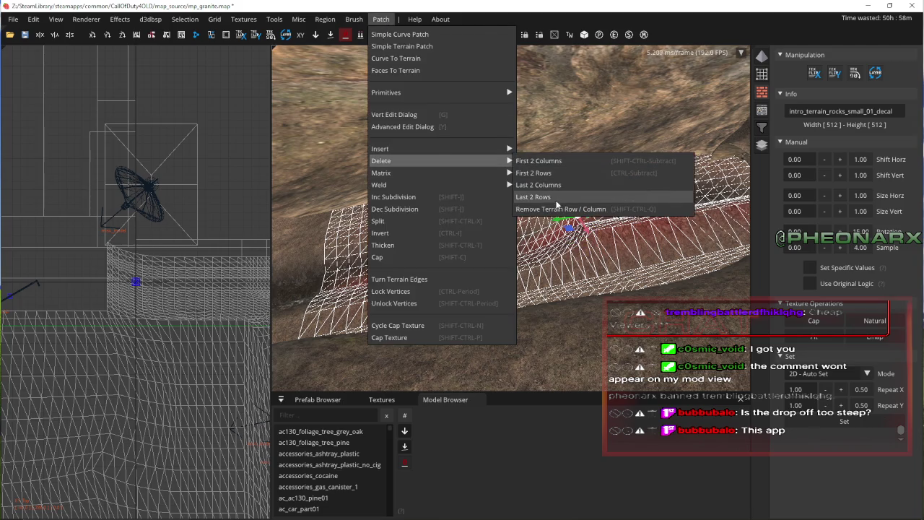
left_click(556, 199)
left_click(381, 20)
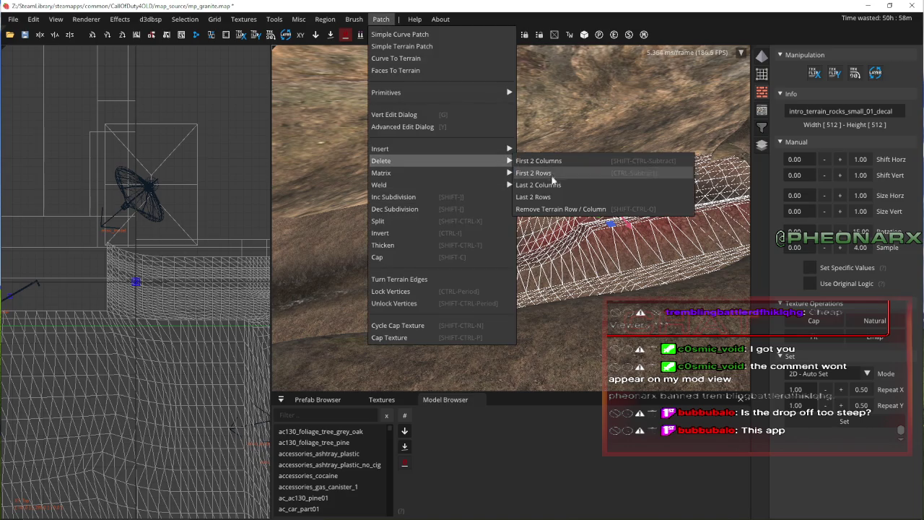
left_click(556, 198)
left_click(381, 21)
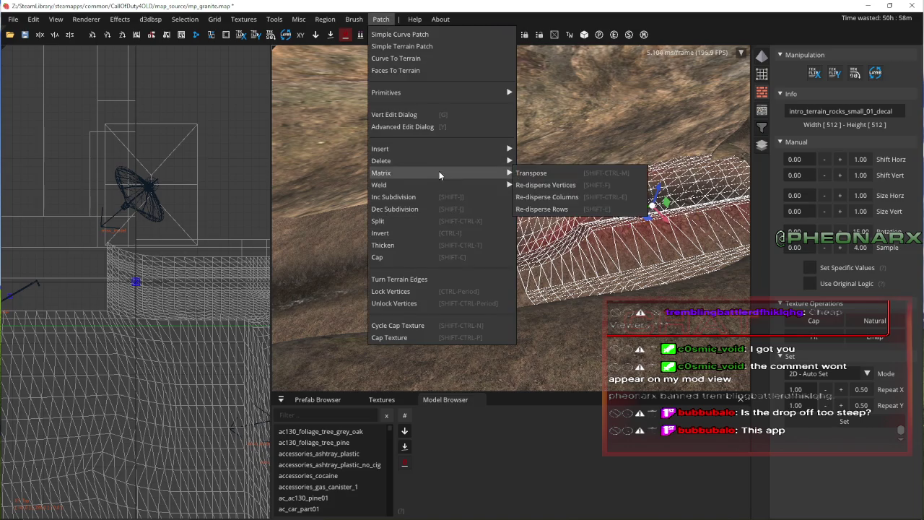
mouse_move(458, 151)
left_click(545, 184)
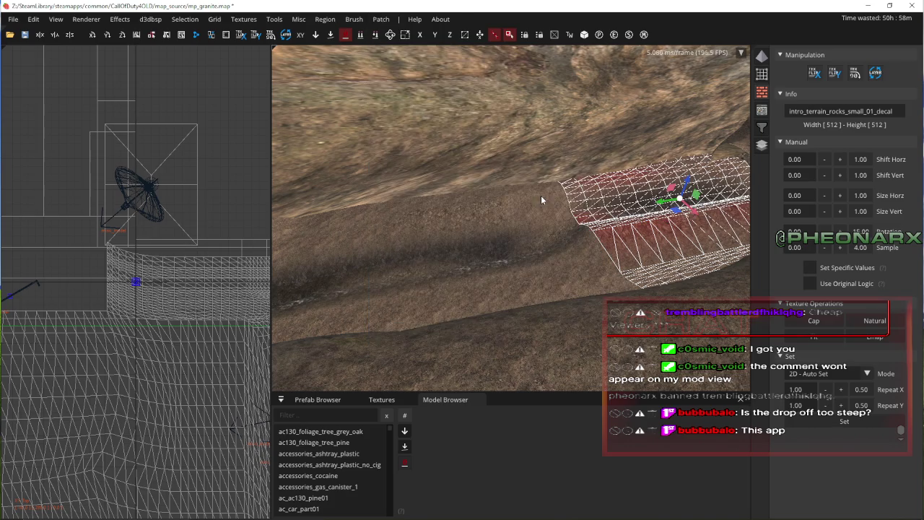
- Remove the patch's last two rows again so the mesh ends shorter
left_click(381, 20)
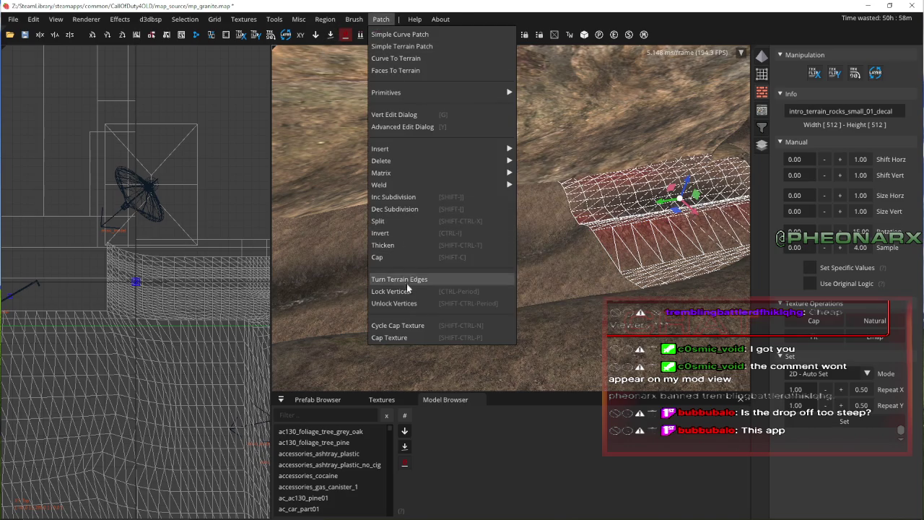
mouse_move(363, 22)
mouse_move(458, 150)
left_click(545, 185)
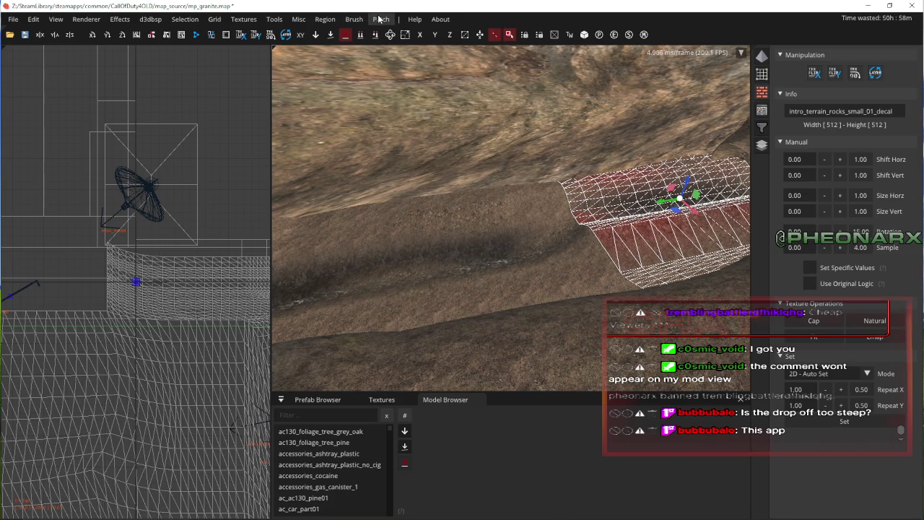
left_click(380, 19)
mouse_move(429, 173)
mouse_move(410, 159)
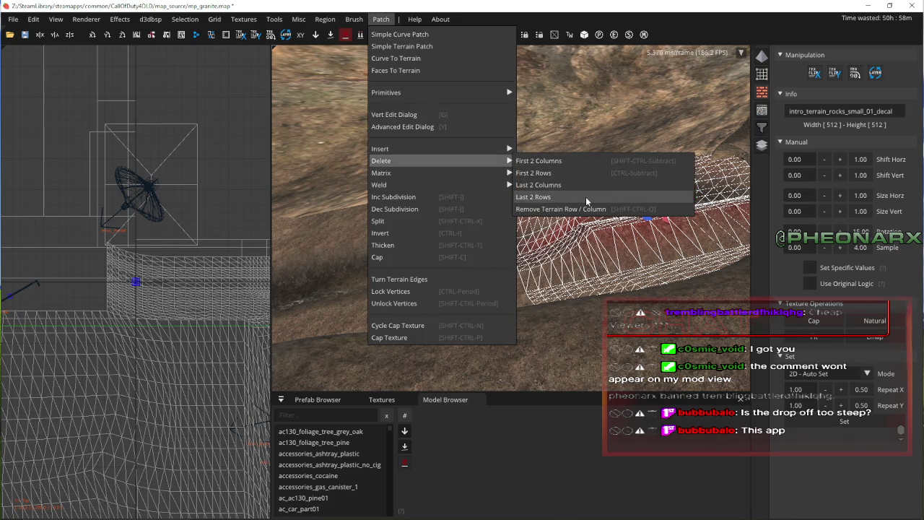
left_click(586, 196)
left_click(381, 20)
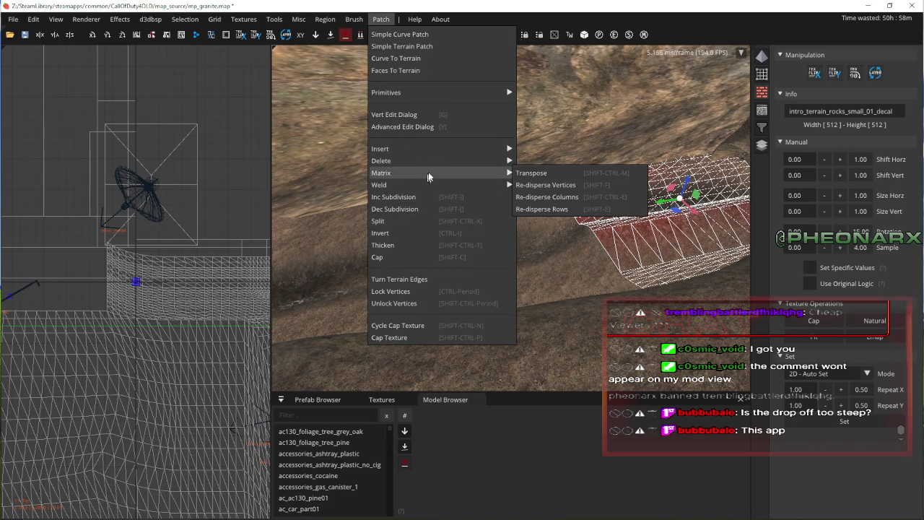
mouse_move(448, 160)
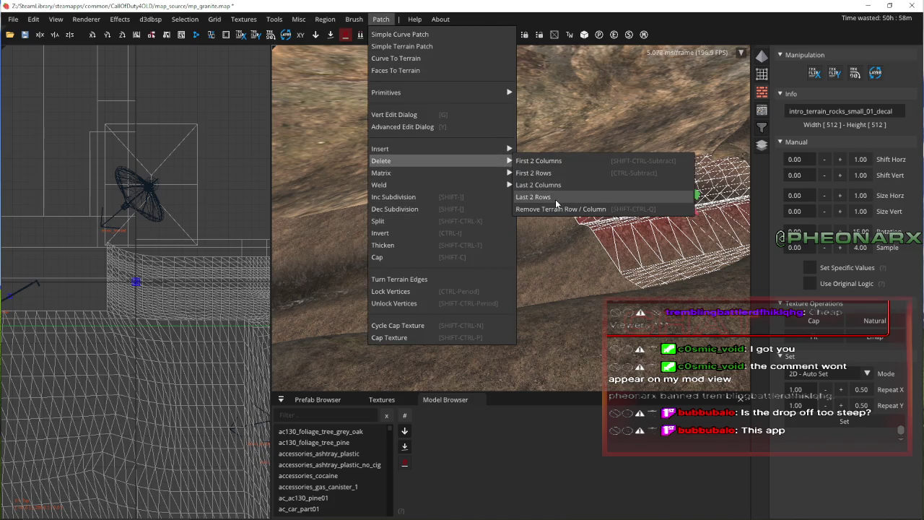
left_click(554, 202)
right_click(554, 202)
right_click(547, 177)
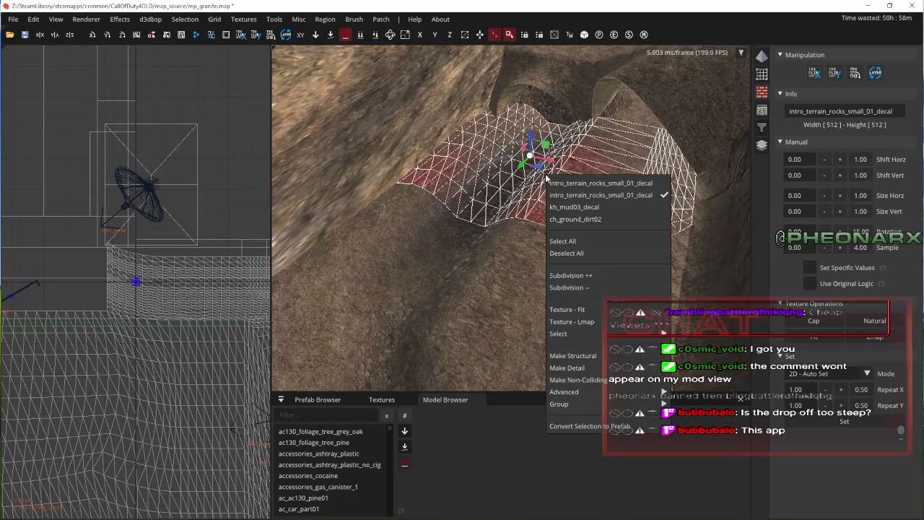
- Deselect the decal patch, fly through the trench toward the arches, and select the terrain patch there
right_click(538, 256)
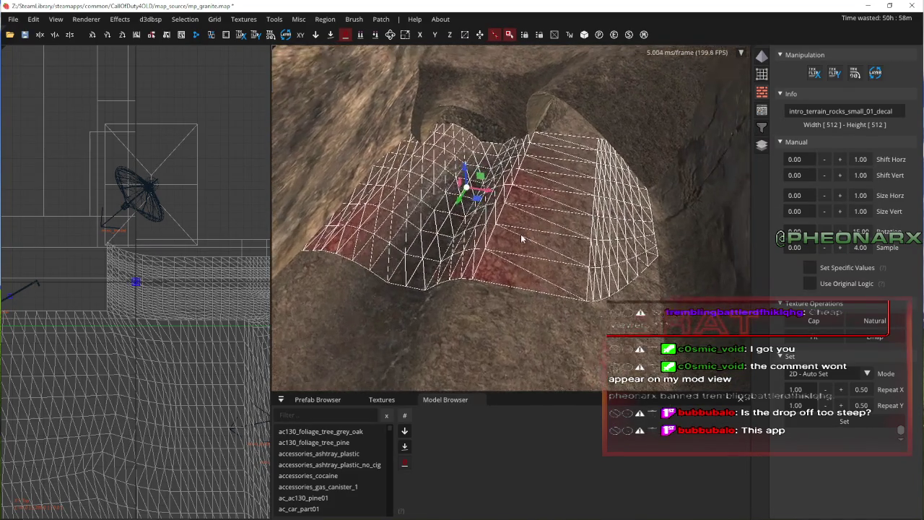
key("Escape")
right_click(518, 217)
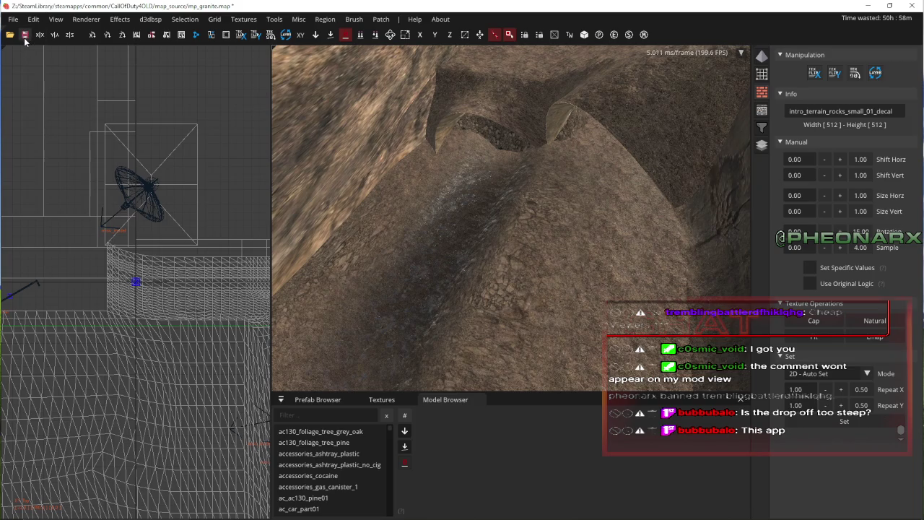
right_click(303, 137)
key("Up")
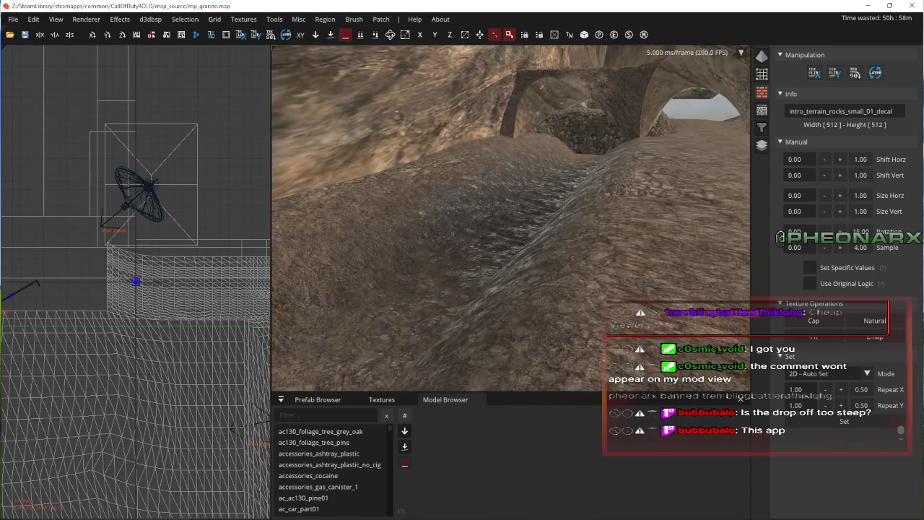
right_click(421, 265)
left_click(422, 270)
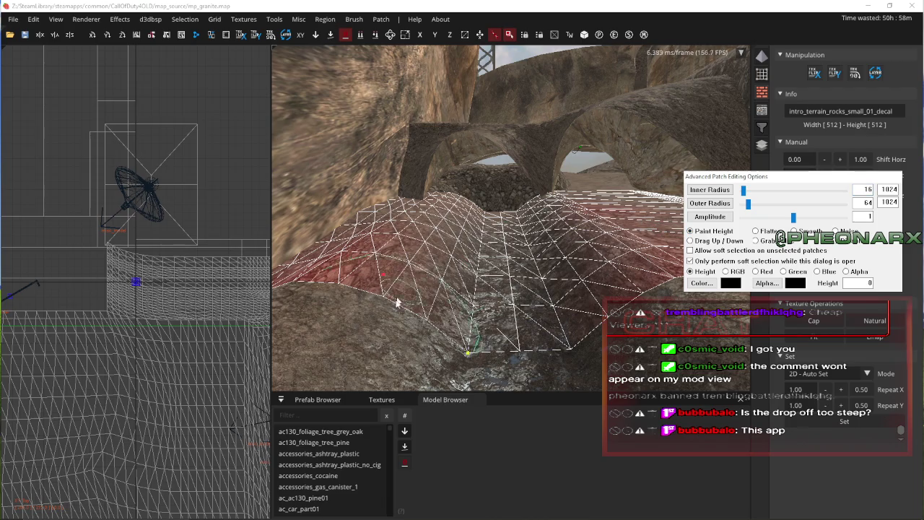
- Set patch editing to Alpha and Flatten with radii 304/320, then soft-select the patch's middle vertices
key("Down")
left_click(846, 271)
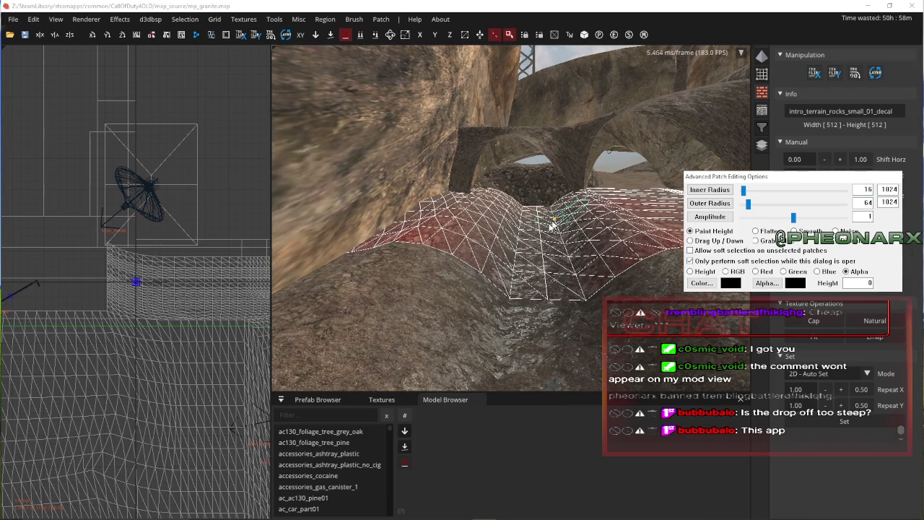
left_click(755, 231)
key("Up")
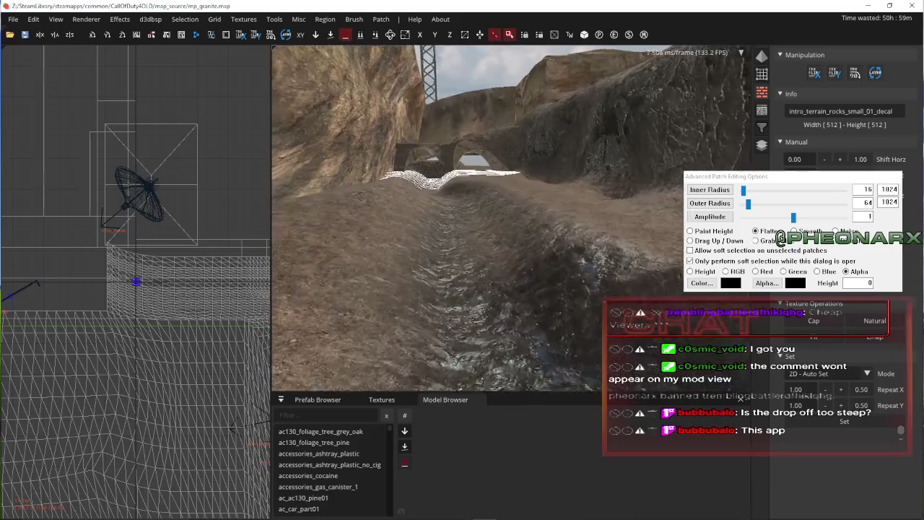
key("Up")
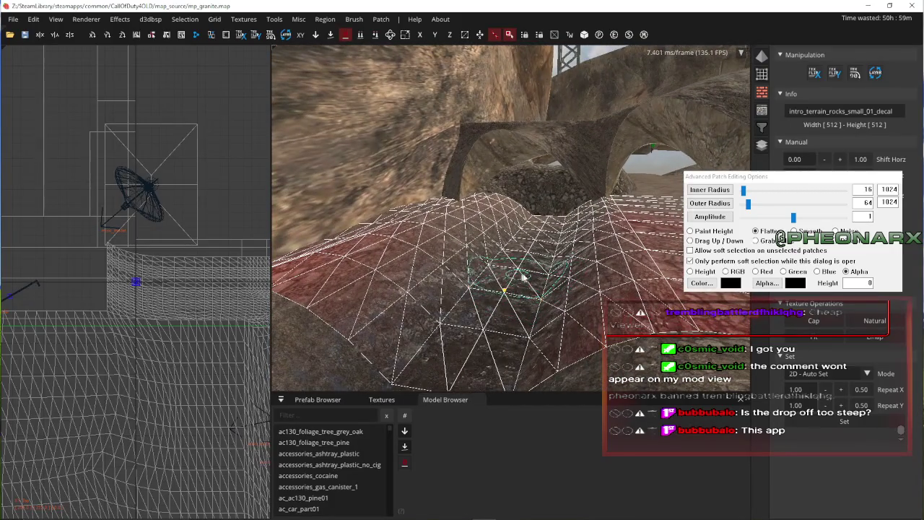
right_click(530, 251)
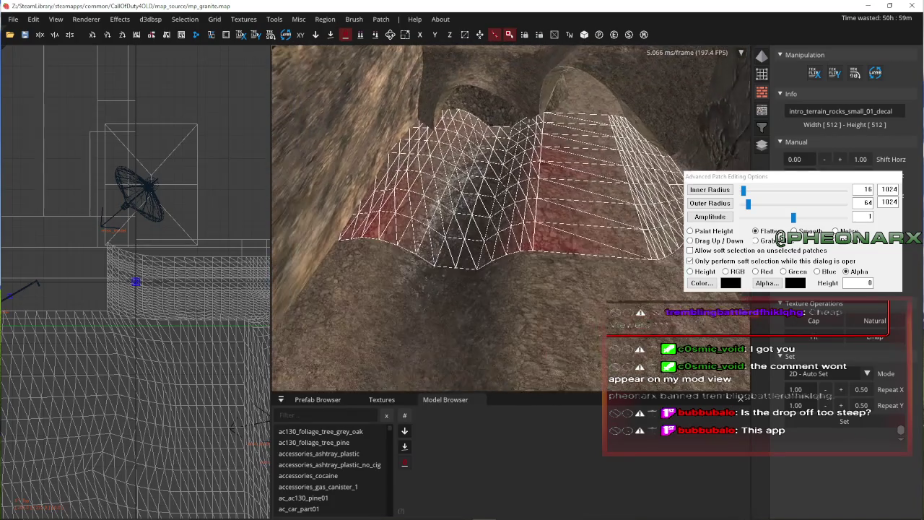
left_click(770, 205)
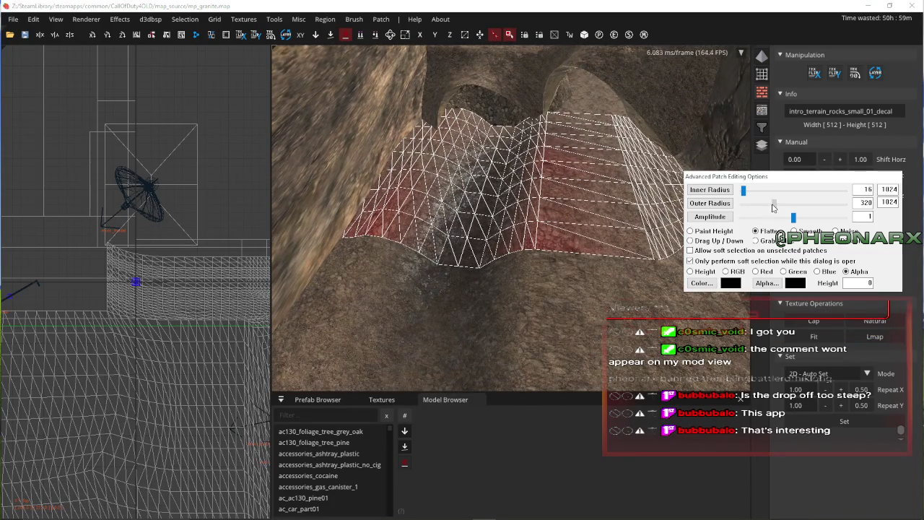
left_click(615, 176)
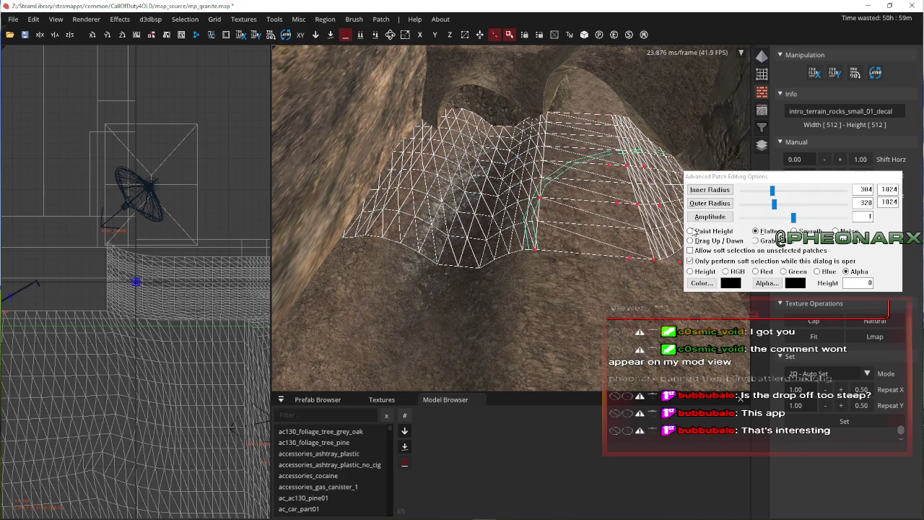
- Shrink the brush radii to 48/64, flatten the ridge under the arch, and close the editing options
key("Up")
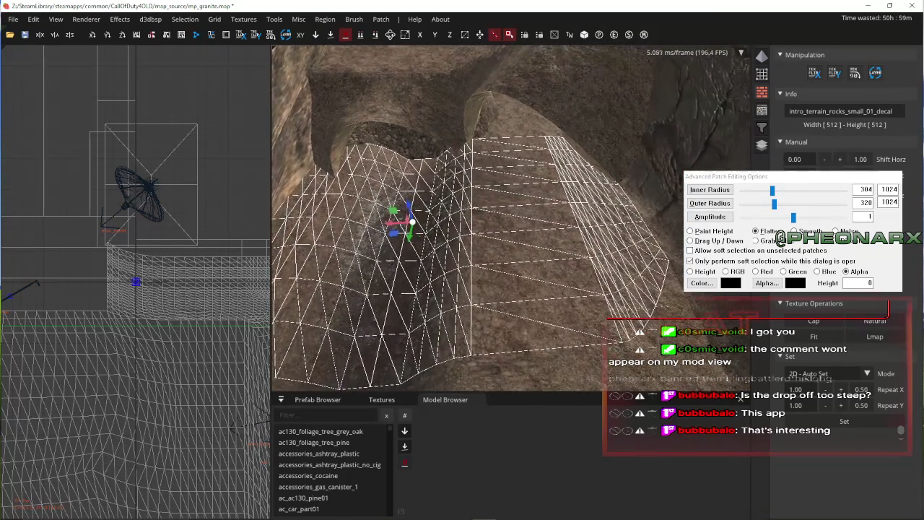
key("Up")
key("Up")
key("Up")
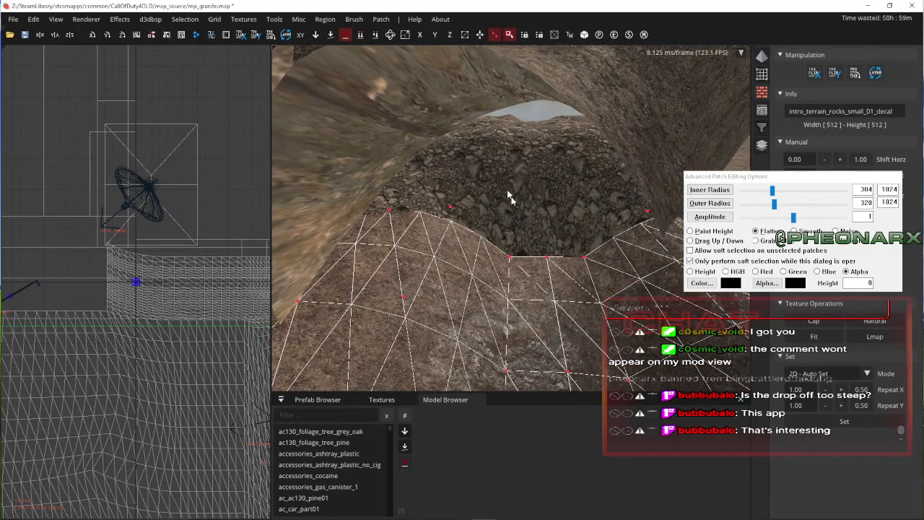
key("Up")
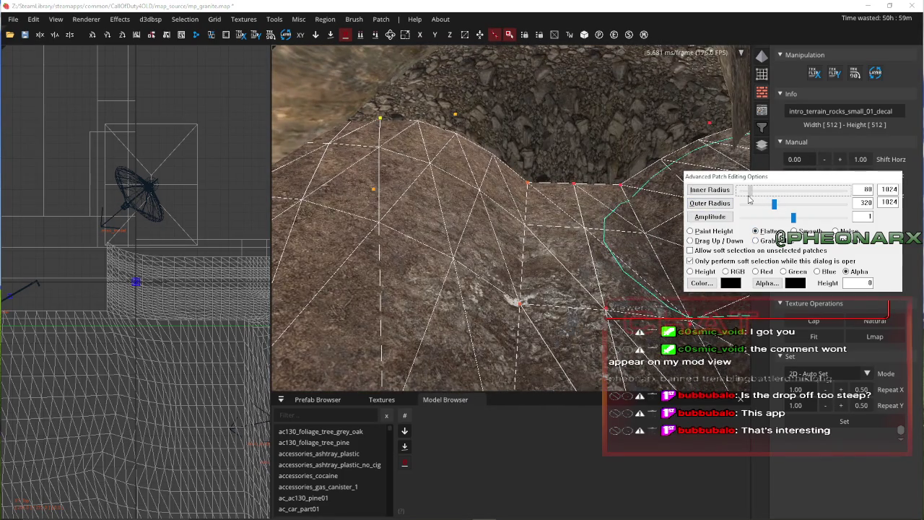
left_click_drag(779, 208, 754, 209)
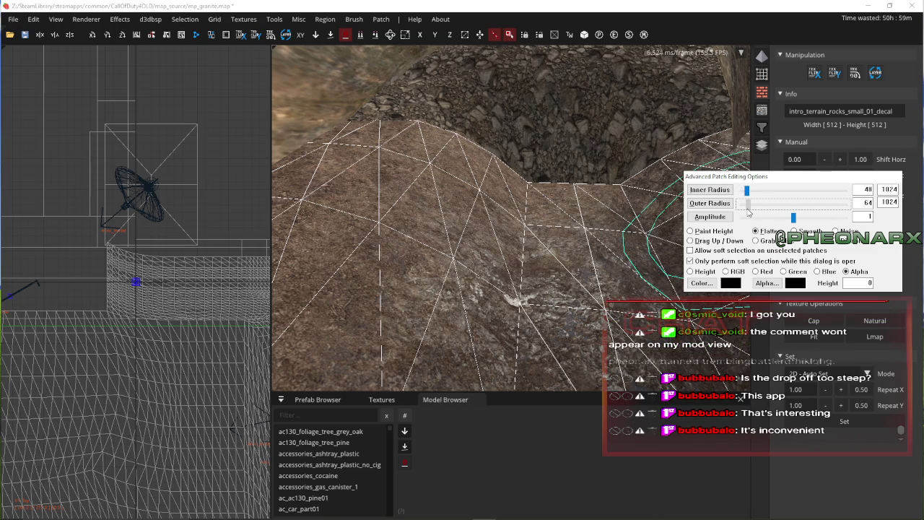
key("Right")
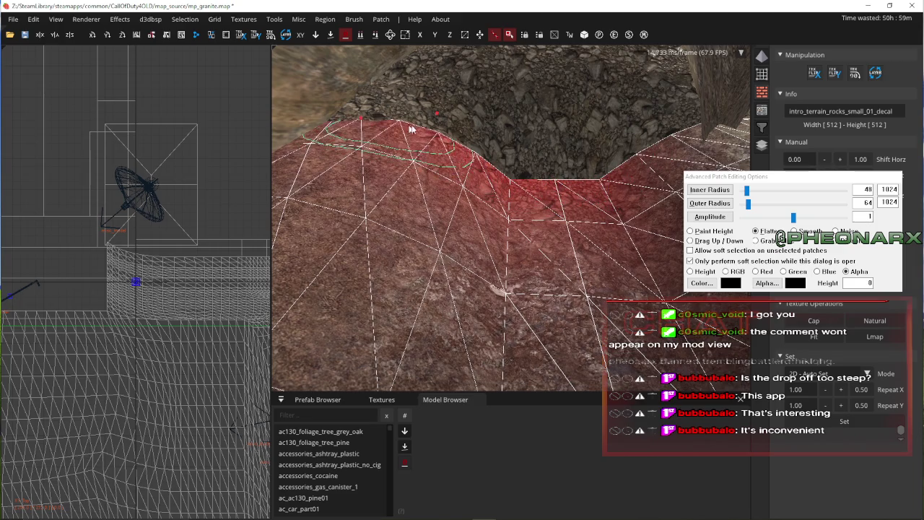
key("Up")
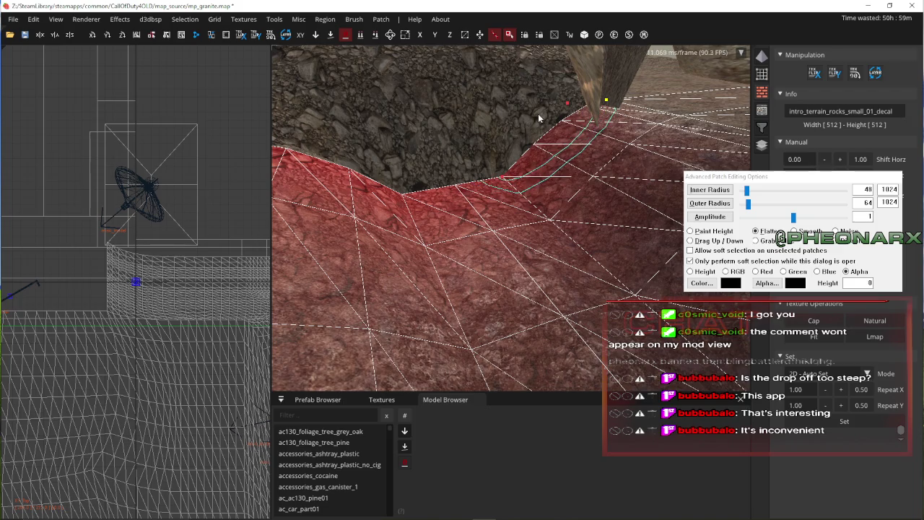
key("Up")
key("Up")
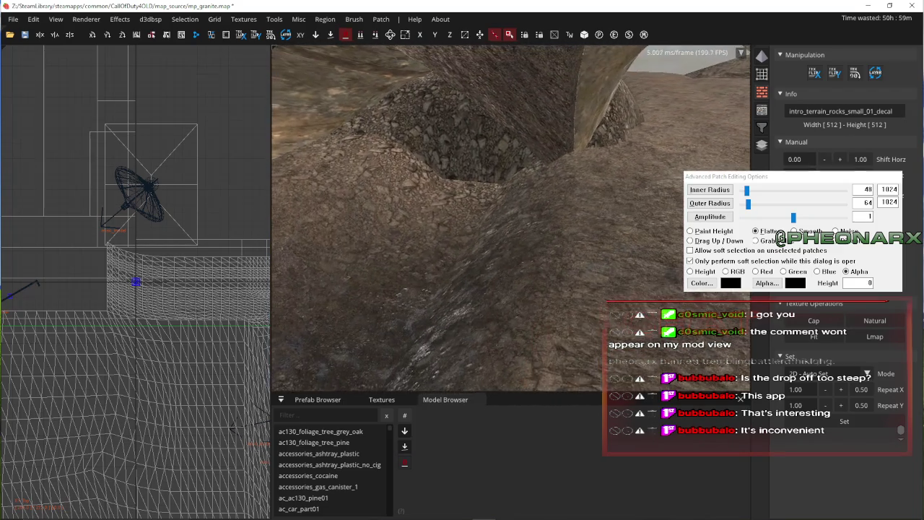
left_click(758, 111)
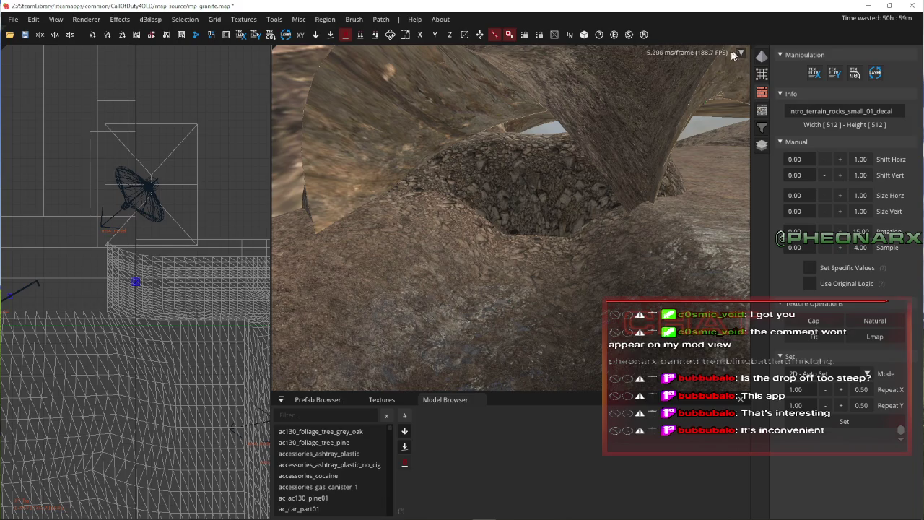
- Select the rocky mound patch in front of the hole under the arch and cap-map its texture
key("Up")
right_click(559, 301)
left_click(572, 306)
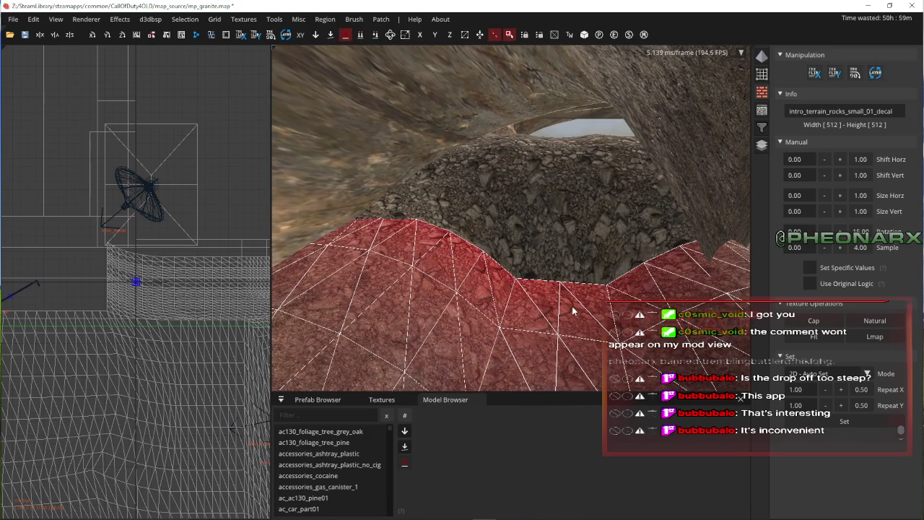
right_click(547, 264)
key("Escape")
key("Up")
key("Up")
key("Up")
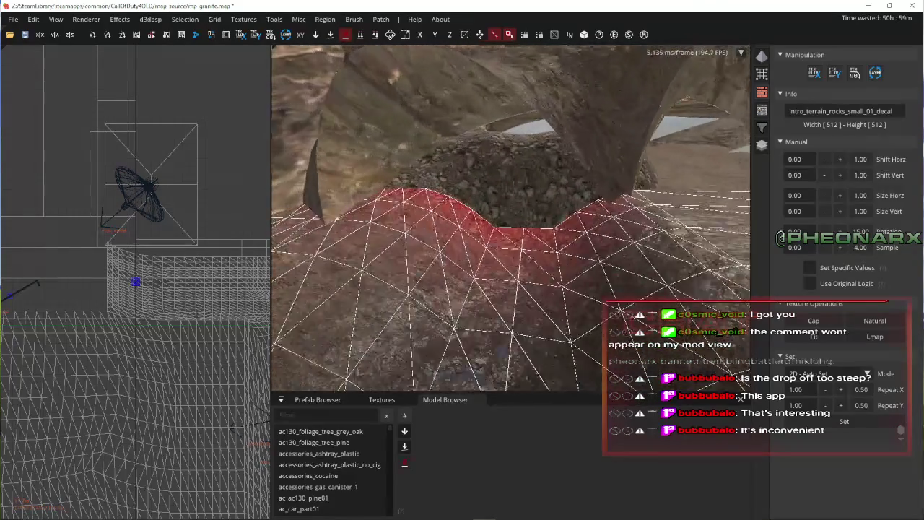
right_click(503, 220)
key("Escape")
key("Up")
key("Up")
right_click(514, 196)
left_click(537, 201)
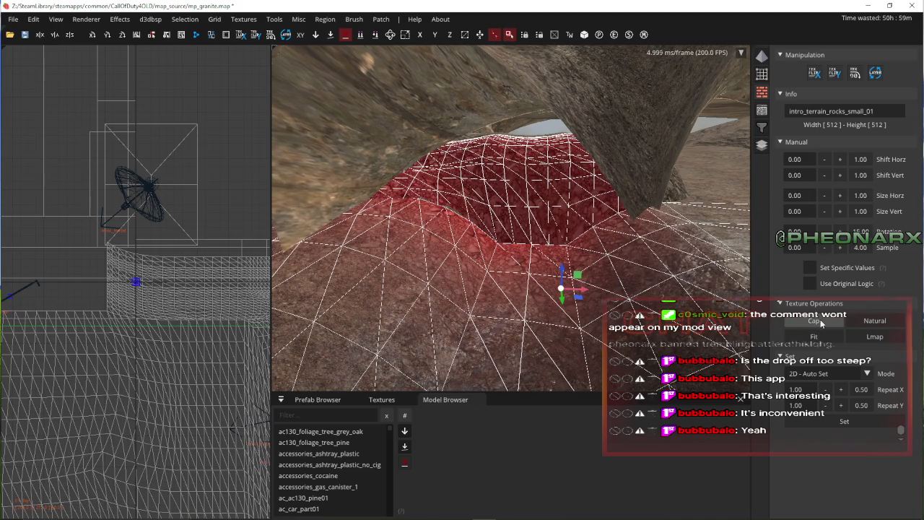
key("Right")
key("Right")
key("Left")
key("Left")
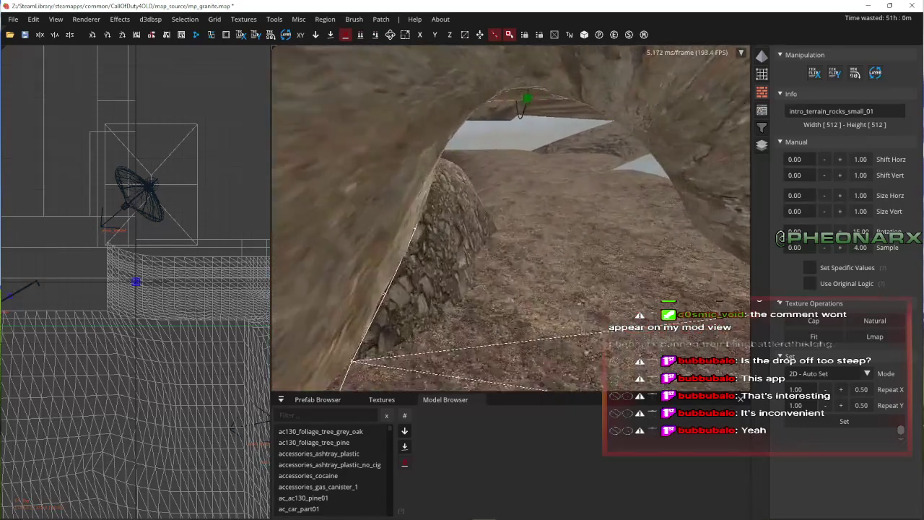
key("Down")
key("Down")
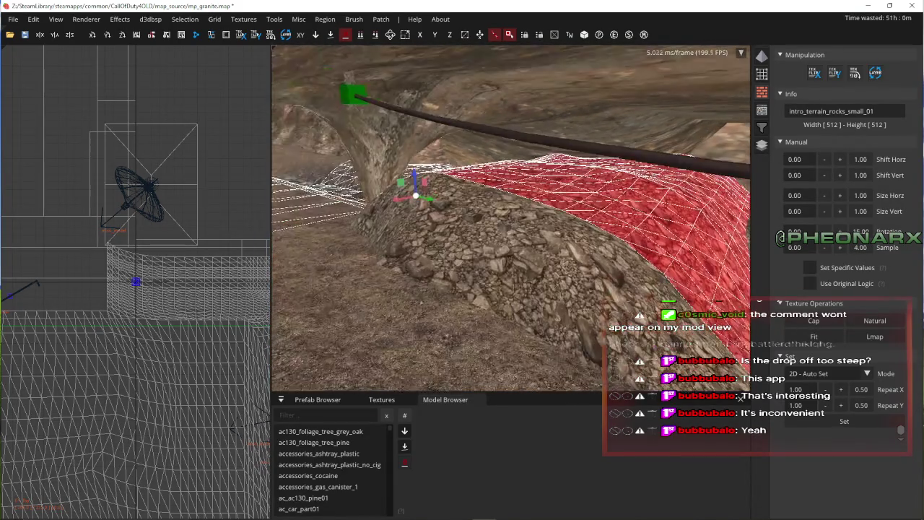
left_click(819, 323)
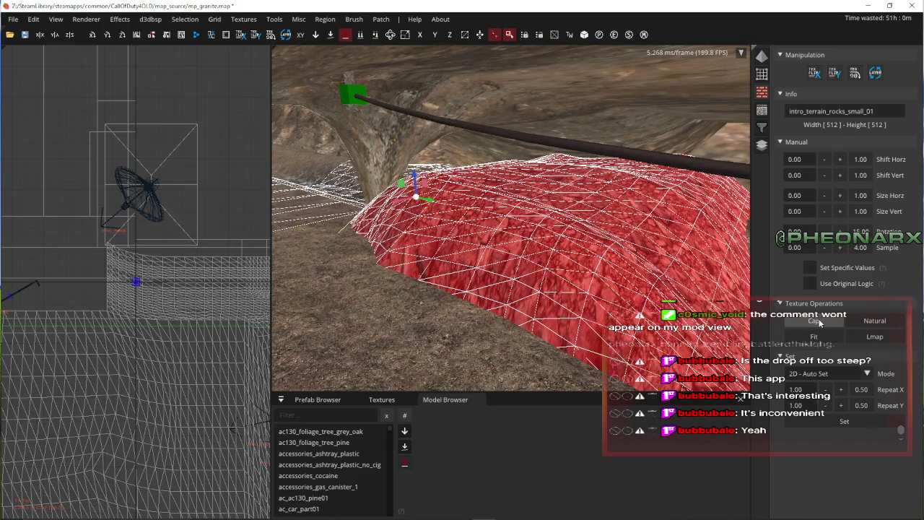
- Deselect it, fly over the rocky ridge and pit, and select the rocky mound patch there
key("Escape")
key("Up")
key("Up")
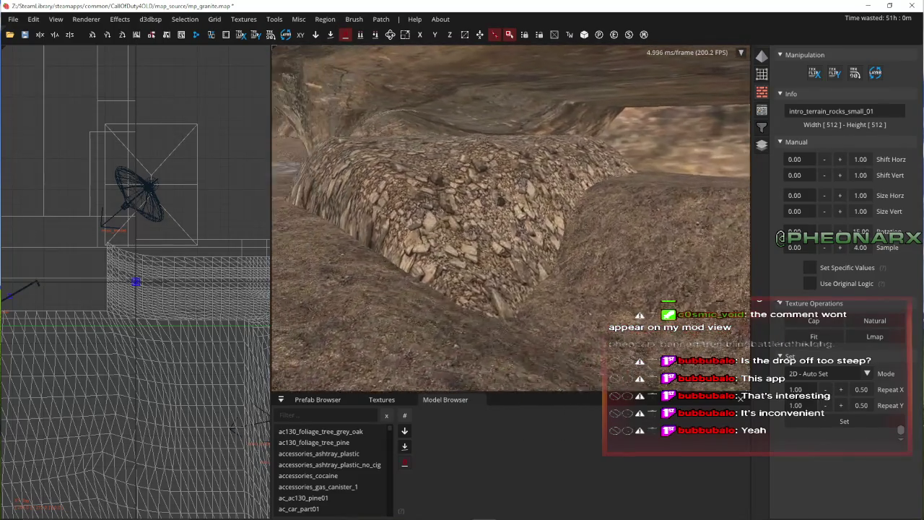
key("Up")
key("Up")
key("Up")
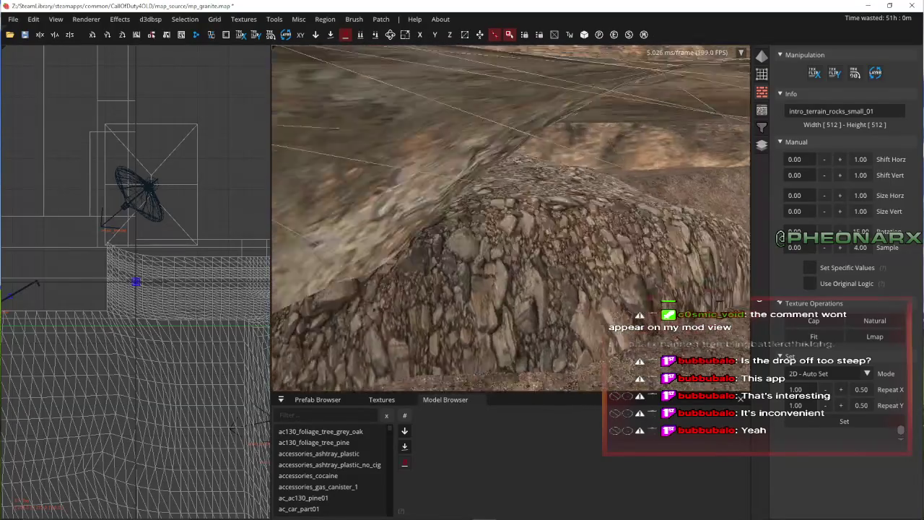
key("Up")
key("Up")
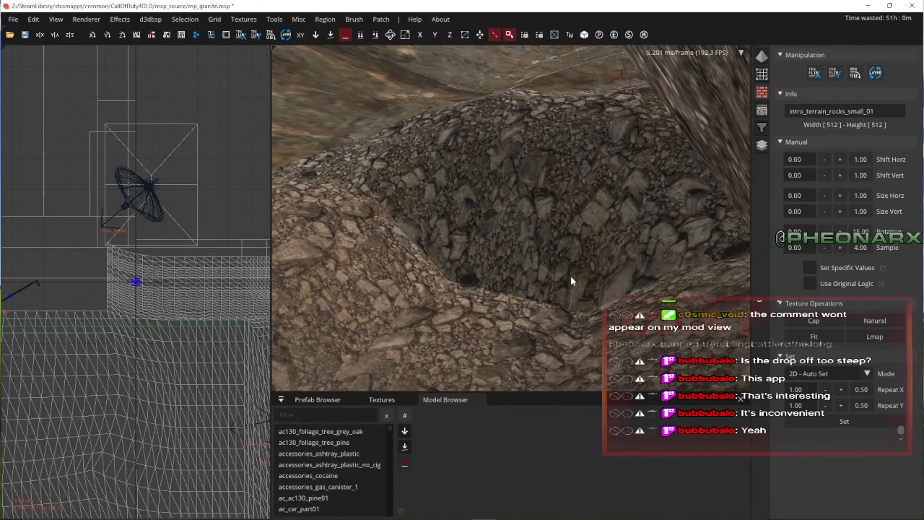
key("Up")
key("Up")
key("Up")
key("Up")
key("Up")
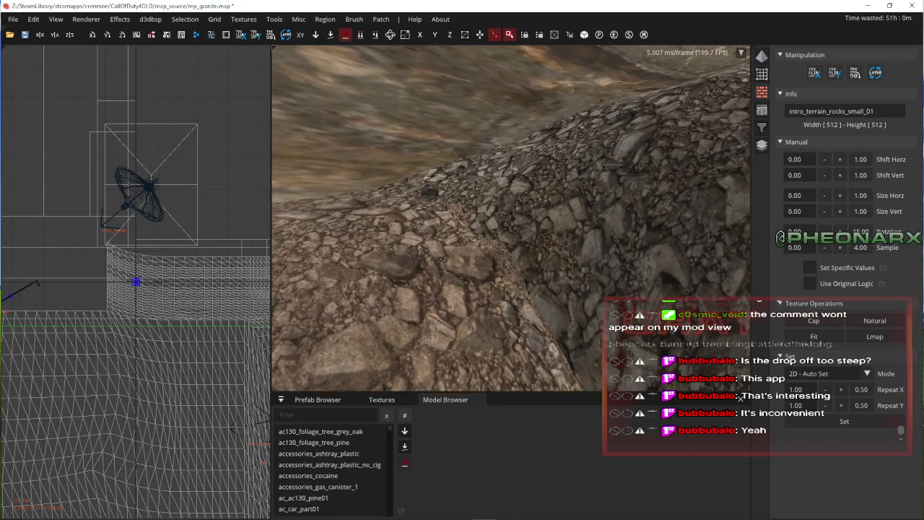
key("Up")
key("Up")
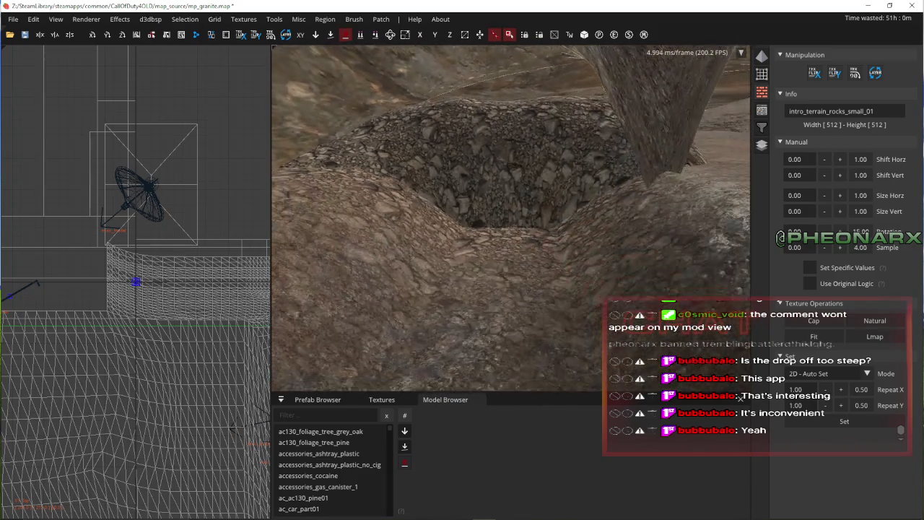
key("Up")
key("Up")
key("Up")
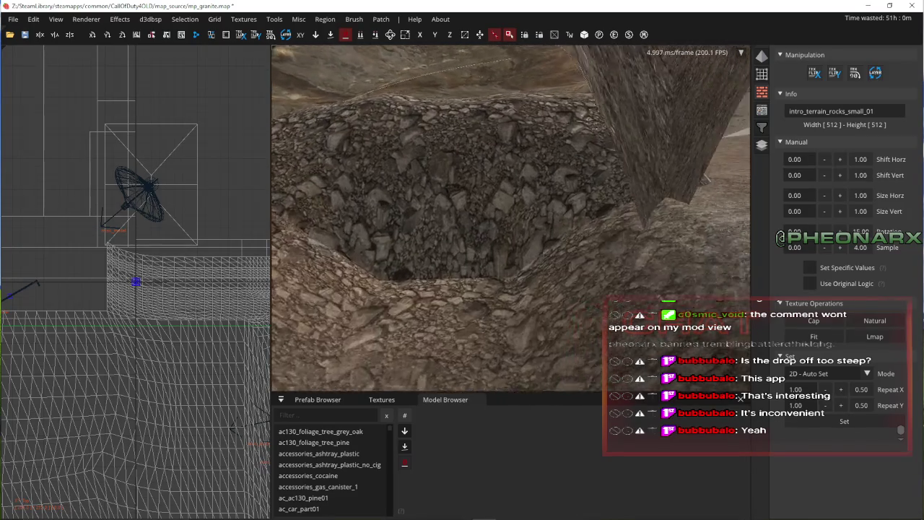
left_click(470, 268, "shift")
- Descend over the pit toward the tunnel and select the rock terrain patch beside it
key("Down")
key("Down")
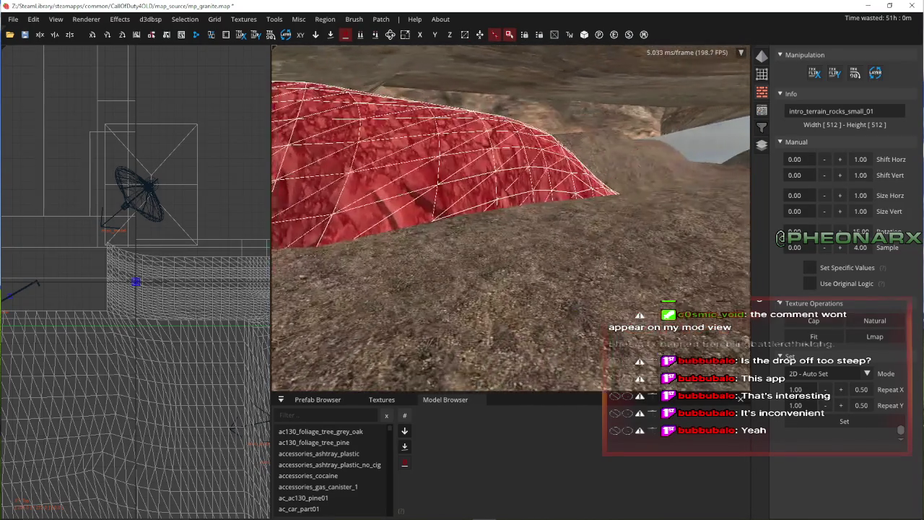
right_click(523, 269)
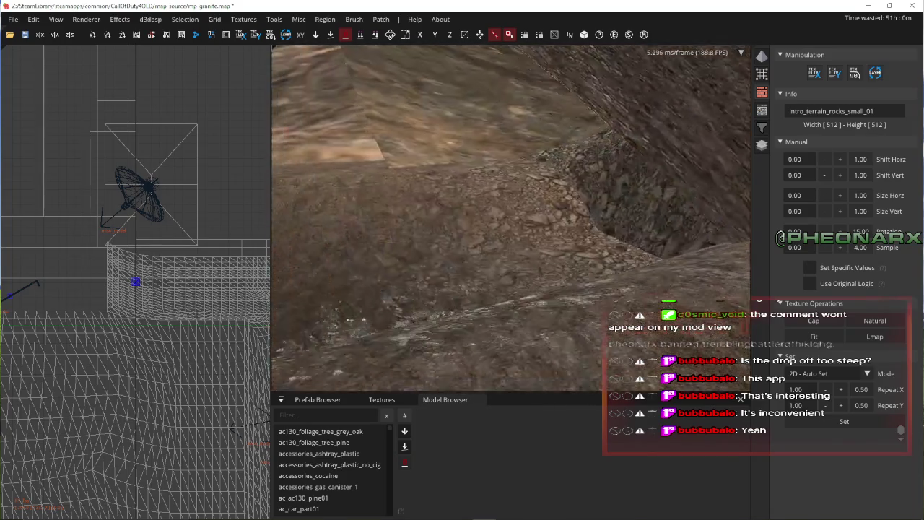
key("Down")
key("Down")
key("Down")
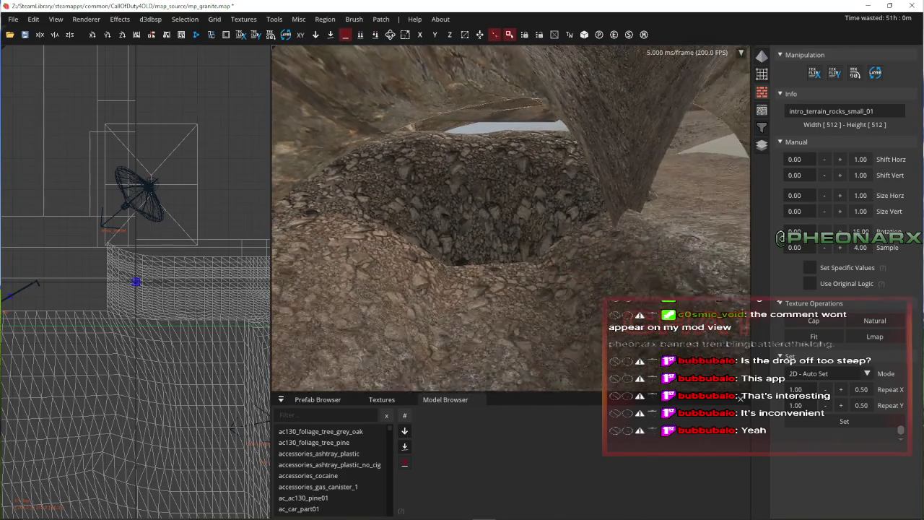
key("Up")
key("Up")
key("Up")
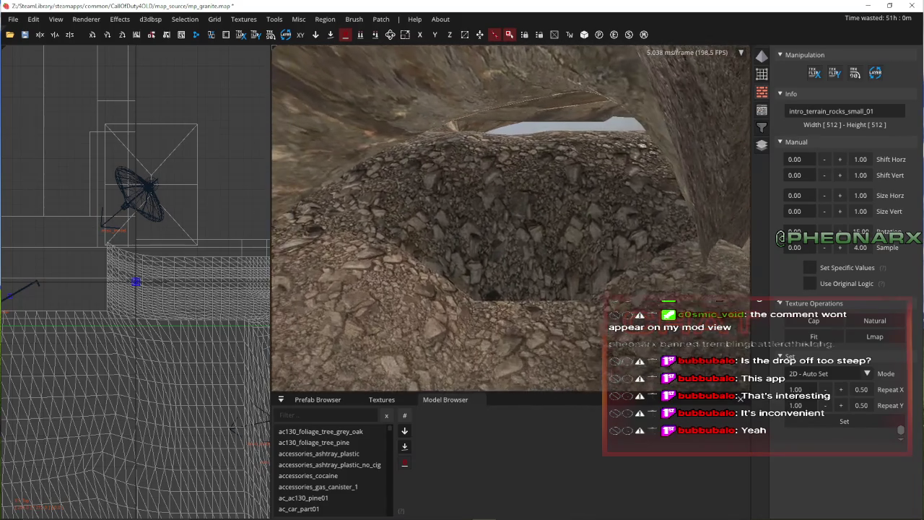
key("Up")
key("Up")
key("Up")
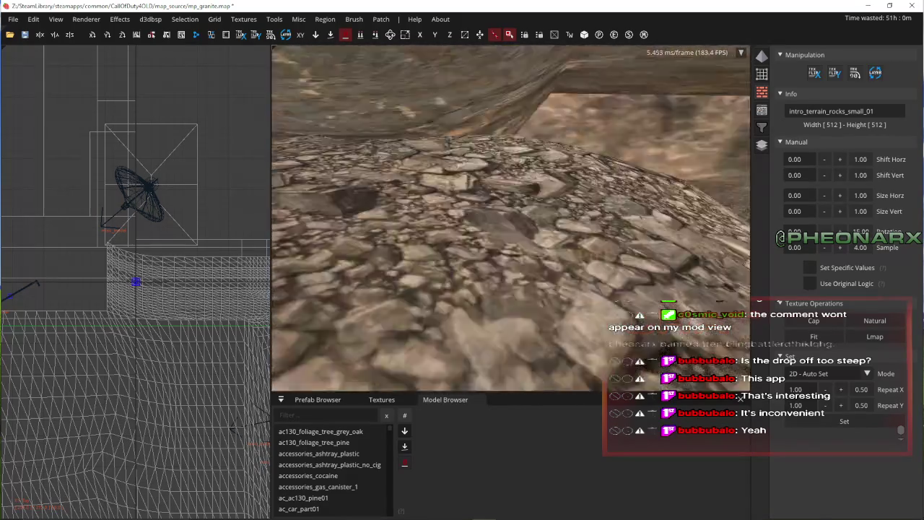
key("Up")
key("Up")
right_click(512, 271)
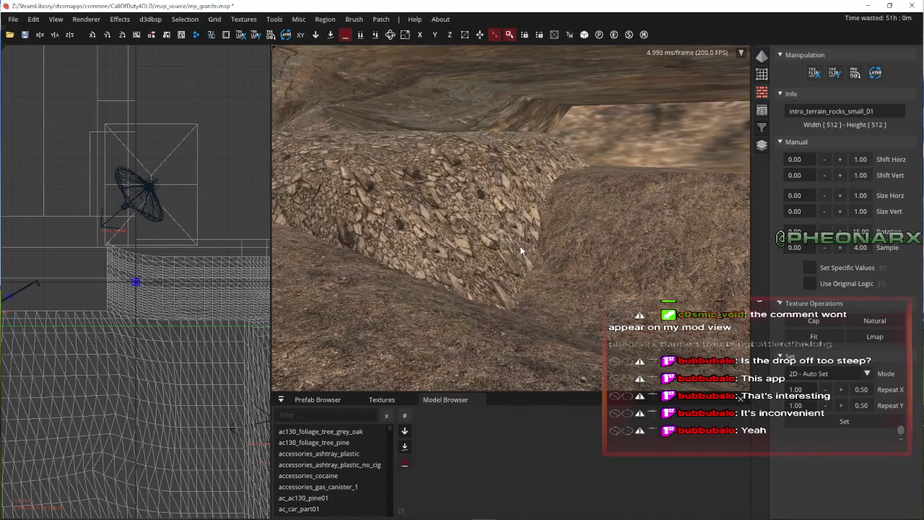
left_click(522, 250, "shift")
right_click(444, 251)
key("Escape")
key("Up")
key("Up")
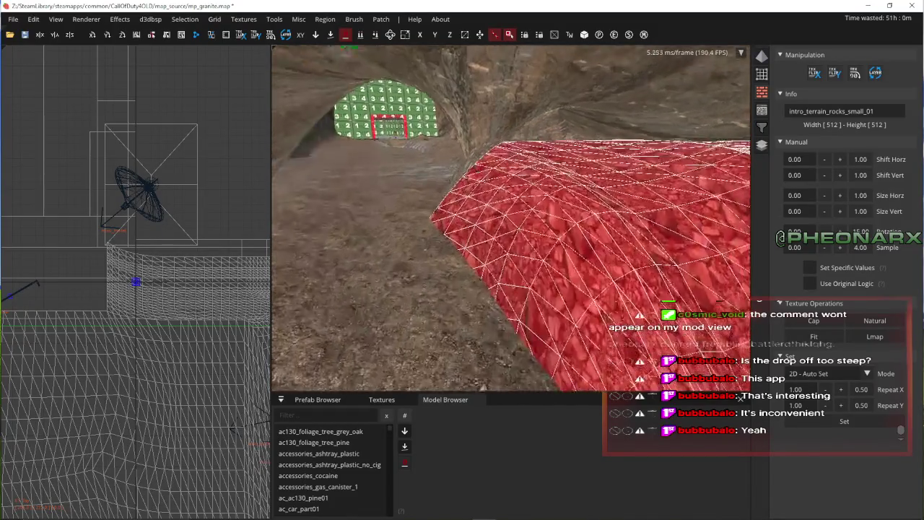
- Adjust the patch's lower-left and top-right corner vertices in the 2D view and change the grid size
right_click(477, 200)
key("Up")
key("Up")
key("Up")
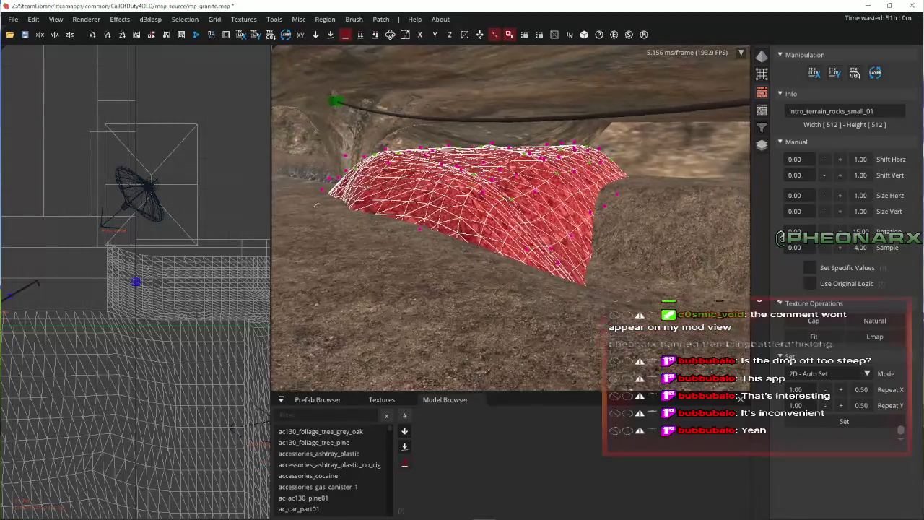
key("Up")
key("Up")
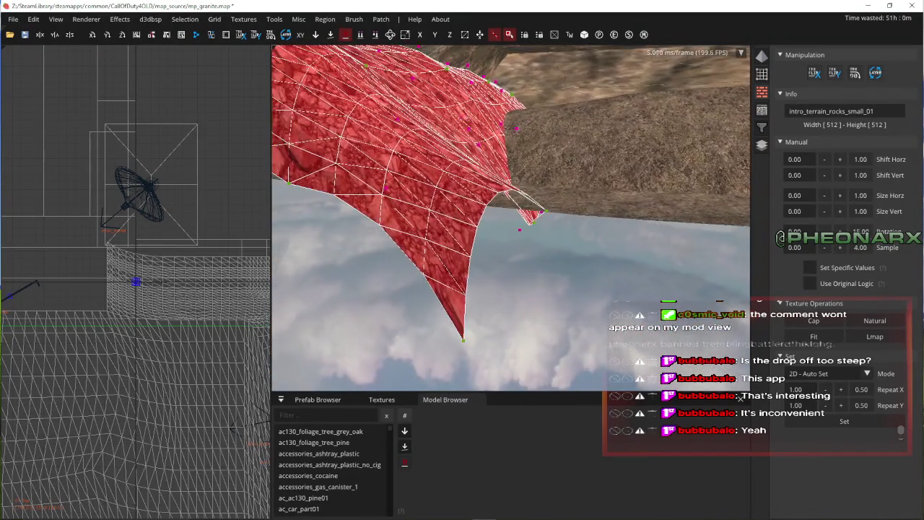
key("ctrl+Tab")
key("ctrl+Tab")
right_click(151, 330)
key("Escape")
key("ctrl+Tab")
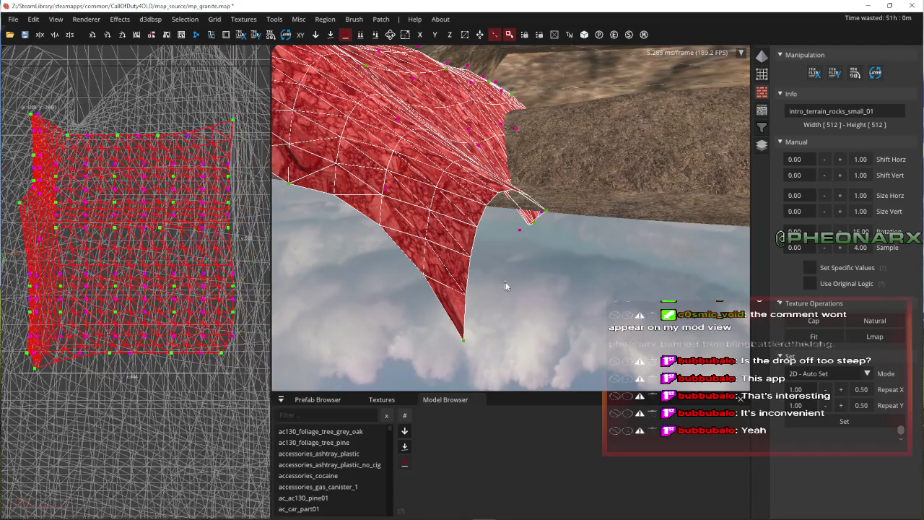
scroll(45, 369, "up", 2)
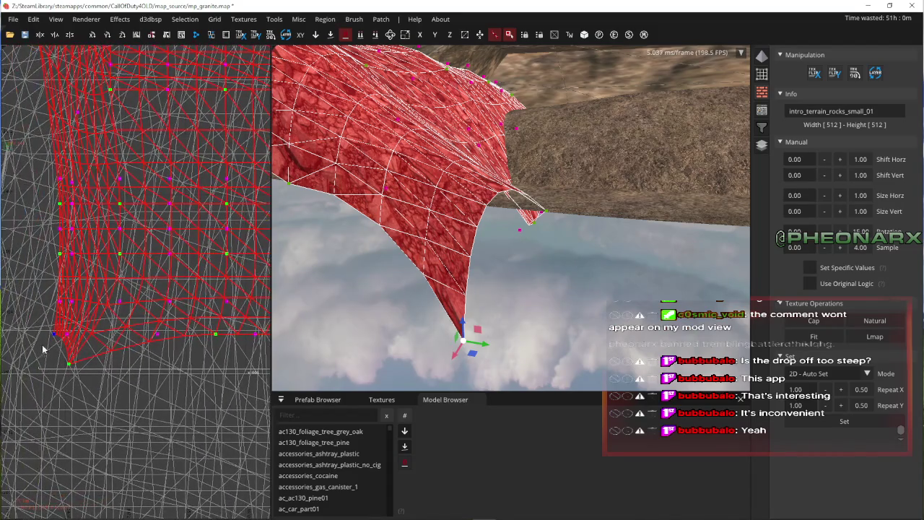
left_click_drag(63, 343, 61, 361)
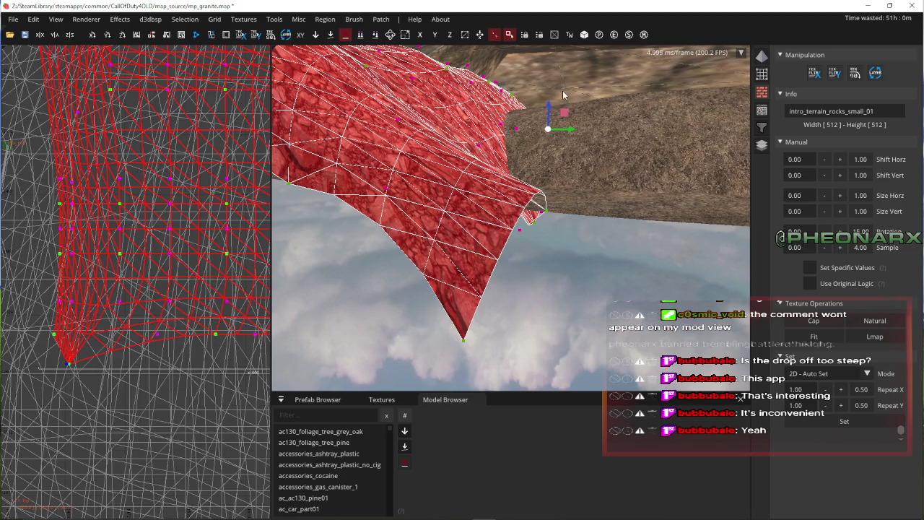
mouse_move(551, 109)
left_mouse_down()
mouse_move(553, 236)
mouse_move(555, 166)
mouse_move(560, 213)
left_mouse_up()
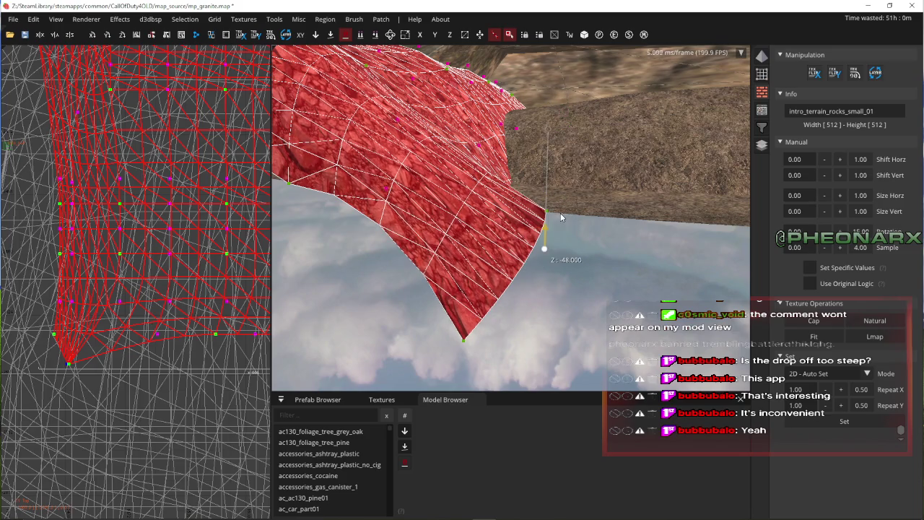
left_click(214, 20)
left_click(245, 72)
mouse_move(70, 320)
left_mouse_down()
mouse_move(72, 305)
mouse_move(72, 314)
mouse_move(111, 310)
left_mouse_up()
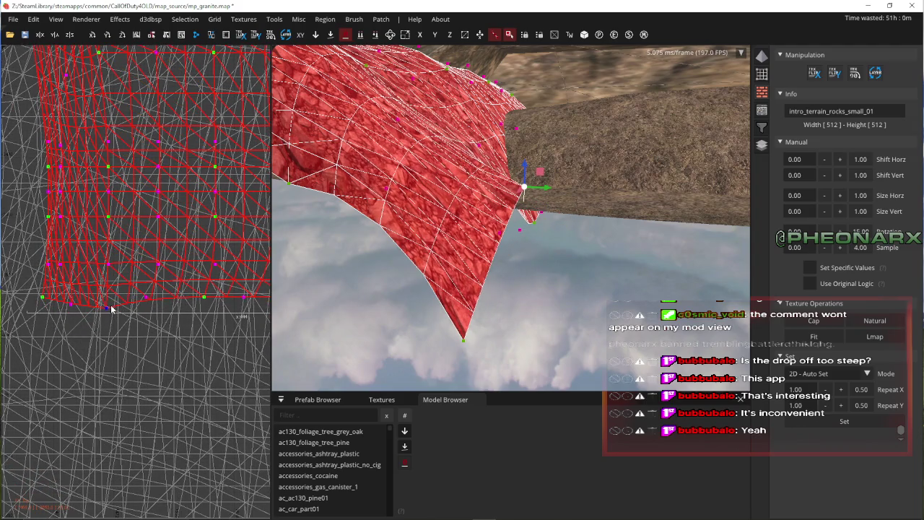
- Select the patch's bottom vertex row and drag it down, sinking the lowest point to Z -16
scroll(110, 313, "down", 3)
scroll(108, 314, "down", 2)
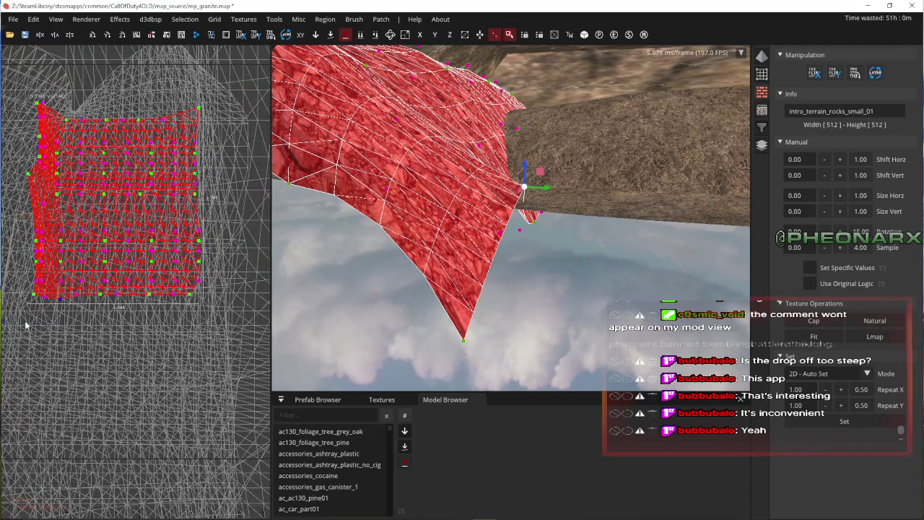
left_click_drag(193, 292, 196, 292)
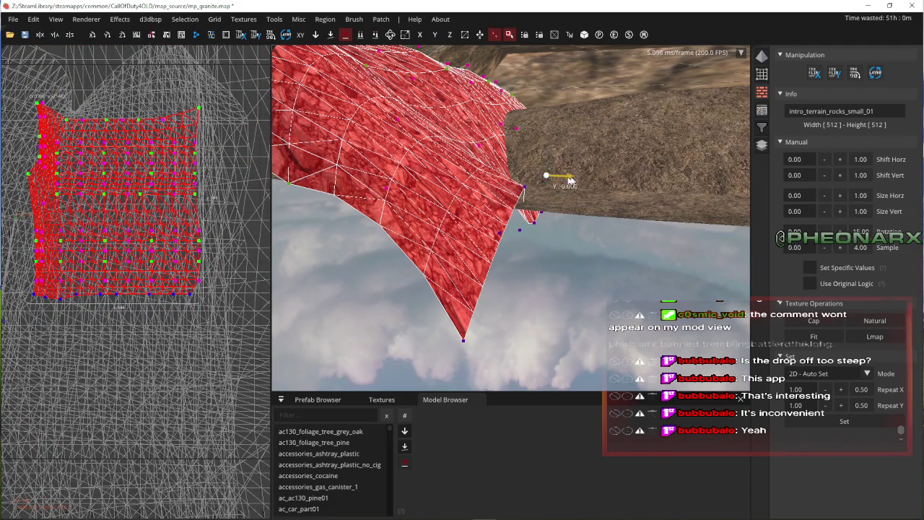
left_click_drag(569, 179, 593, 181)
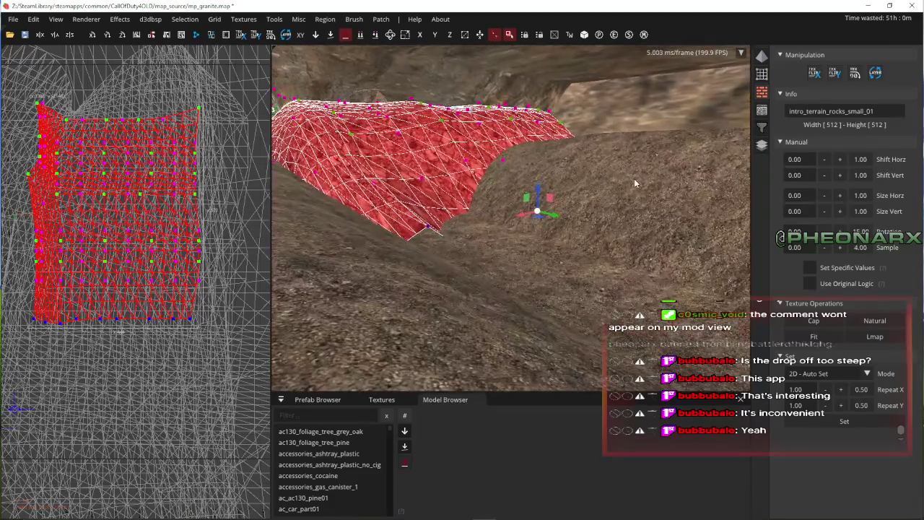
left_click_drag(562, 221, 610, 210)
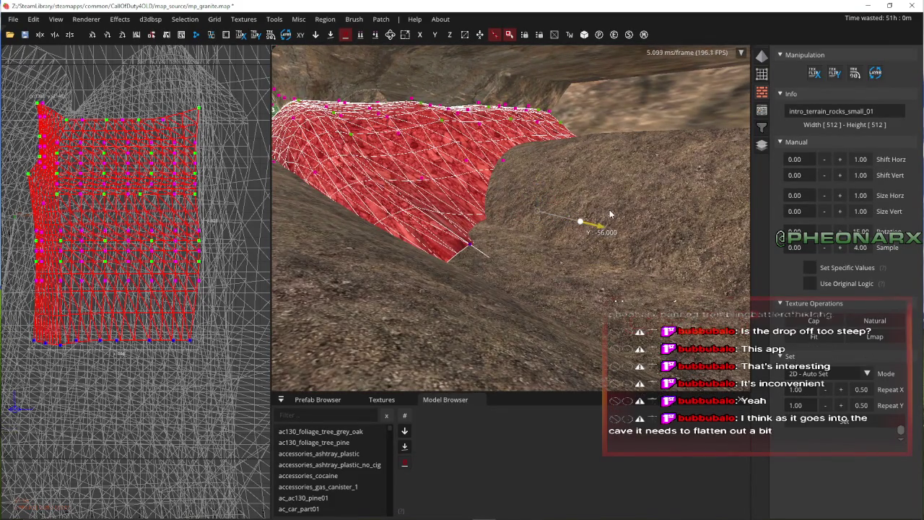
right_click(609, 210)
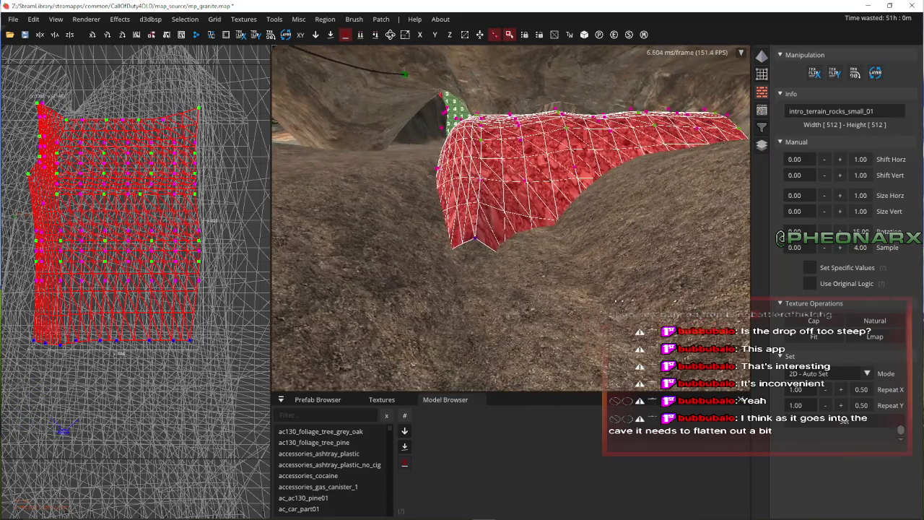
right_click(642, 236)
key("Right")
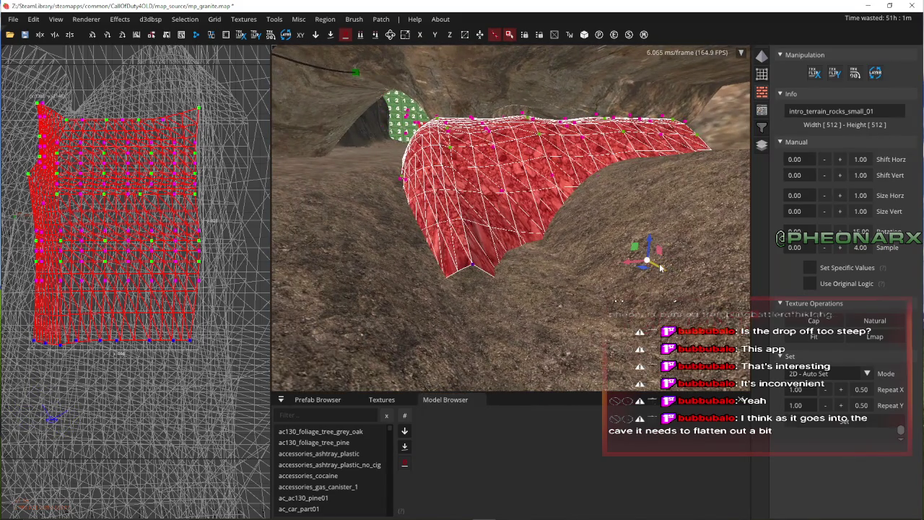
left_click_drag(659, 268, 658, 357)
key("Right")
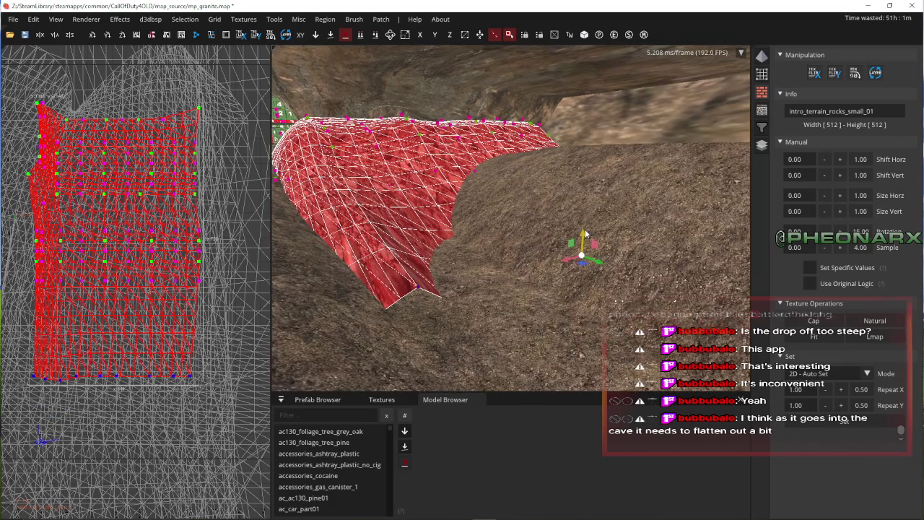
mouse_move(421, 272)
left_mouse_down()
mouse_move(422, 307)
mouse_move(422, 286)
mouse_move(422, 296)
left_mouse_up()
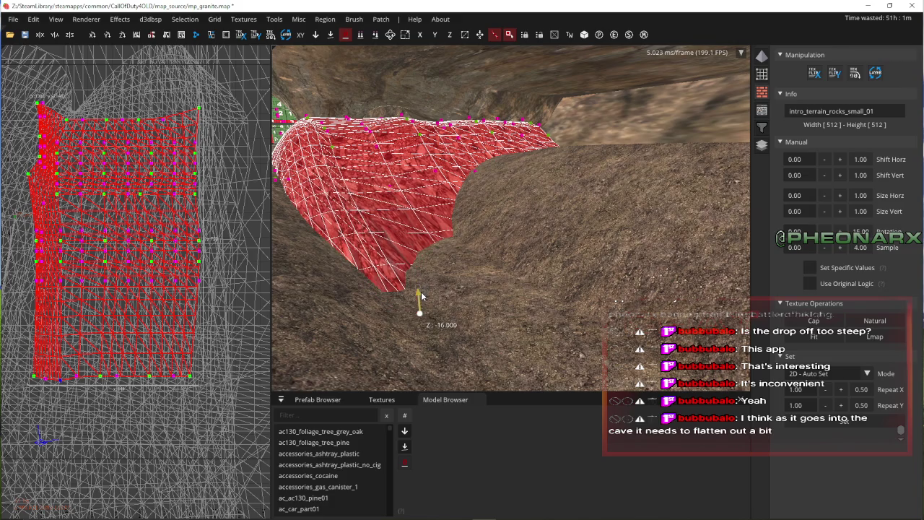
right_click(434, 284)
right_click(434, 289)
right_click(295, 255)
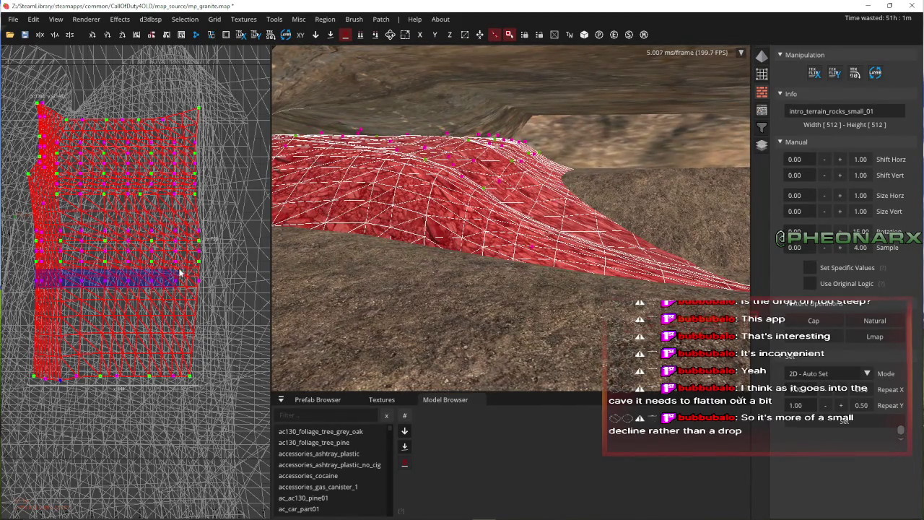
- Sink a middle vertex row to Z -8, move the edge 12 units in and 4 down, then box-select the edge column
left_click_drag(213, 275, 213, 275)
mouse_move(538, 211)
left_mouse_down()
mouse_move(552, 178)
mouse_move(548, 189)
mouse_move(562, 186)
left_mouse_up()
right_click(562, 187)
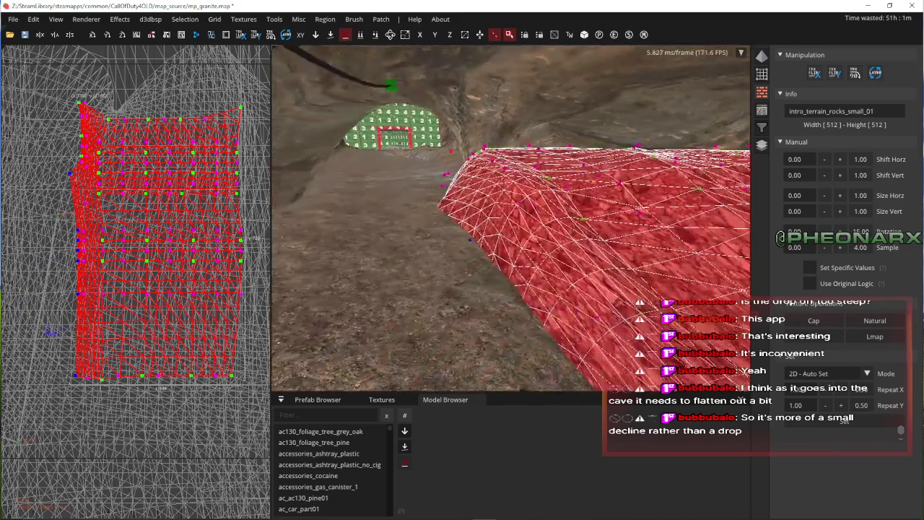
scroll(87, 205, "up", 3)
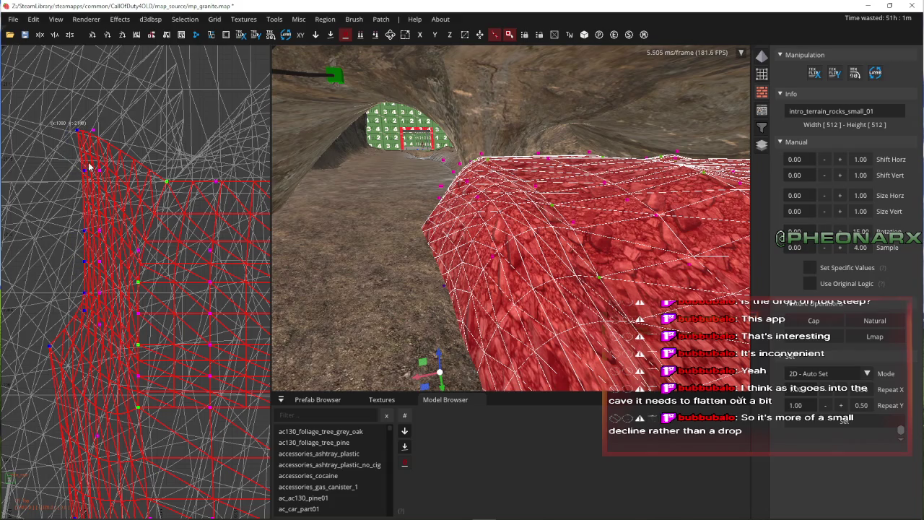
mouse_move(499, 292)
left_mouse_down()
mouse_move(453, 396)
mouse_move(408, 394)
left_mouse_up()
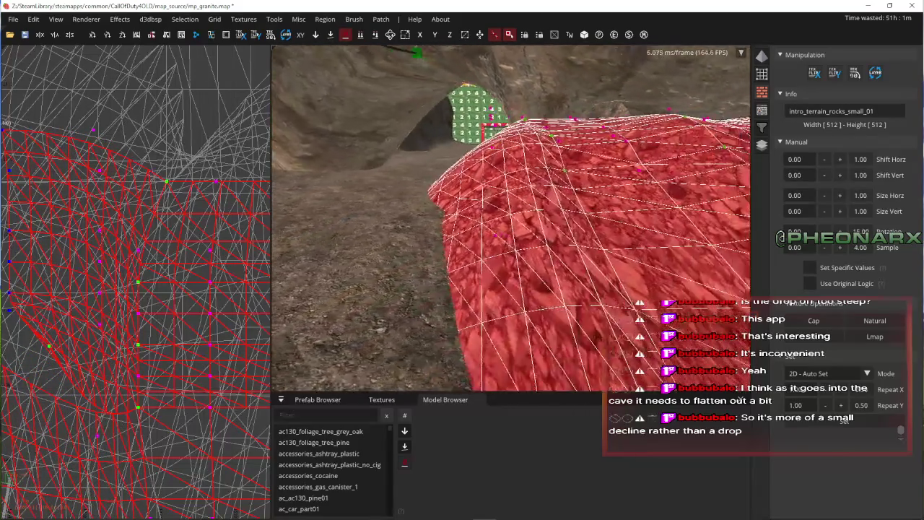
mouse_move(373, 259)
left_mouse_down()
mouse_move(310, 262)
mouse_move(362, 264)
mouse_move(390, 242)
mouse_move(407, 195)
mouse_move(392, 207)
left_mouse_up()
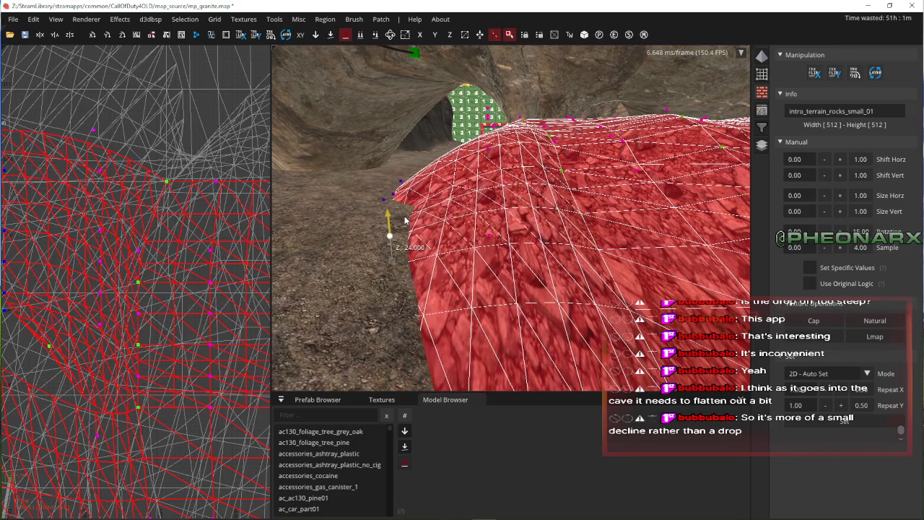
key("w")
key("w")
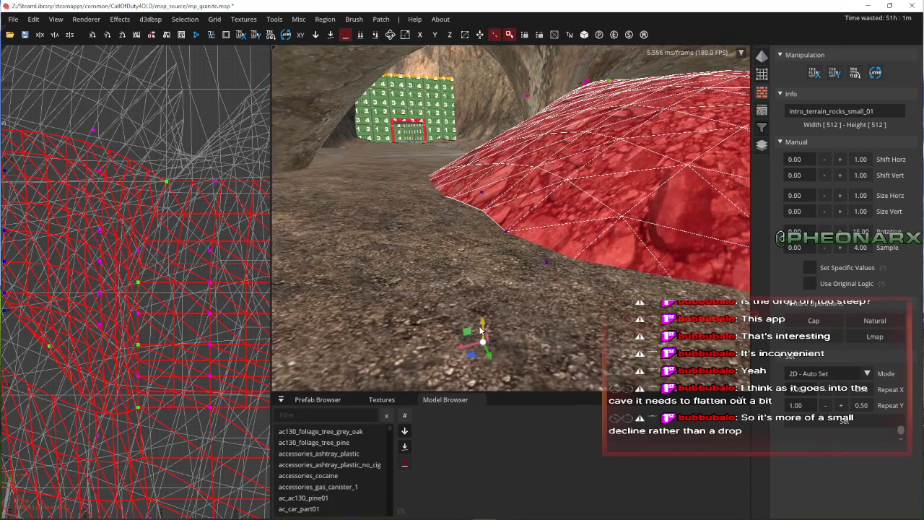
left_click_drag(479, 330, 483, 337)
key("s")
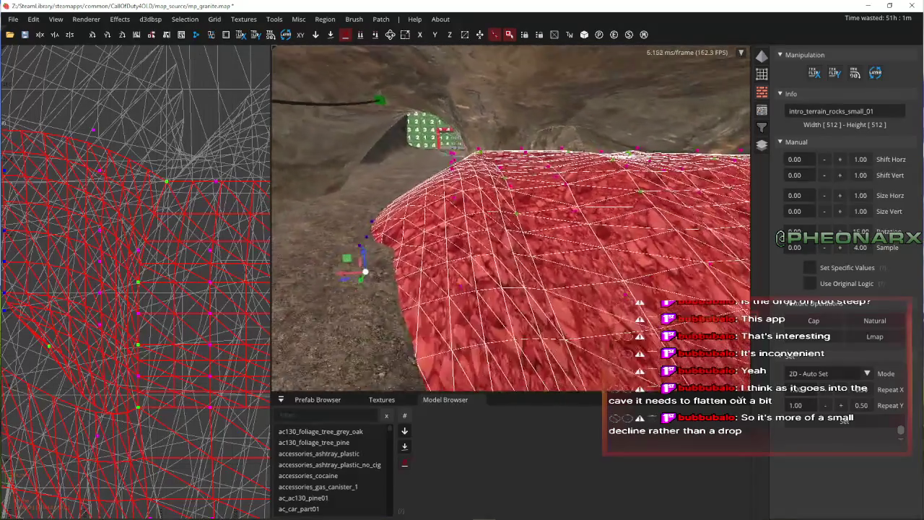
scroll(210, 279, "down", 5)
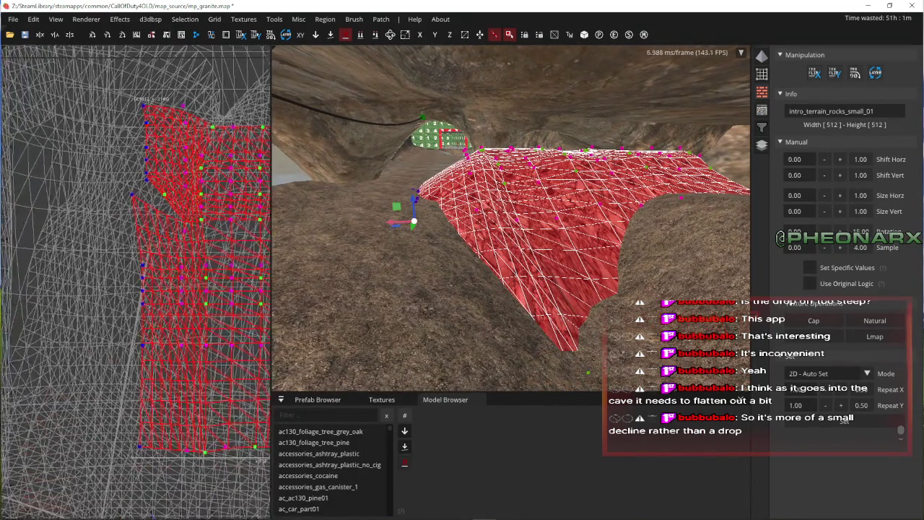
left_click_drag(120, 417, 167, 301)
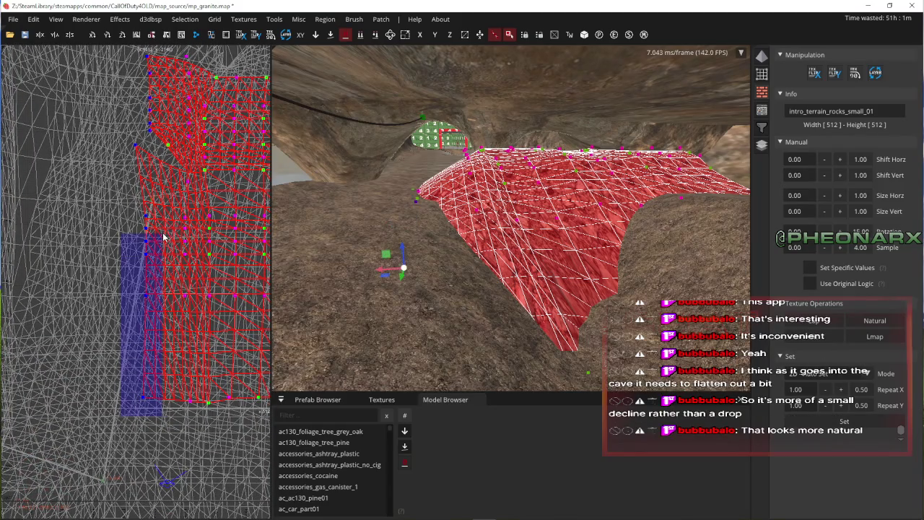
- Raise the column of edge vertices 12 units to form a rounded mound beside the path
left_click_drag(164, 235, 165, 233)
mouse_move(399, 251)
left_mouse_down()
mouse_move(397, 229)
mouse_move(394, 243)
left_mouse_up()
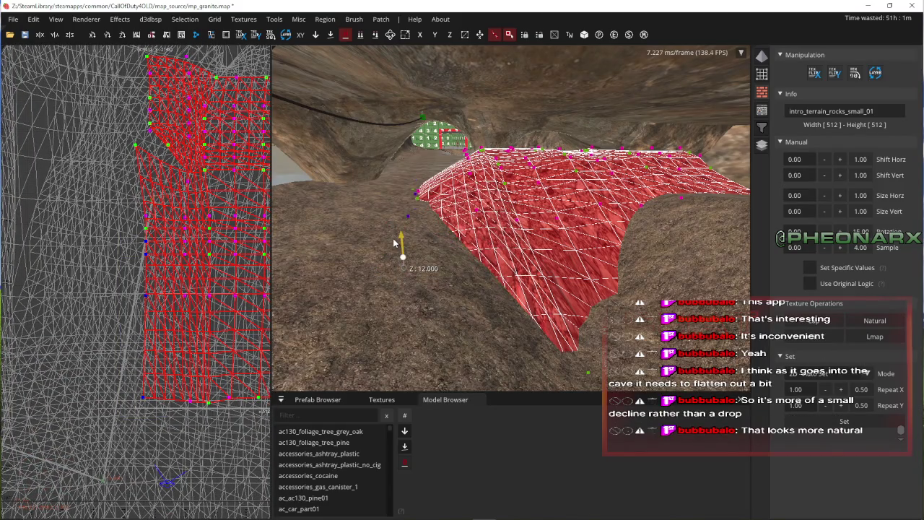
key("Up")
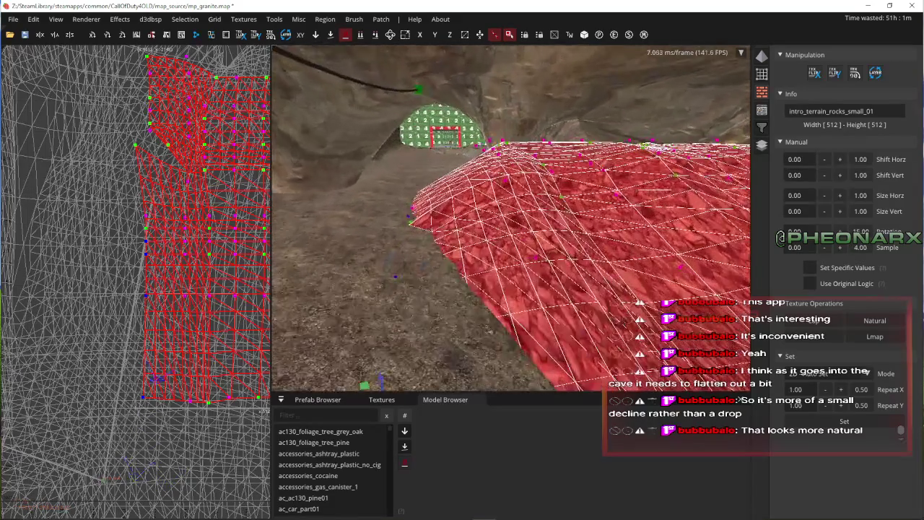
key("Down")
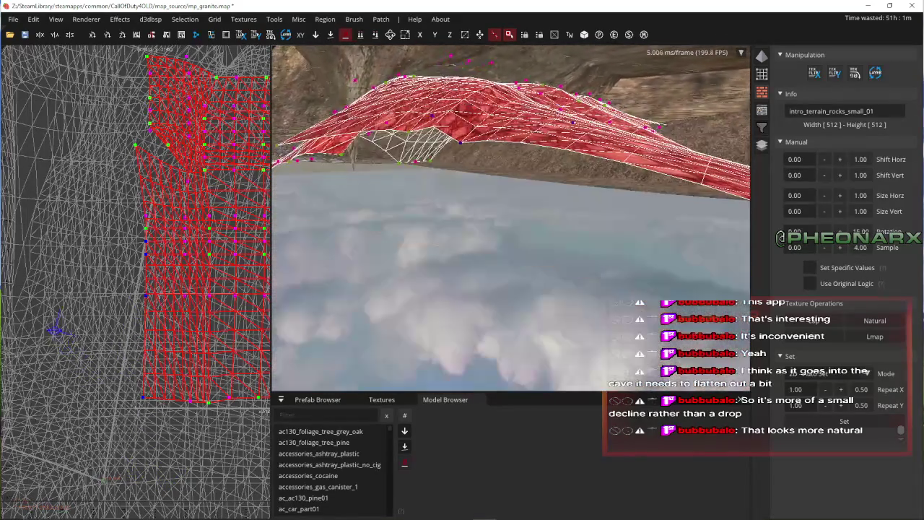
key("Up")
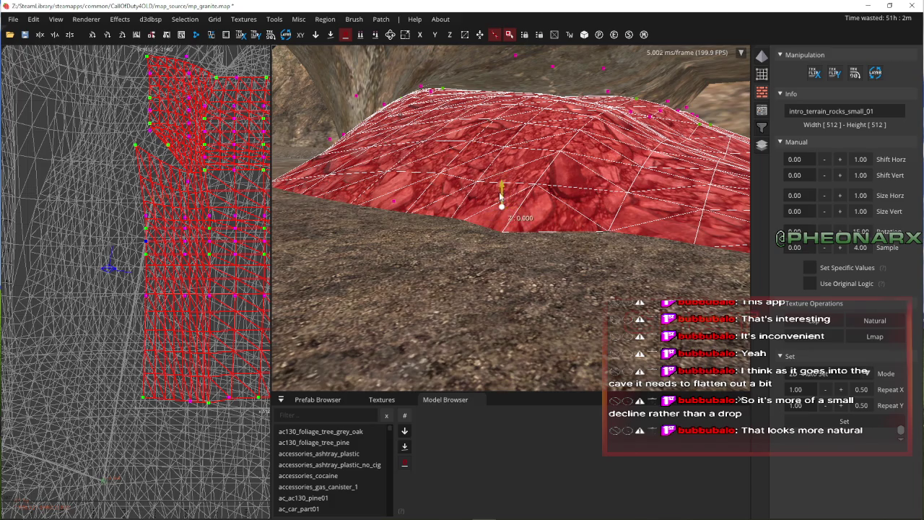
key("Down")
key("Escape")
key("Down")
- Select the neighbouring rock terrain patch, check its context options, then deselect it
left_click(512, 241, "shift")
right_click(462, 264)
key("Escape")
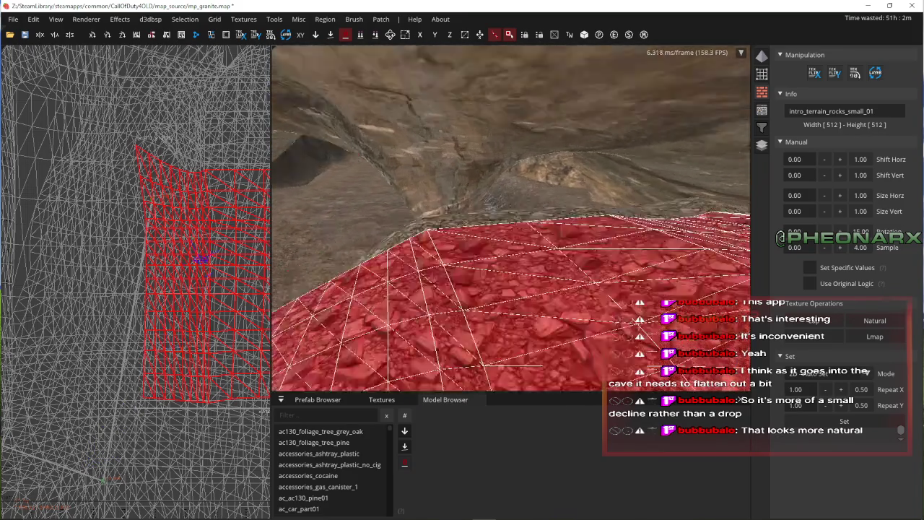
right_click(532, 269)
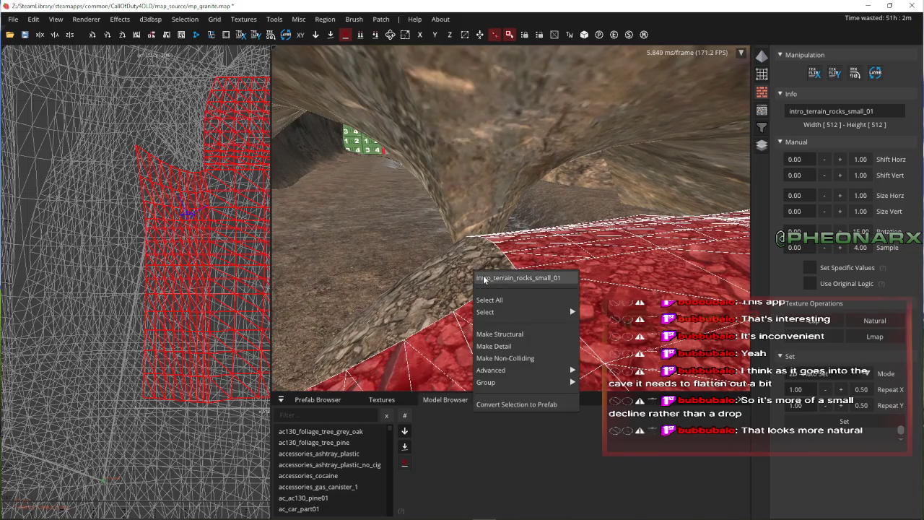
key("Escape")
left_click(814, 322)
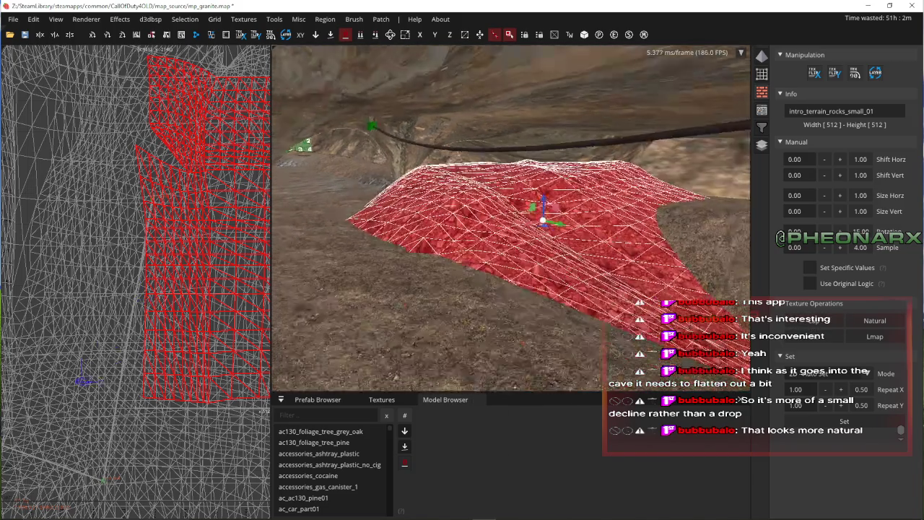
key("Escape")
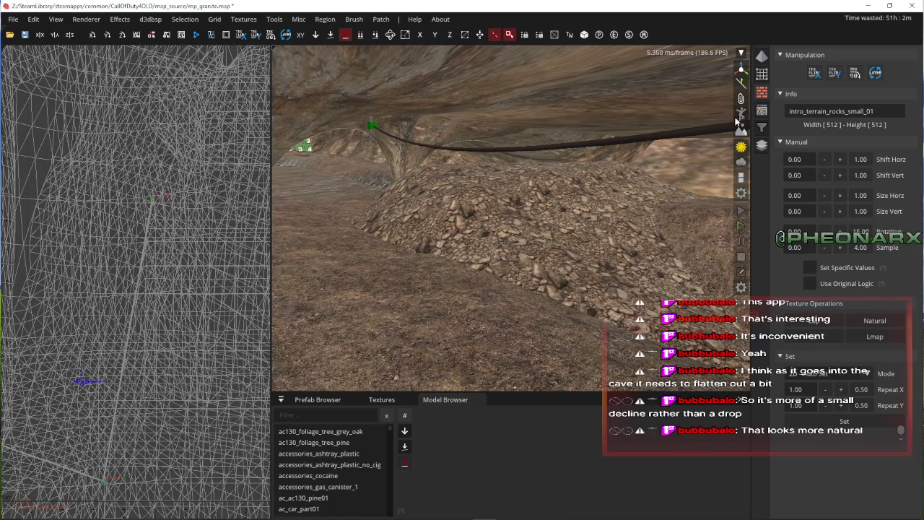
key("Up")
key("Up")
key("Up")
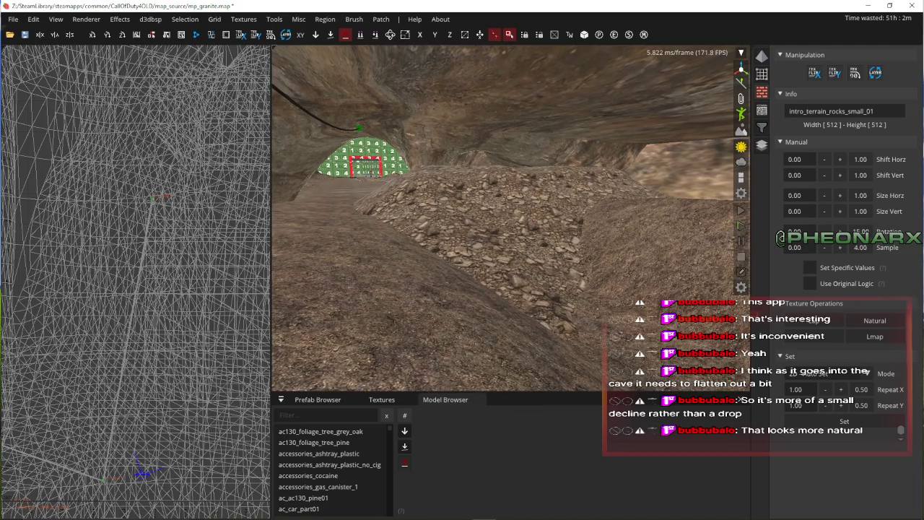
key("Up")
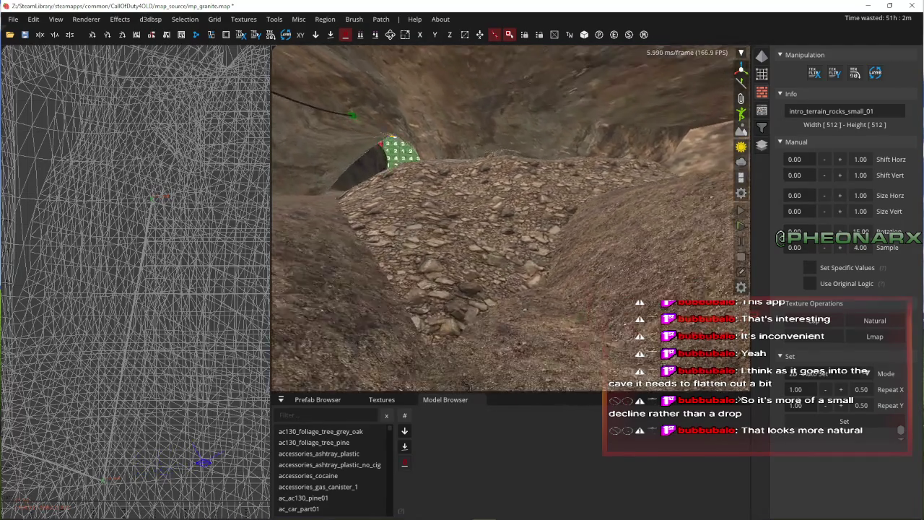
key("Up")
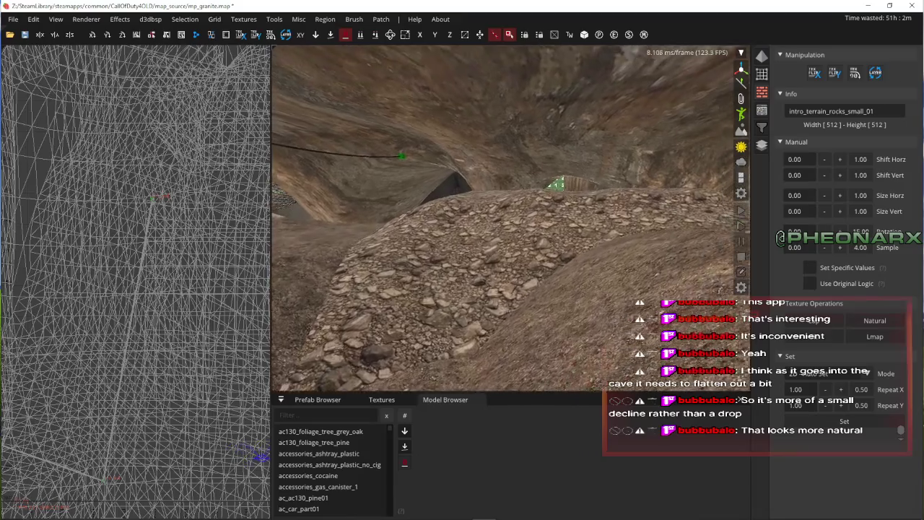
key("Up")
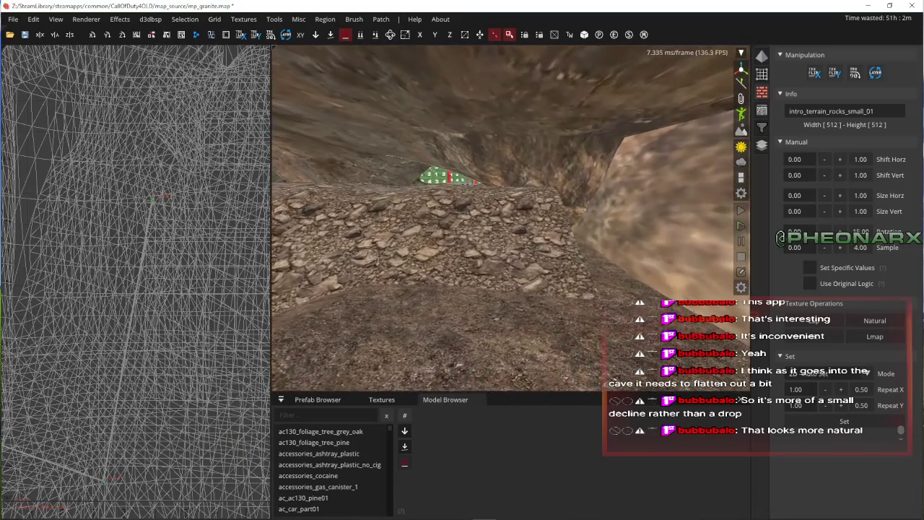
- Box-select the cave rock patch's vertices and stretch them 48 units along X
left_click(529, 262, "shift")
key("ctrl+Tab")
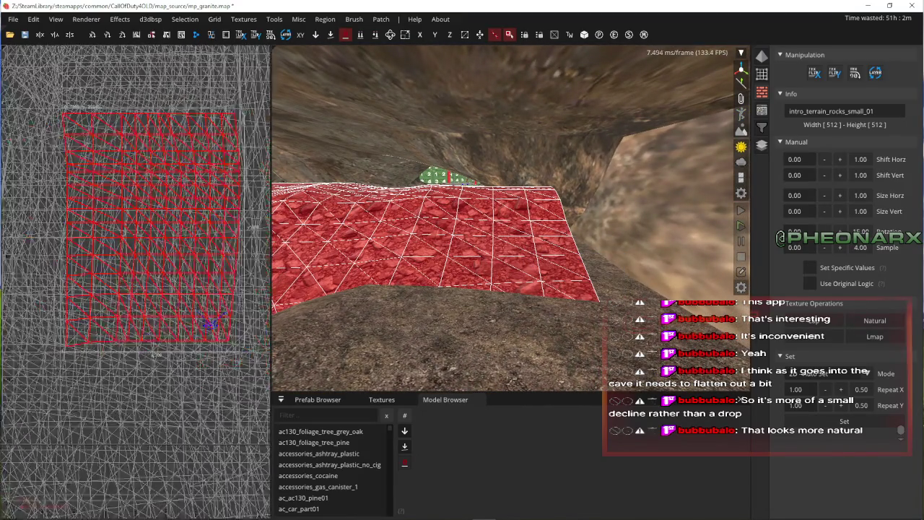
left_click_drag(185, 309, 190, 294)
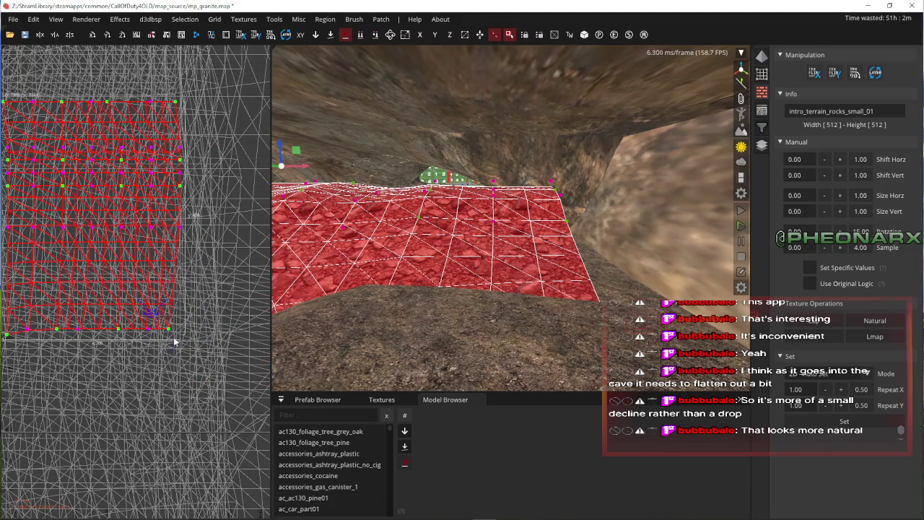
left_click_drag(164, 346, 216, 143)
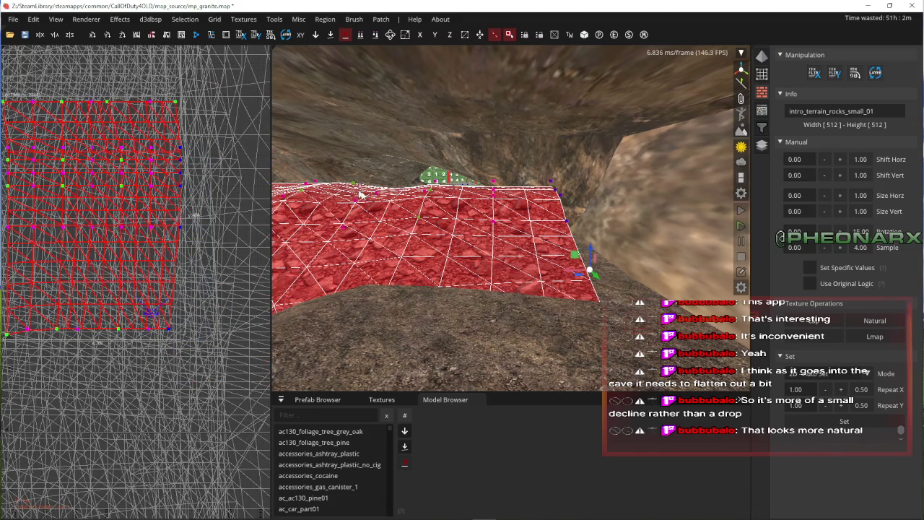
key("Up")
right_click(548, 273)
left_click_drag(453, 293, 490, 300)
left_click_drag(527, 310, 547, 316)
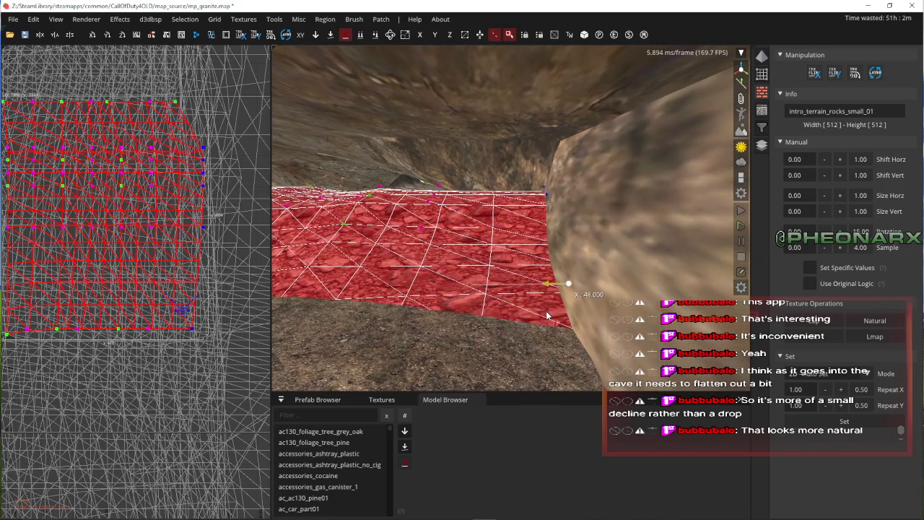
- Lower the patch edge 8 units toward the tunnel floor, inspect it, and clear the selection
mouse_move(571, 265)
left_mouse_down()
mouse_move(569, 296)
mouse_move(582, 287)
left_mouse_up()
right_click(583, 286)
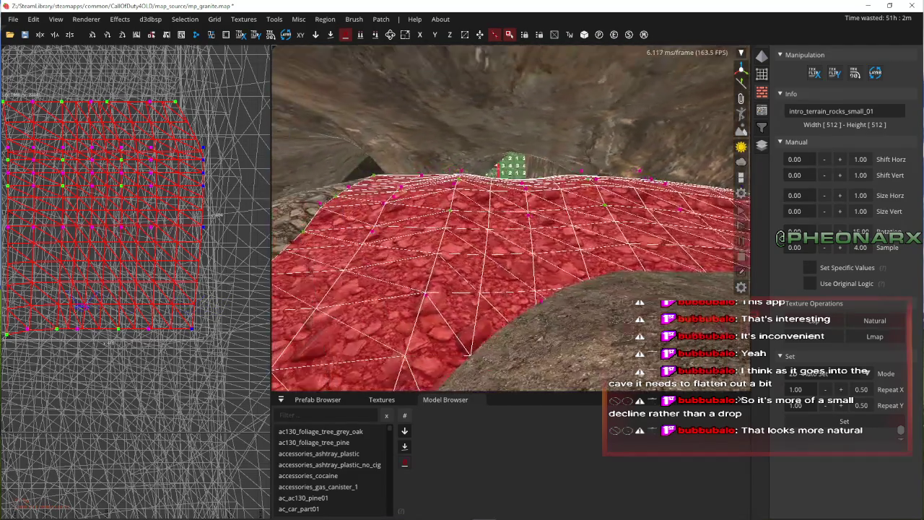
right_click(508, 303)
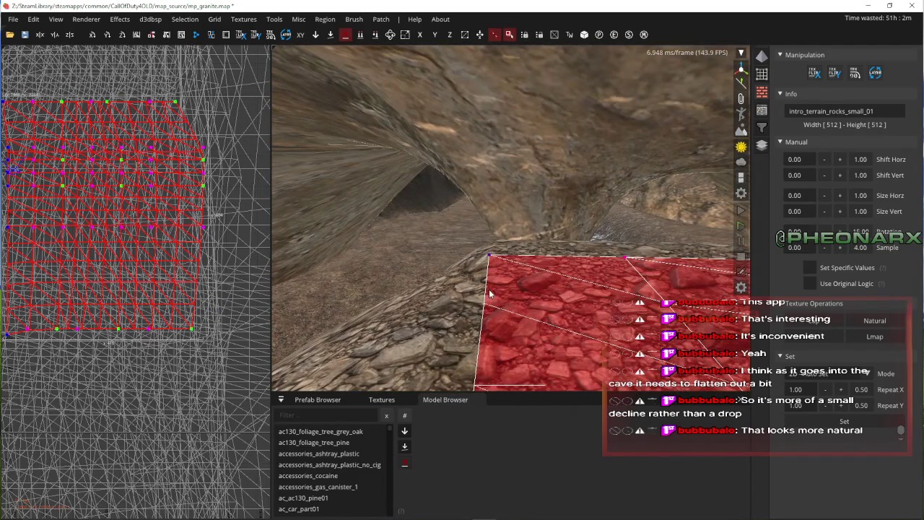
right_click(490, 294)
right_click(433, 333)
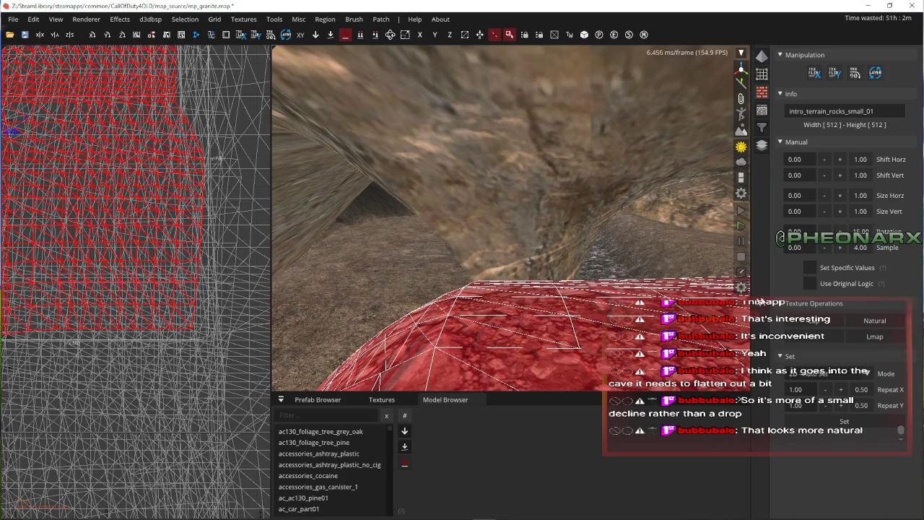
right_click(704, 308)
key("Escape")
- Fly the camera deeper into the cave tunnel, then swing back through the arch toward the rock pillar
key("w")
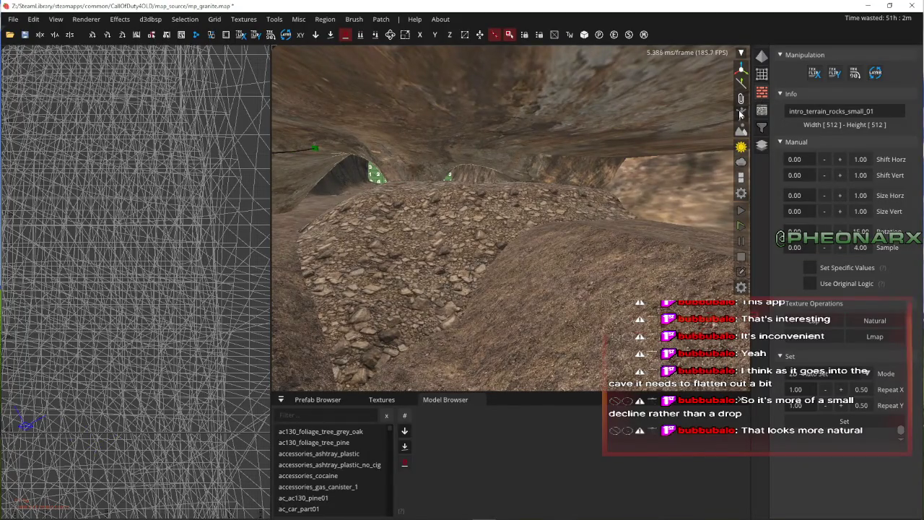
key("w")
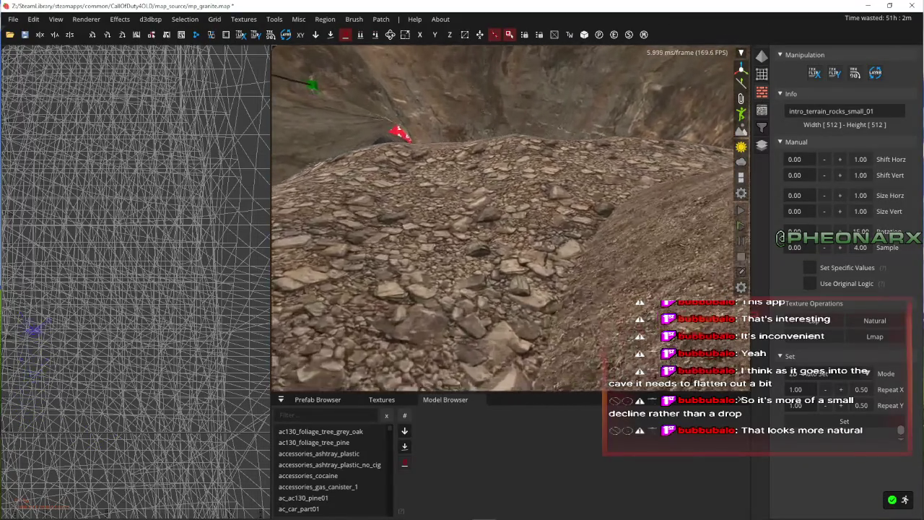
key("w")
key("w")
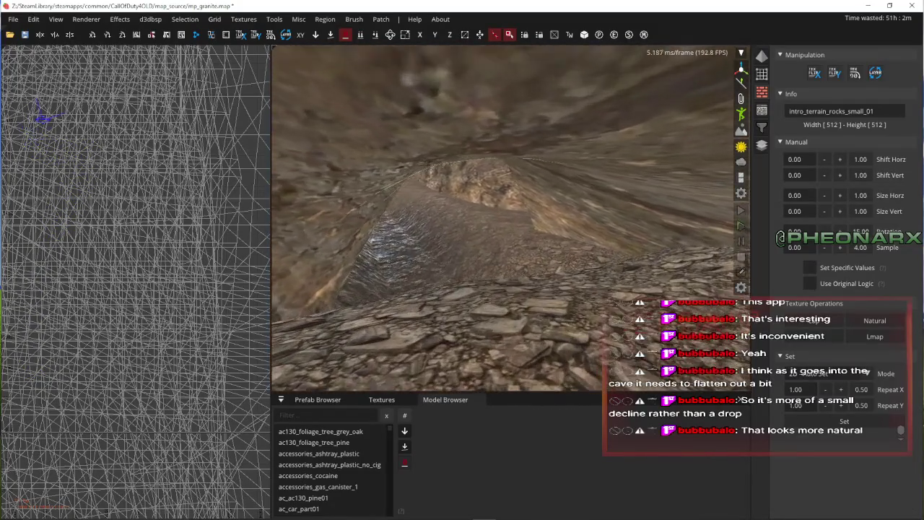
key("w")
key("s")
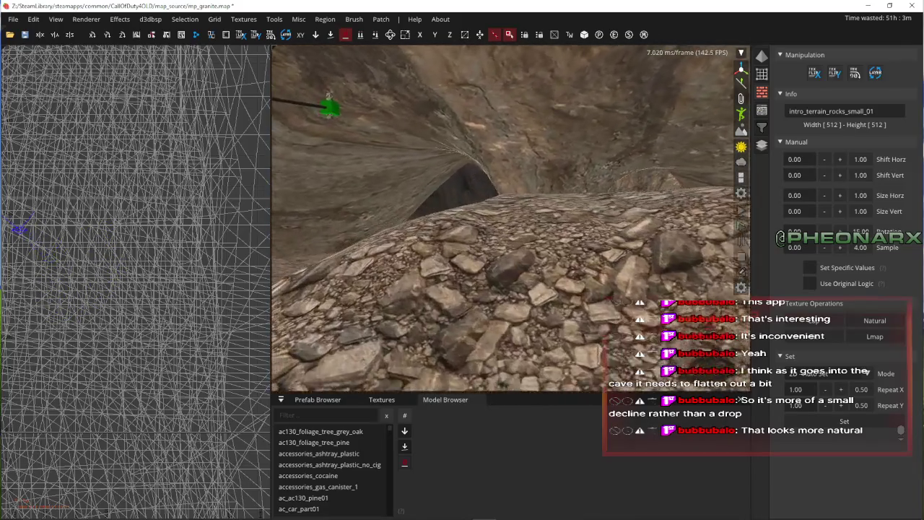
key("Left")
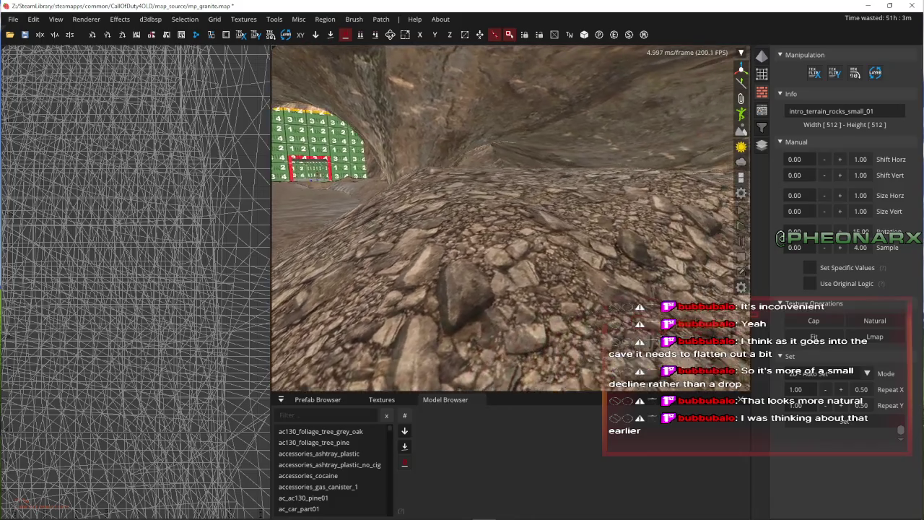
key("Up")
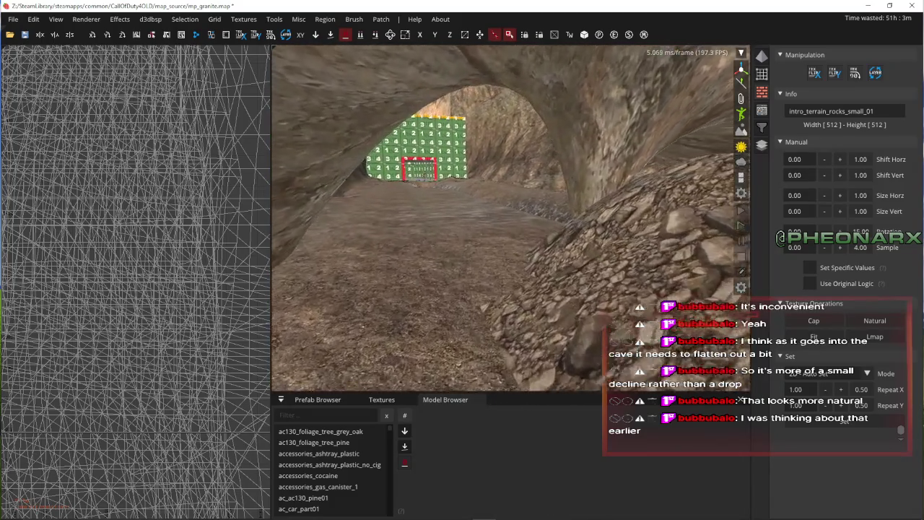
key("Left")
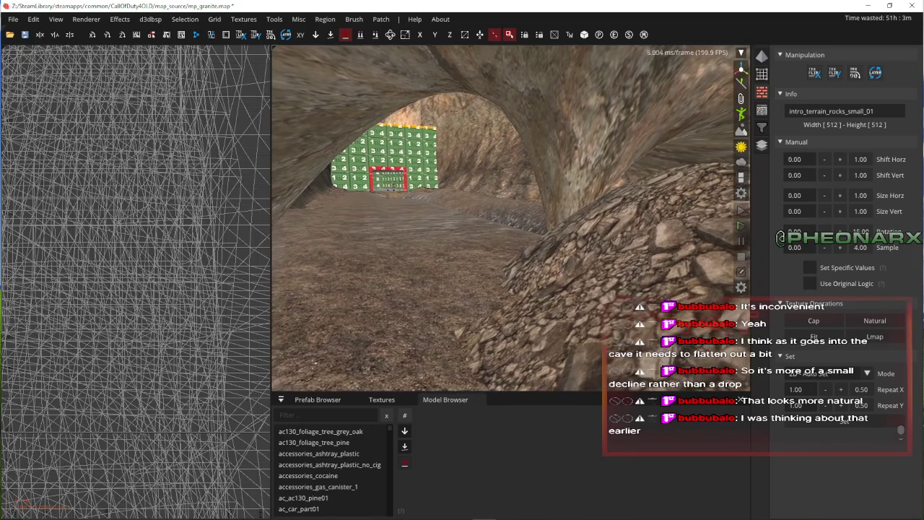
key("Left")
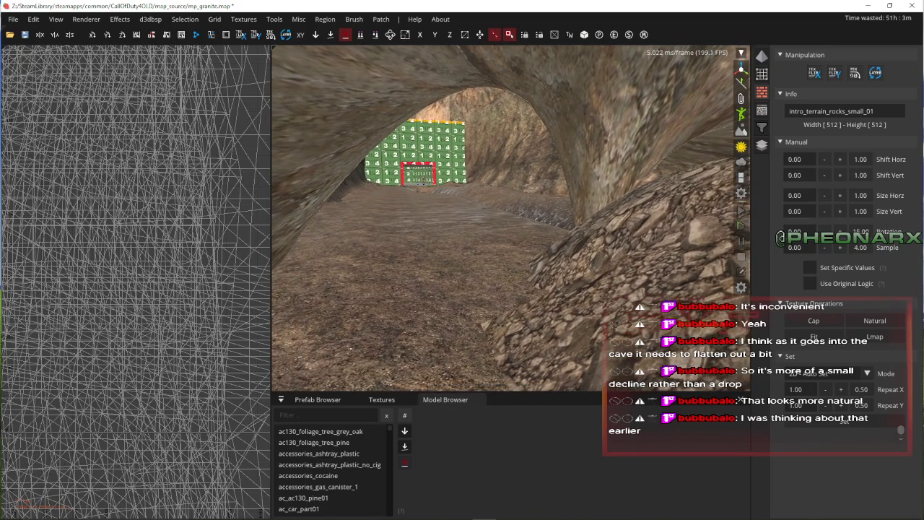
key("Left")
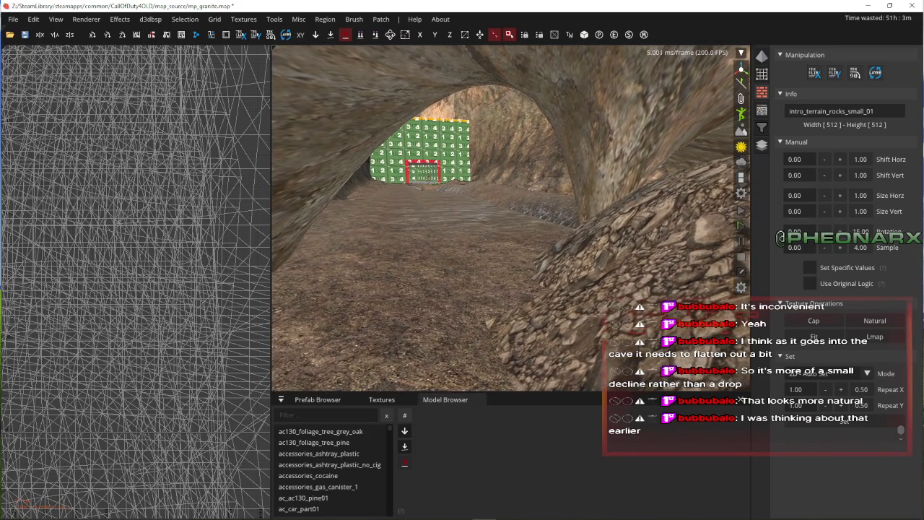
key("Left")
key("Right")
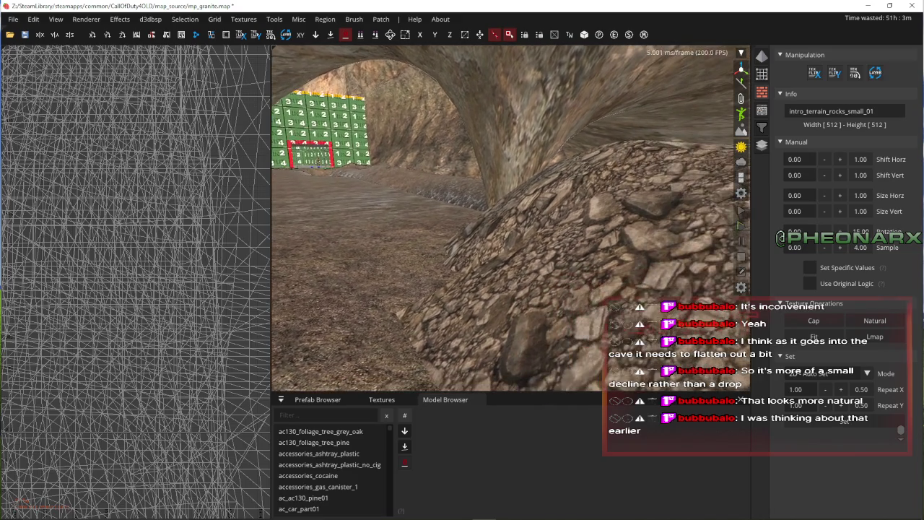
- Approach the rocky mounds and select both terrain patches flanking the path
key("Up")
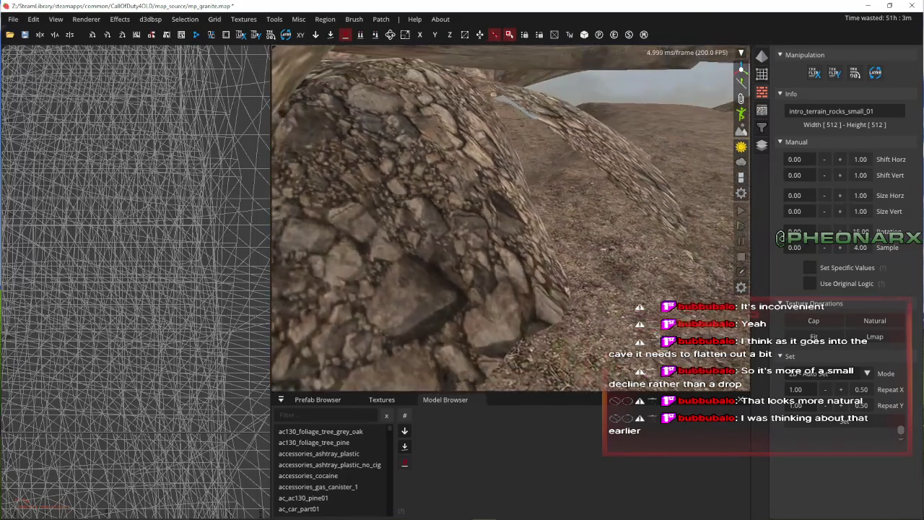
key("Up")
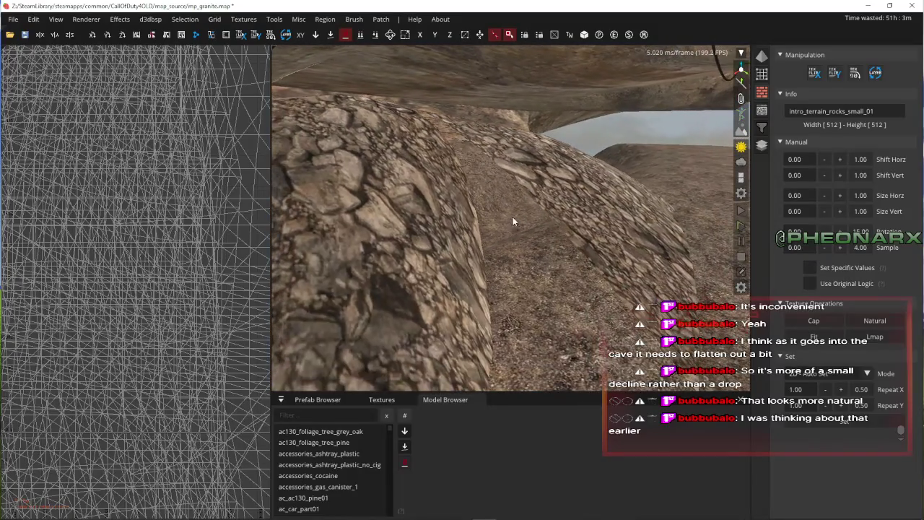
key("Up")
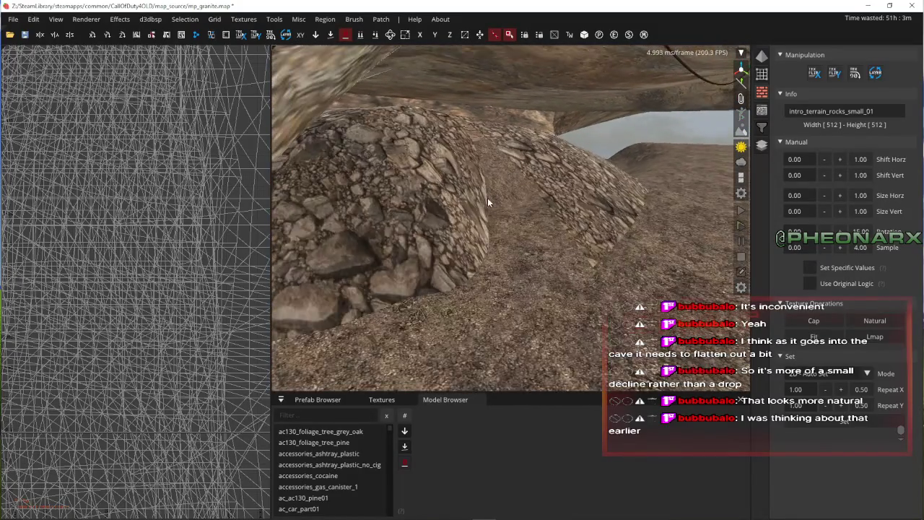
key("Up")
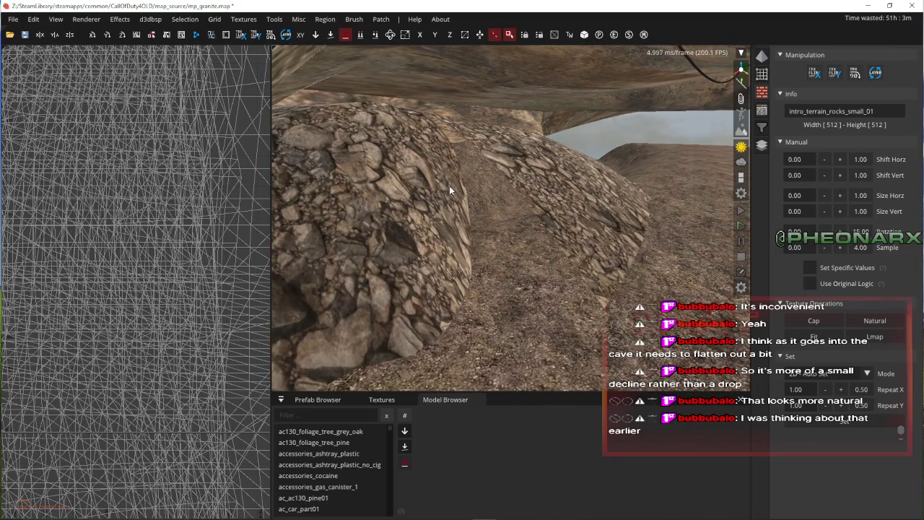
key("Up")
left_click(505, 206, "shift")
left_click(464, 206, "shift")
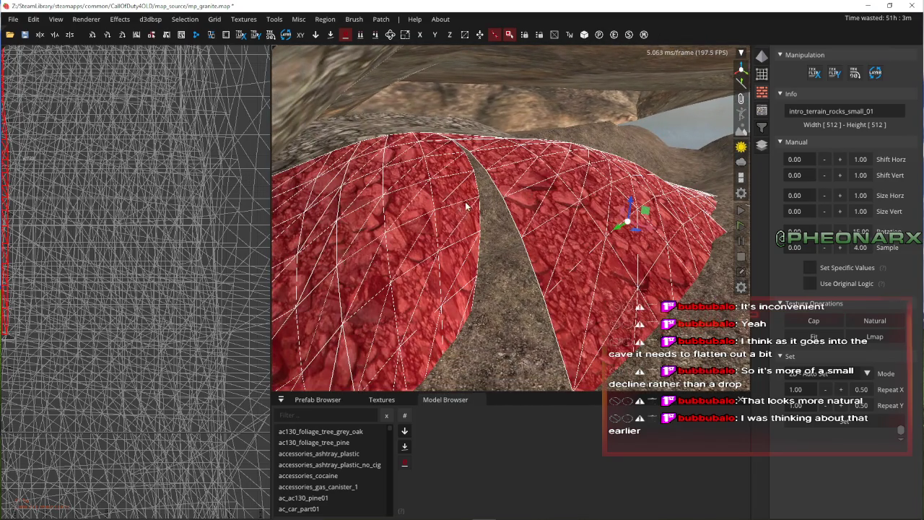
- Drag the left rock patch's vertices in the top view, pulling them left to round the mound
key("Up")
key("ctrl+Tab")
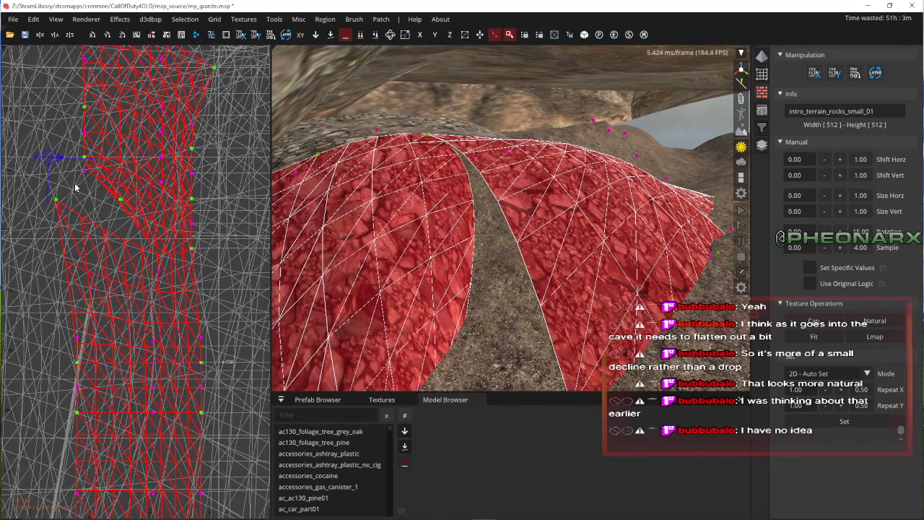
left_click_drag(83, 175, 102, 171)
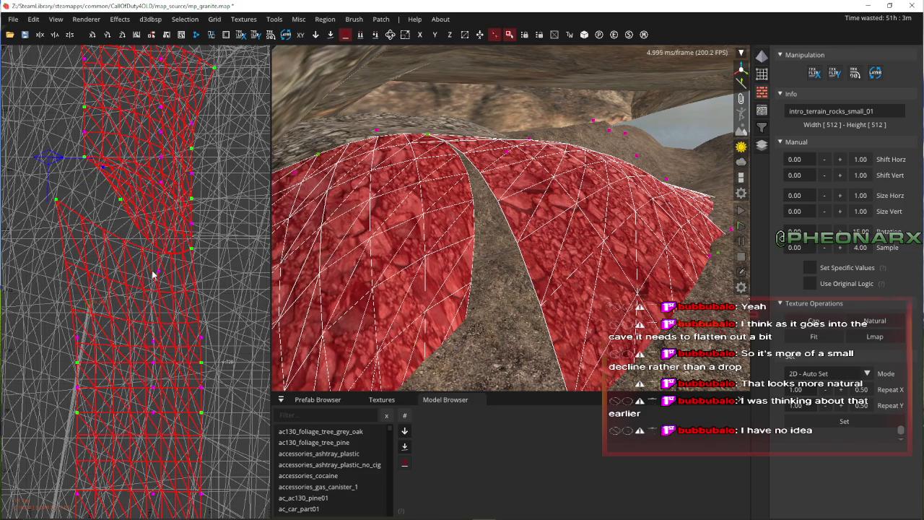
mouse_move(161, 269)
left_mouse_down()
mouse_move(136, 260)
mouse_move(152, 265)
left_mouse_up()
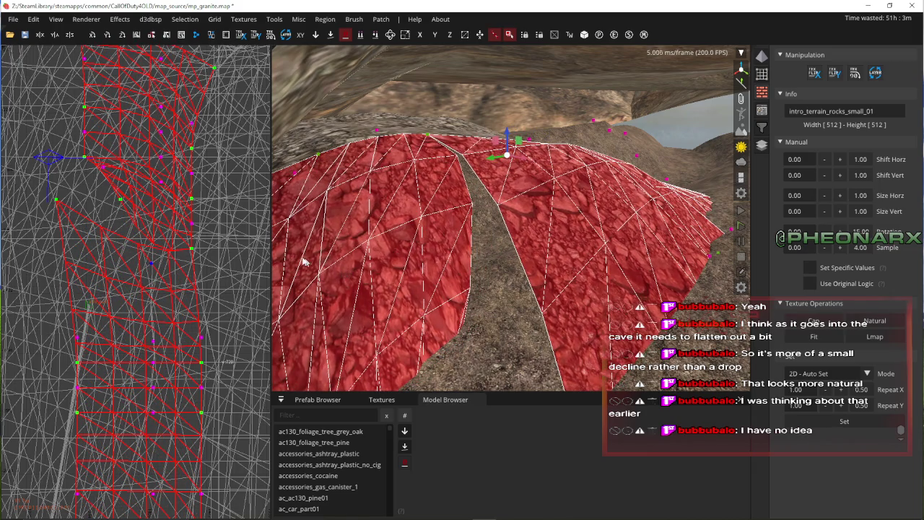
left_click_drag(134, 197, 76, 197)
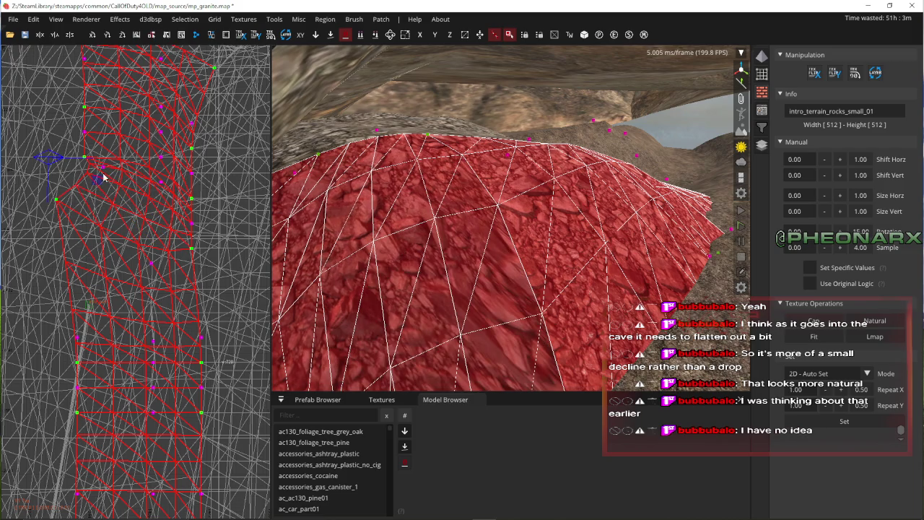
left_click_drag(100, 169, 73, 178)
- Select the rocky patch beside the path, then clear the selection and view the mound
key("w")
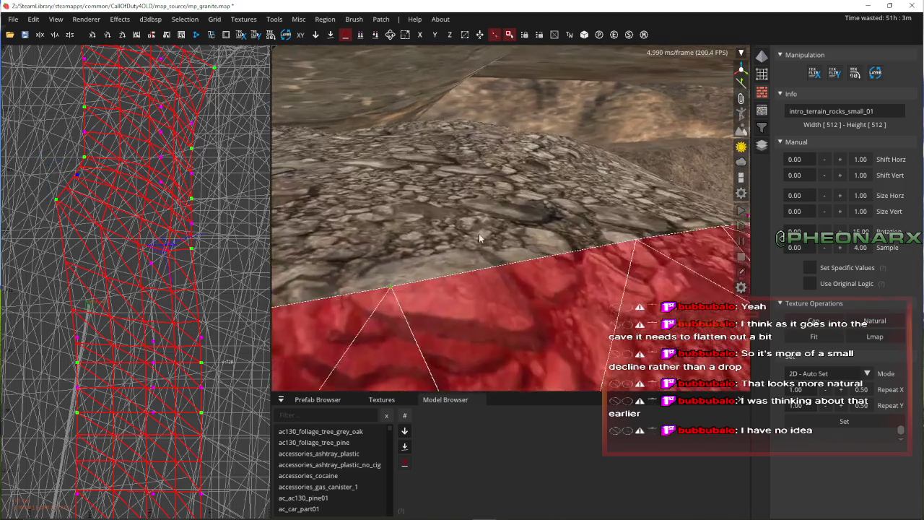
key("w")
left_click(526, 226, "shift")
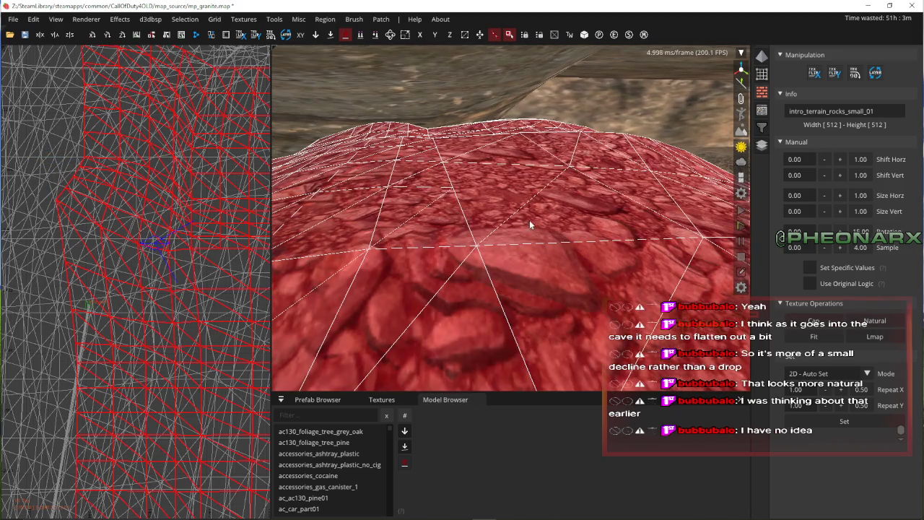
key("s")
key("Escape")
key("w")
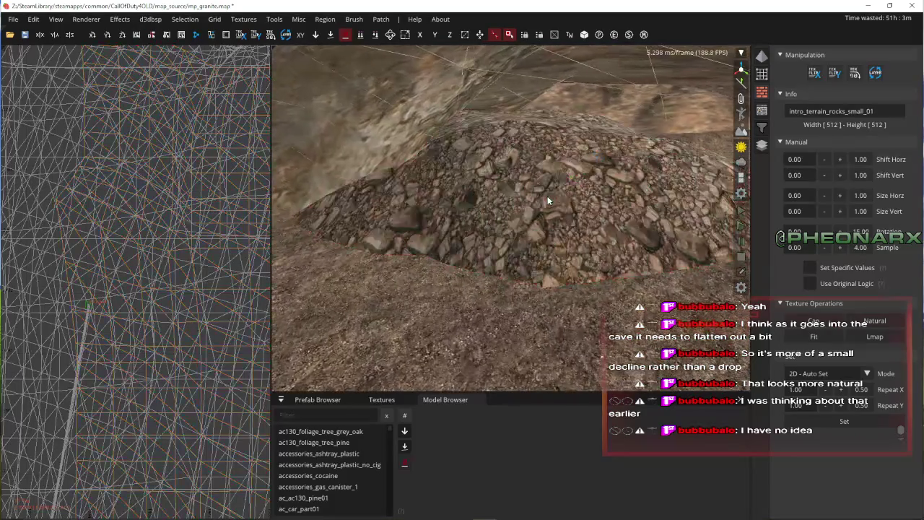
key("w")
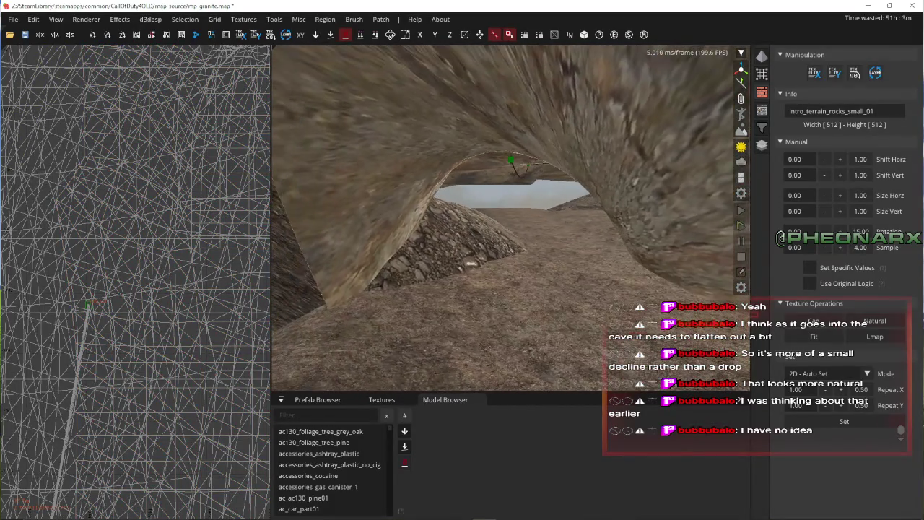
key("w")
key("Left")
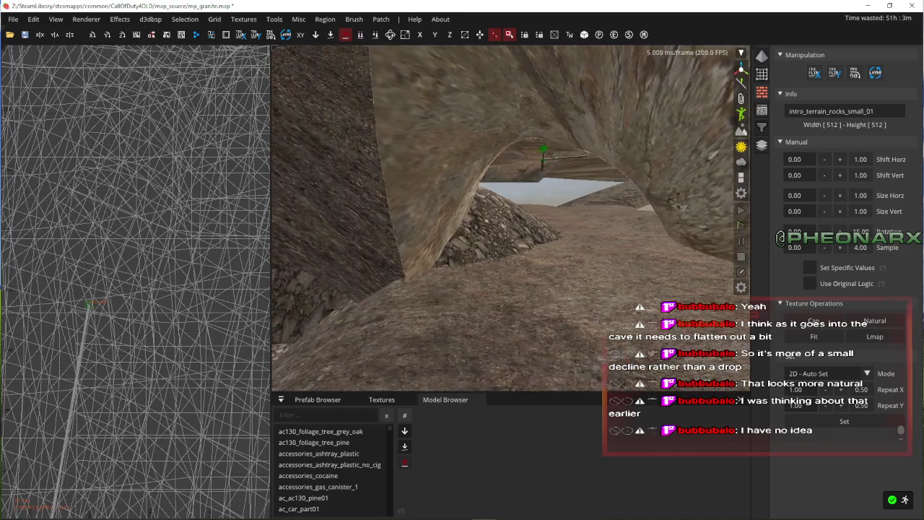
key("Left")
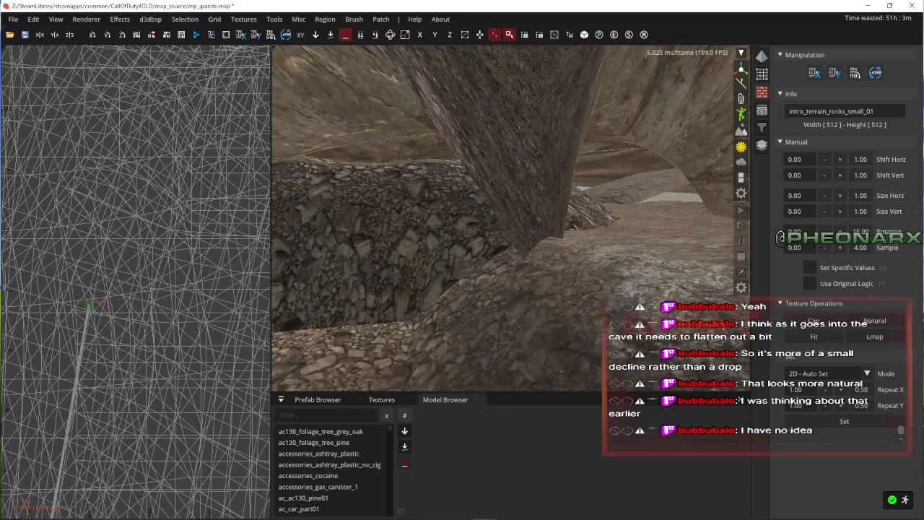
key("Left")
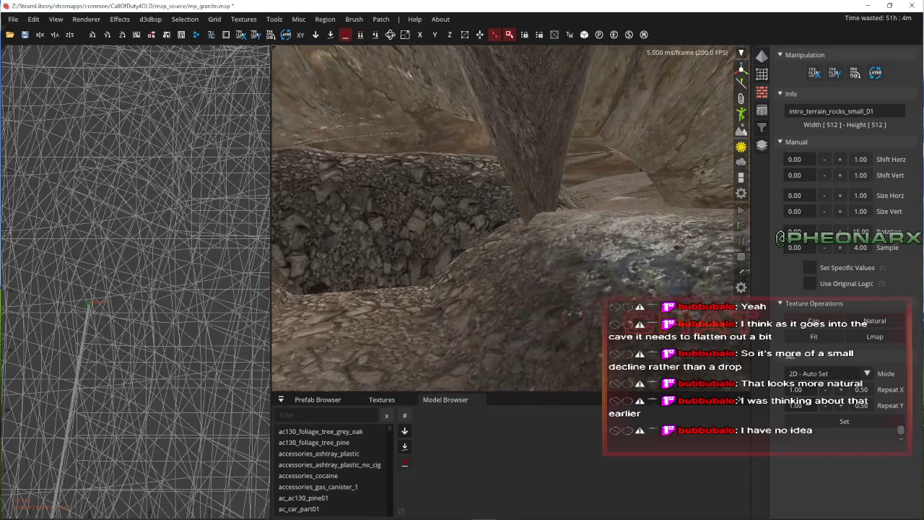
key("w")
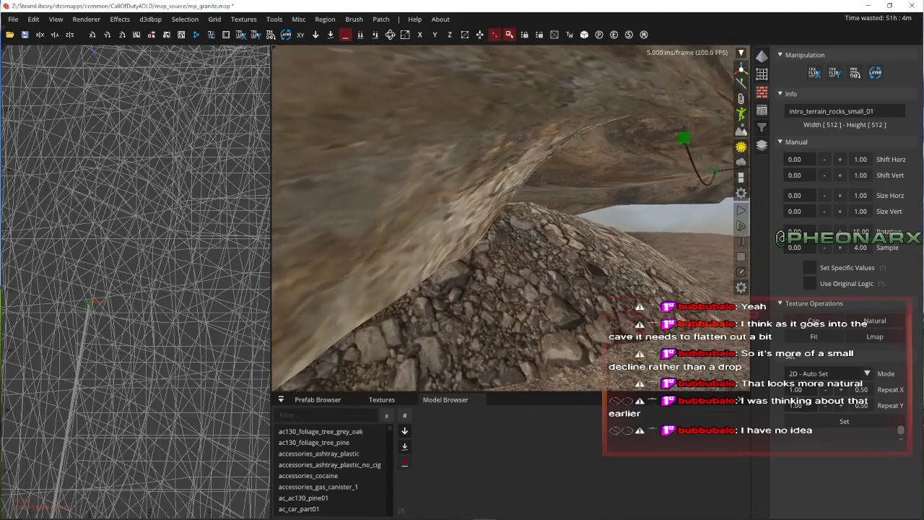
key("w")
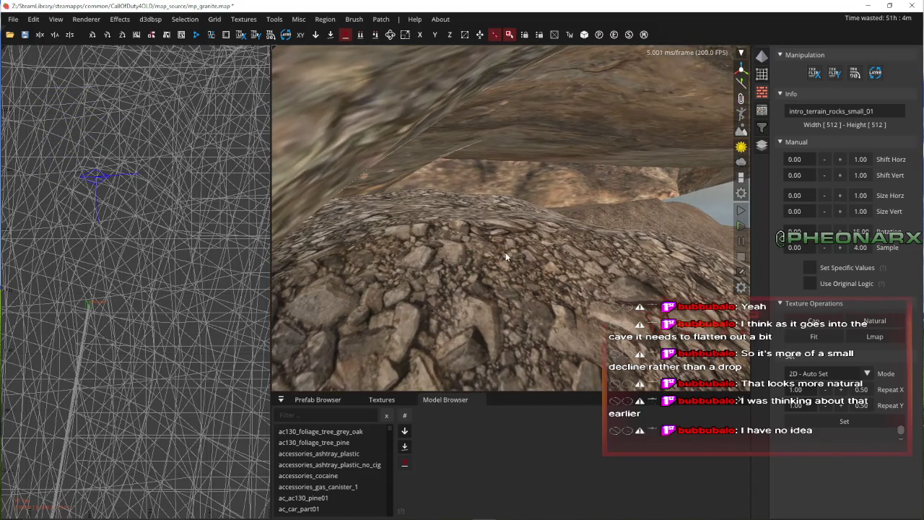
left_click(517, 260)
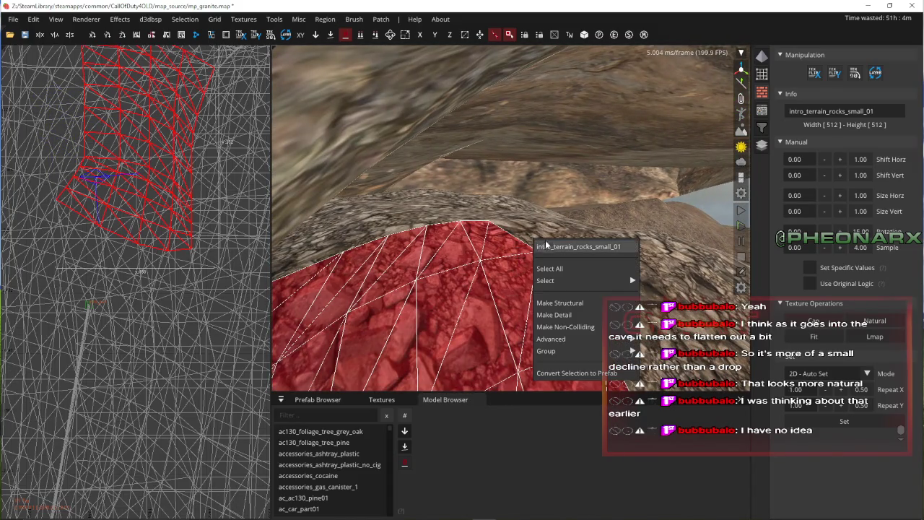
- Select both rock patches at the cave arch and save a map snapshot with Ctrl+S
left_click(547, 245)
left_click(522, 236)
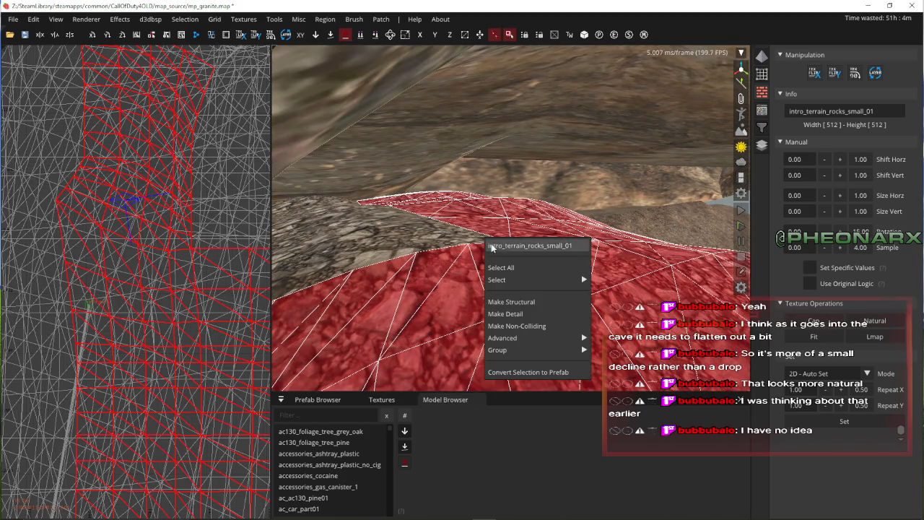
left_click(487, 247)
key("Up")
key("Up")
key("Up")
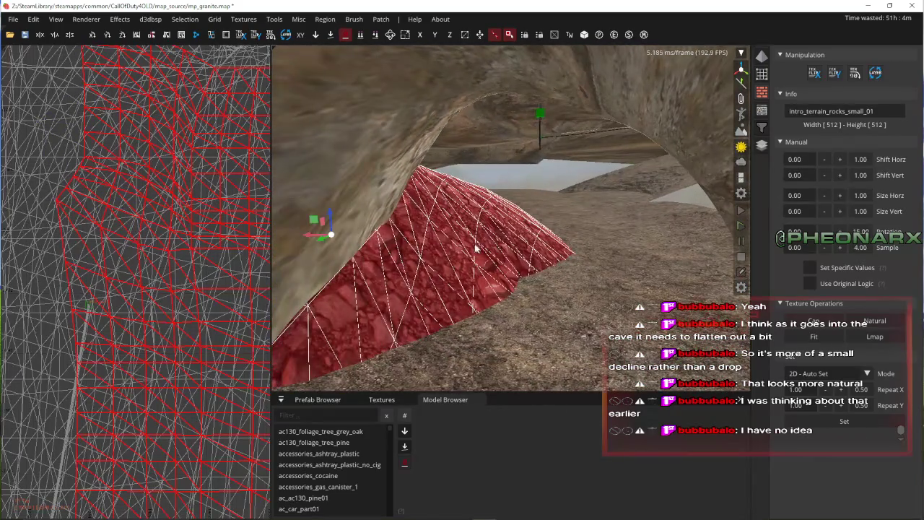
key("Up")
key("Up")
key("Up")
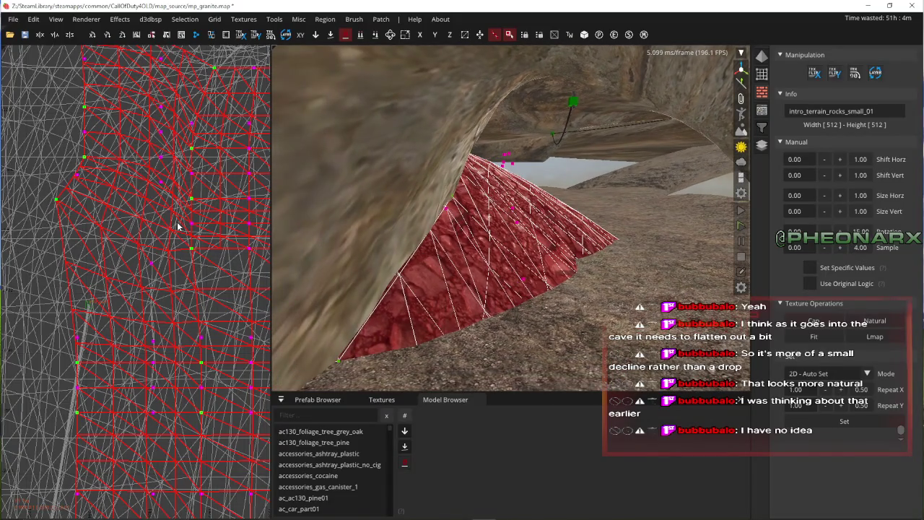
key("ctrl+s")
- Lower the patch vertices near the tunnel to -8 for a gentler slope, then deselect
left_click_drag(153, 57, 179, 221)
left_click_drag(531, 256, 532, 292)
key("Up")
key("Right")
key("Up")
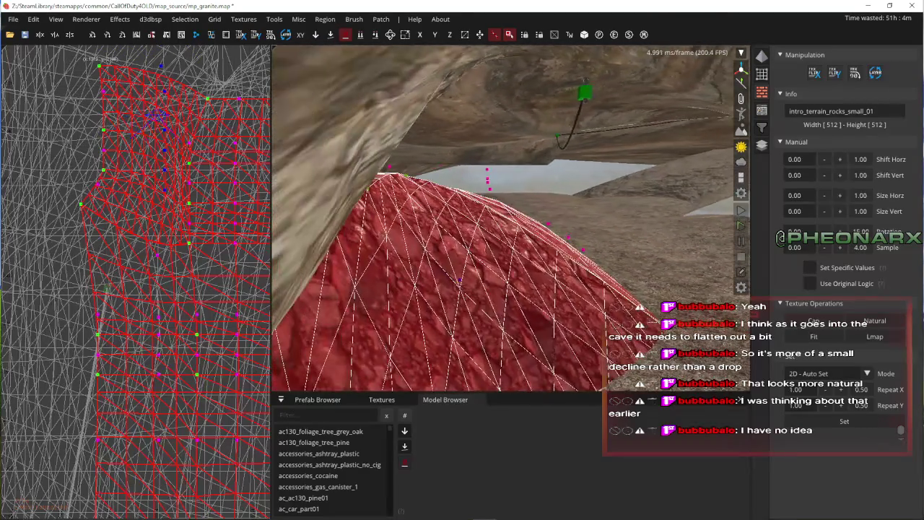
left_click_drag(491, 163, 490, 172)
key("Down")
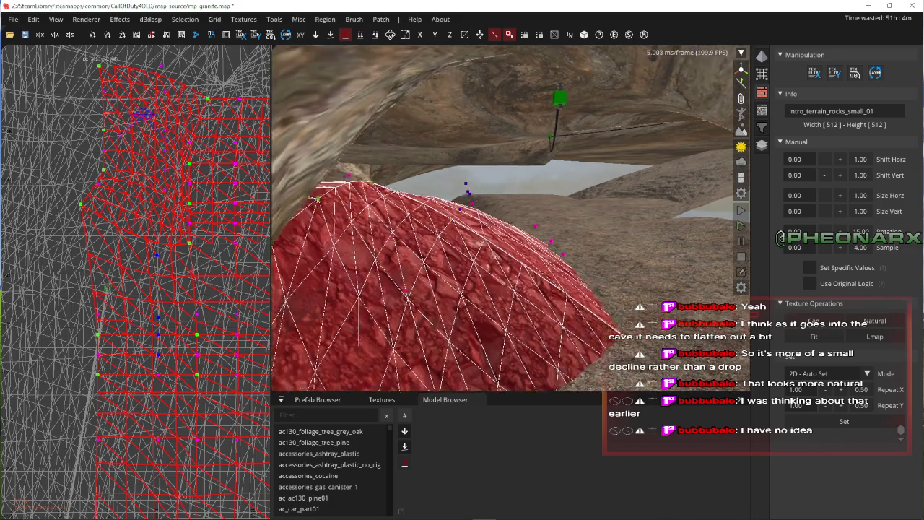
key("Left")
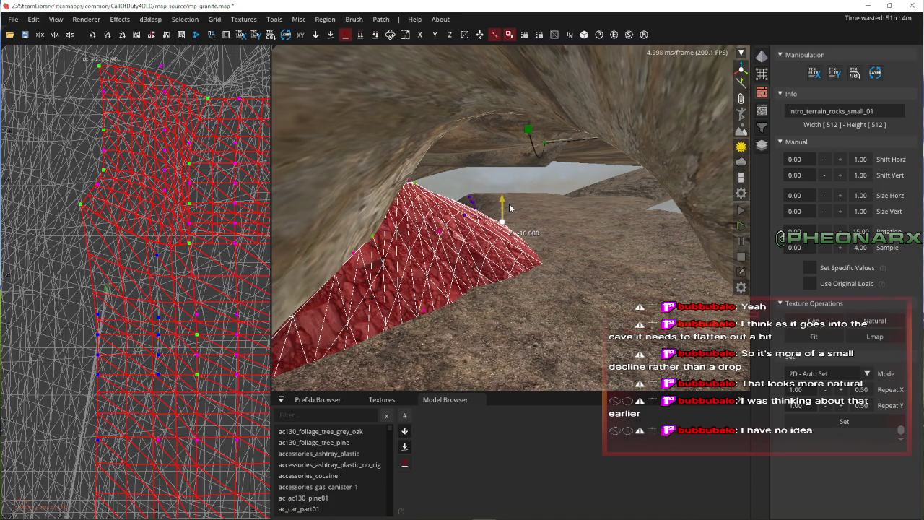
key("Escape")
key("Up")
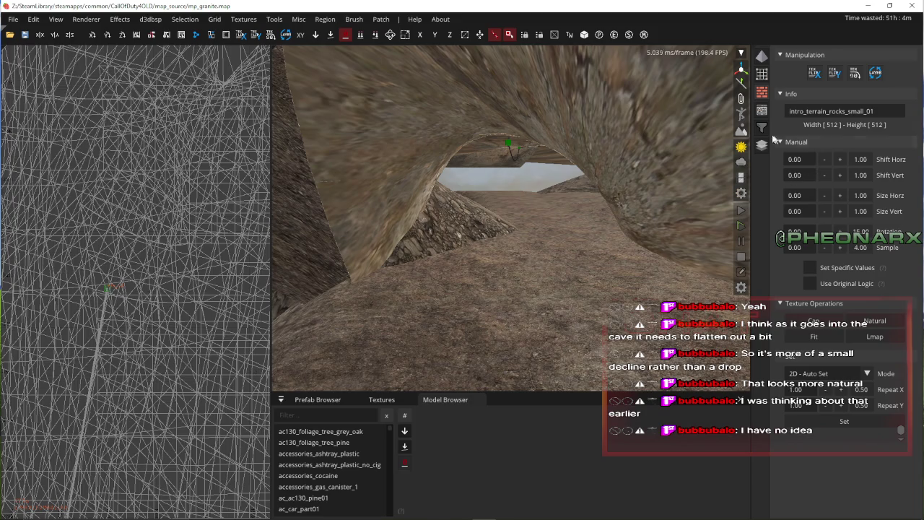
key("Left")
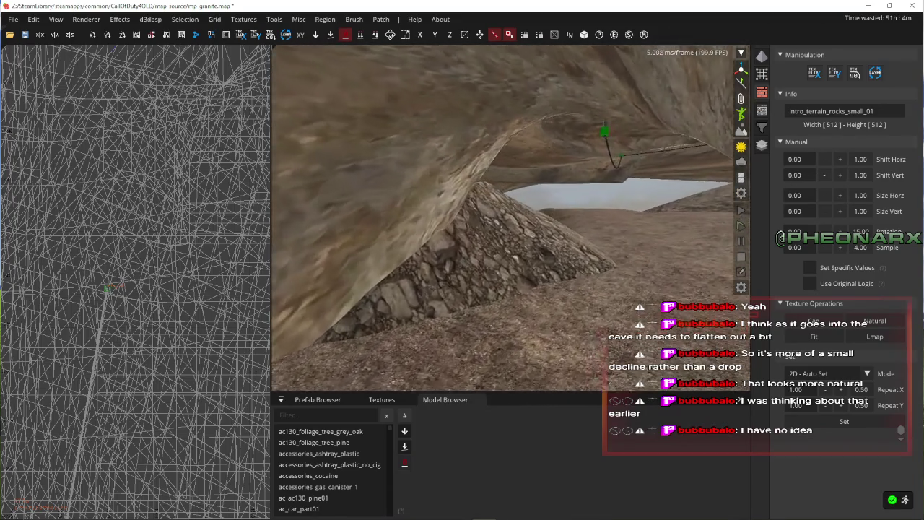
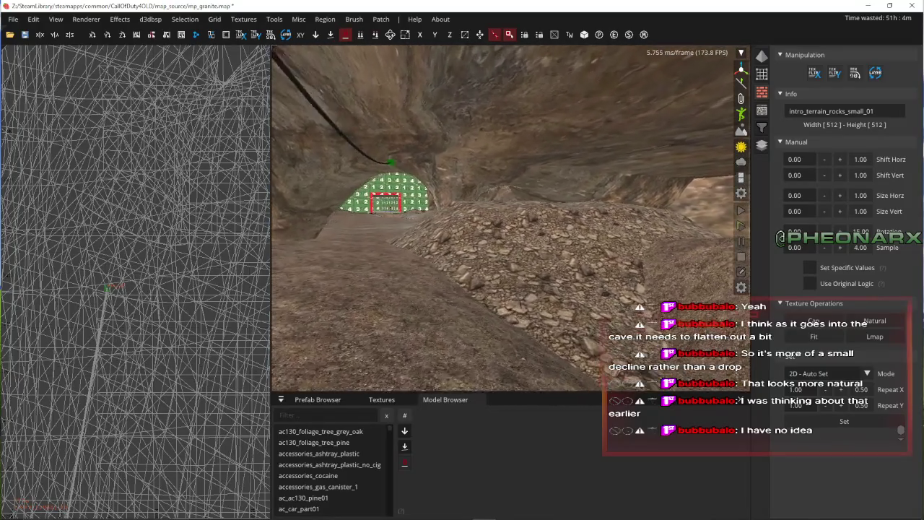
- Fly into the cave passage and shift the soldier model 120 units along X
key("Up")
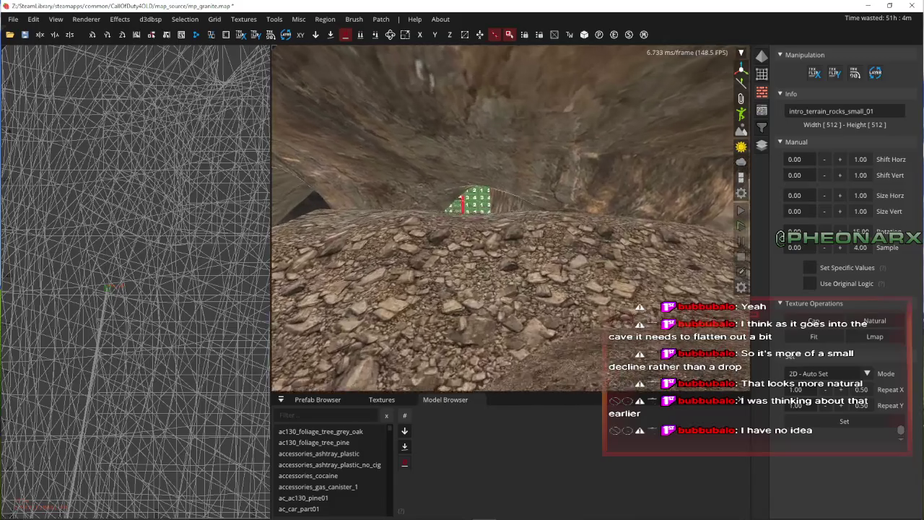
key("Up")
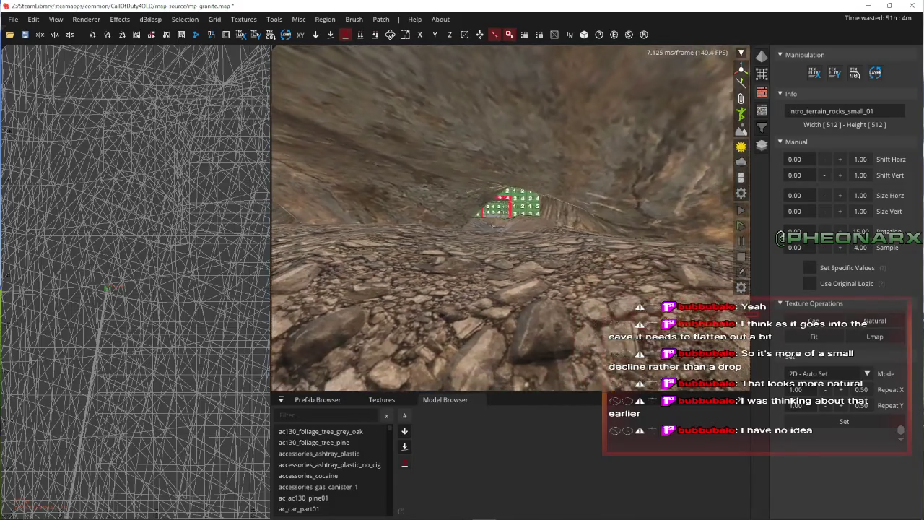
key("Up")
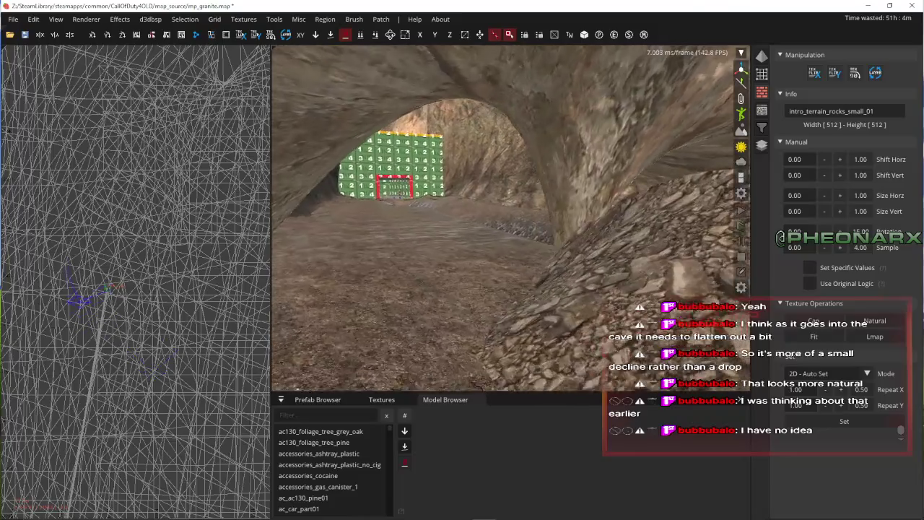
key("Up")
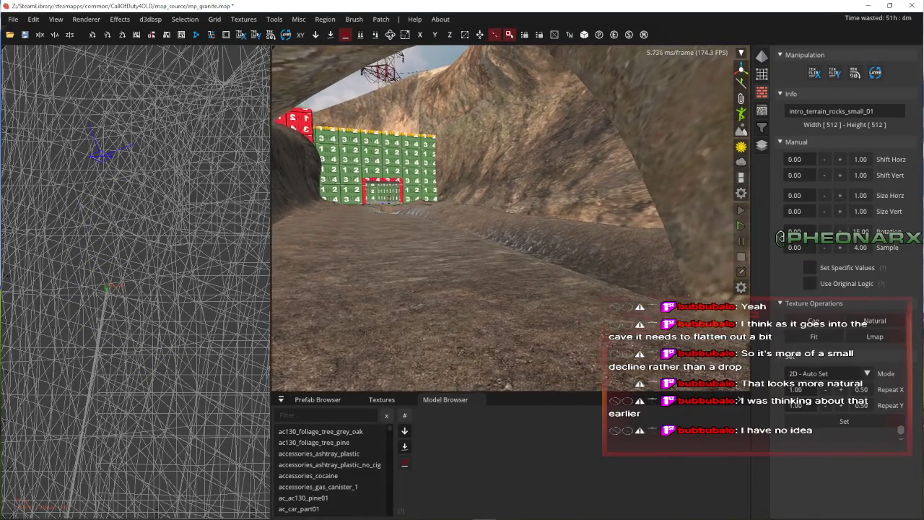
right_click(508, 223)
right_click(508, 223)
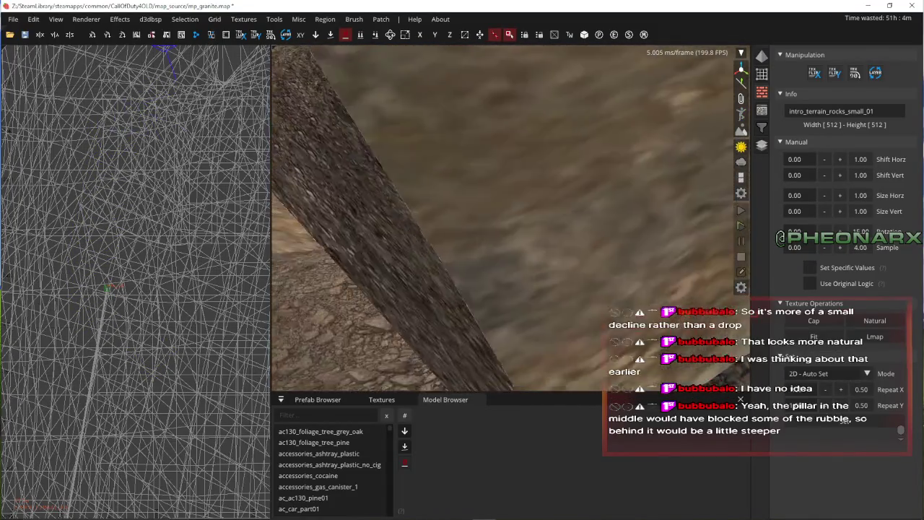
key("Up")
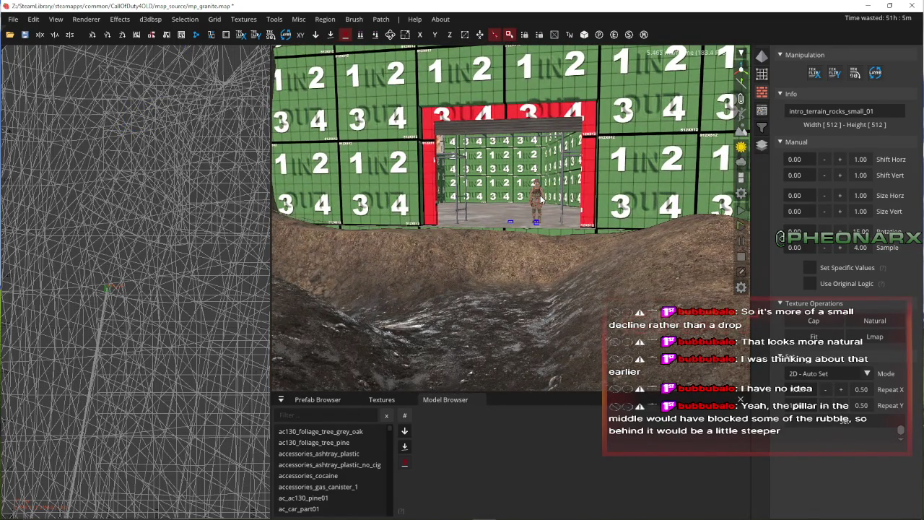
right_click(541, 200)
right_click(530, 232)
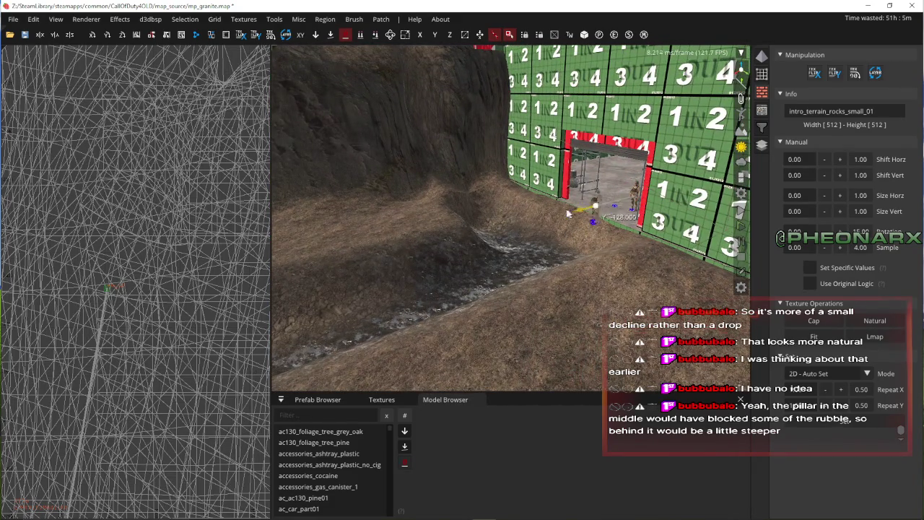
right_click(439, 244)
right_click(660, 210)
right_click(571, 223)
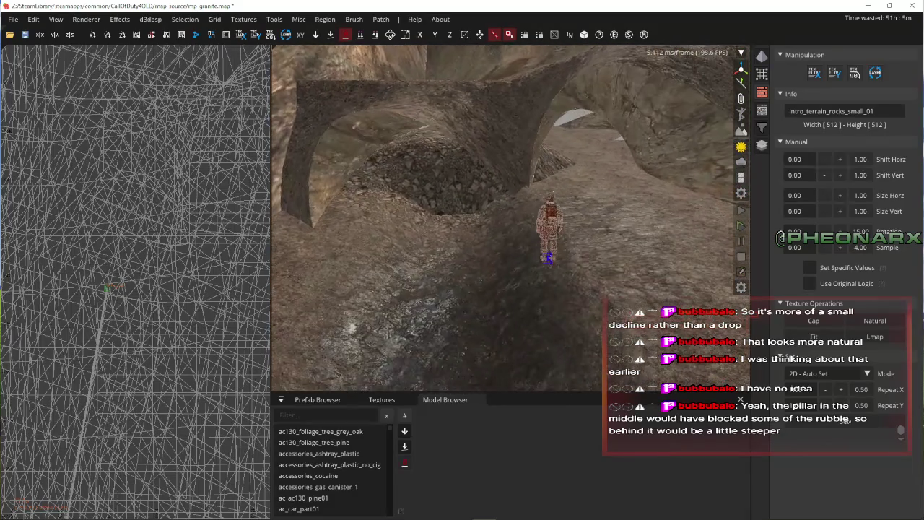
left_click_drag(530, 234, 402, 237)
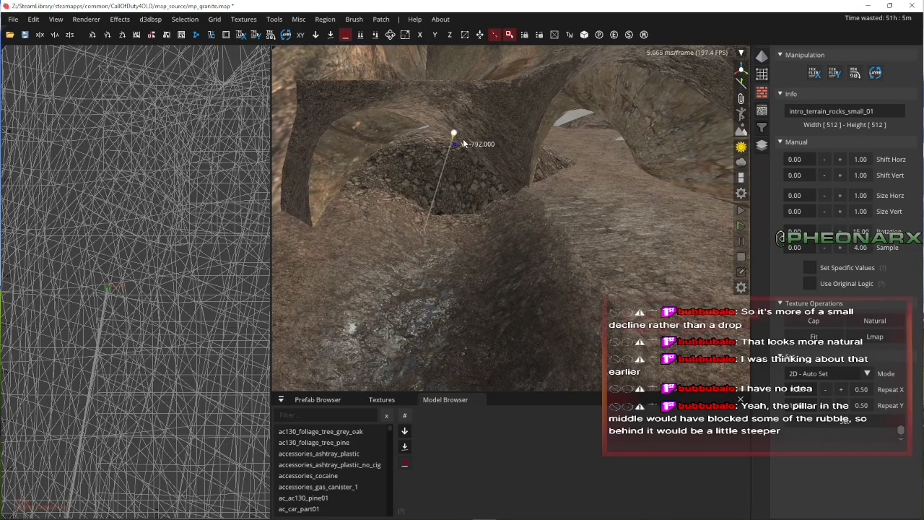
- Slide the soldier sideways and raise it 28 units onto the rock mound
right_click(463, 145)
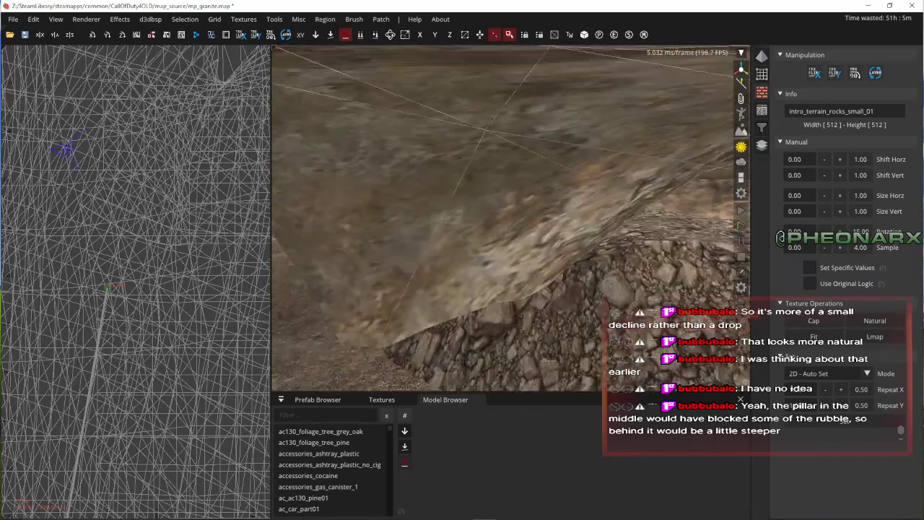
right_click(506, 217)
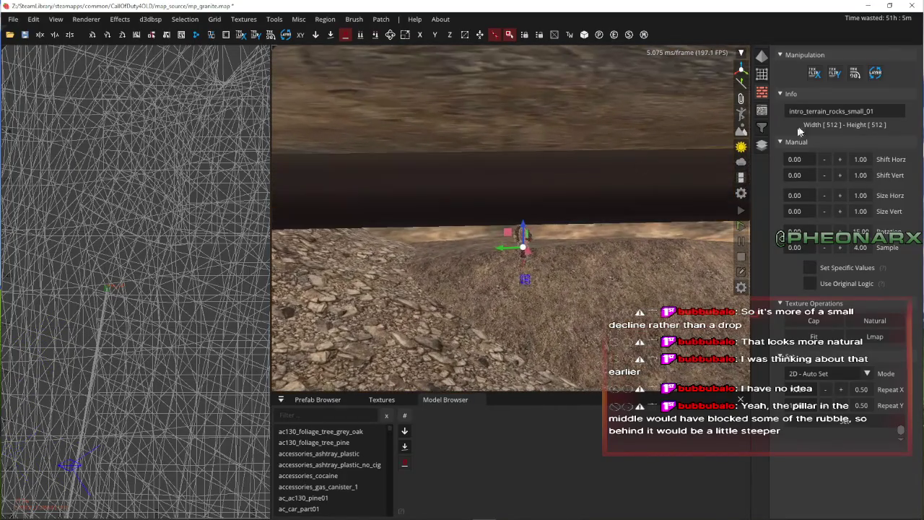
left_click(738, 115)
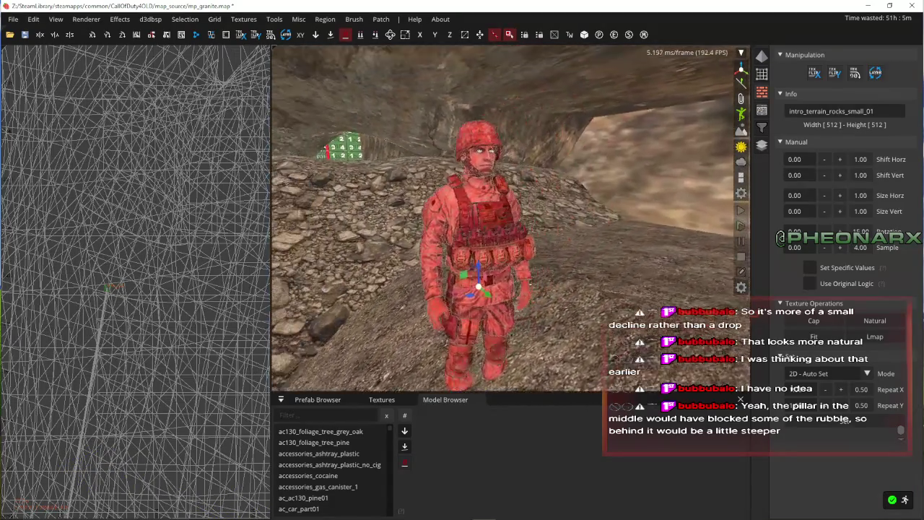
mouse_move(491, 314)
left_mouse_down()
mouse_move(628, 318)
mouse_move(708, 184)
mouse_move(719, 180)
mouse_move(715, 202)
left_mouse_up()
key("f")
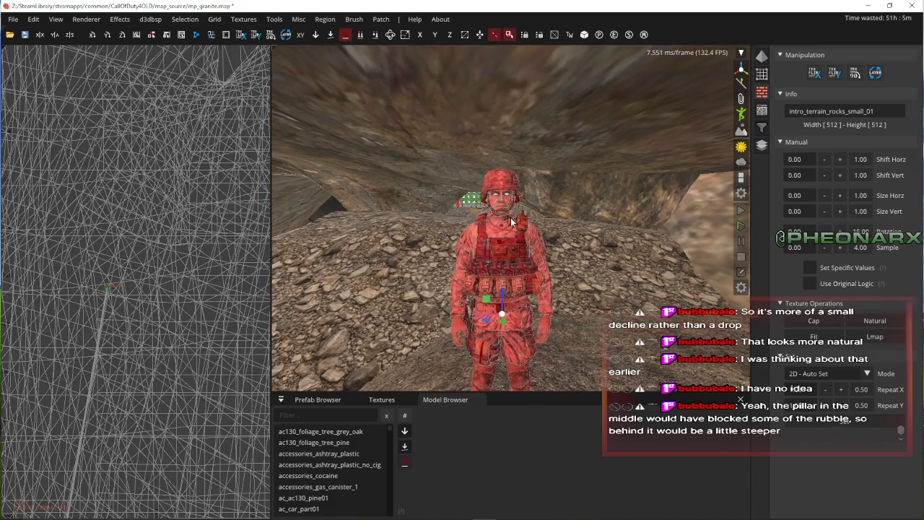
- Fly over the rock mound and tunnel to inspect the soldier's new position
right_click(704, 121)
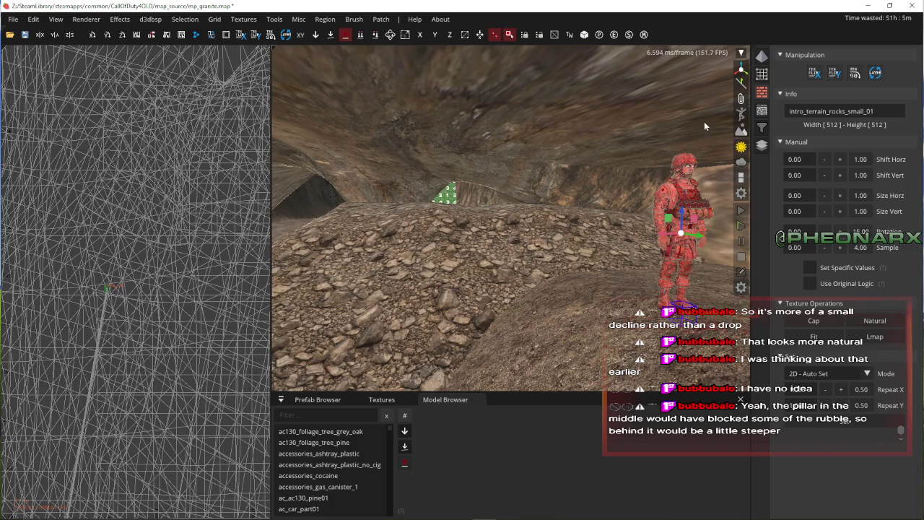
key("Escape")
right_click(741, 114)
key("w")
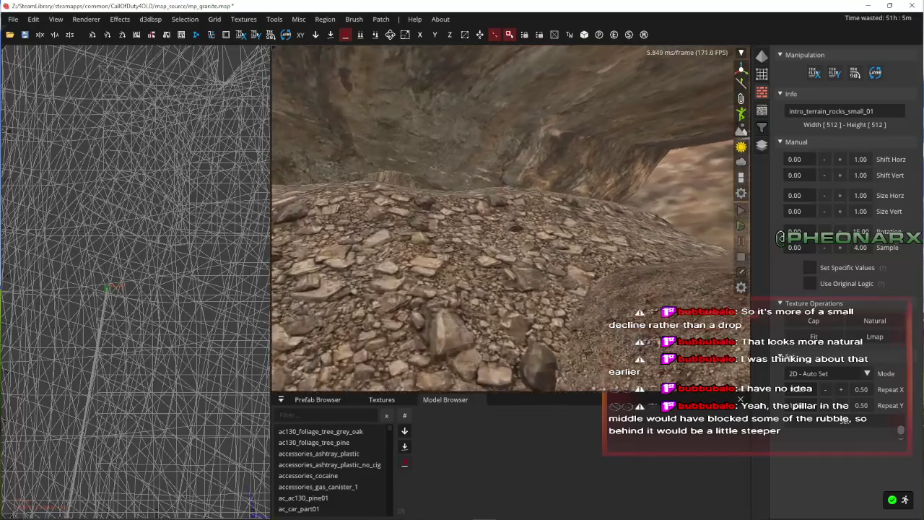
key("w")
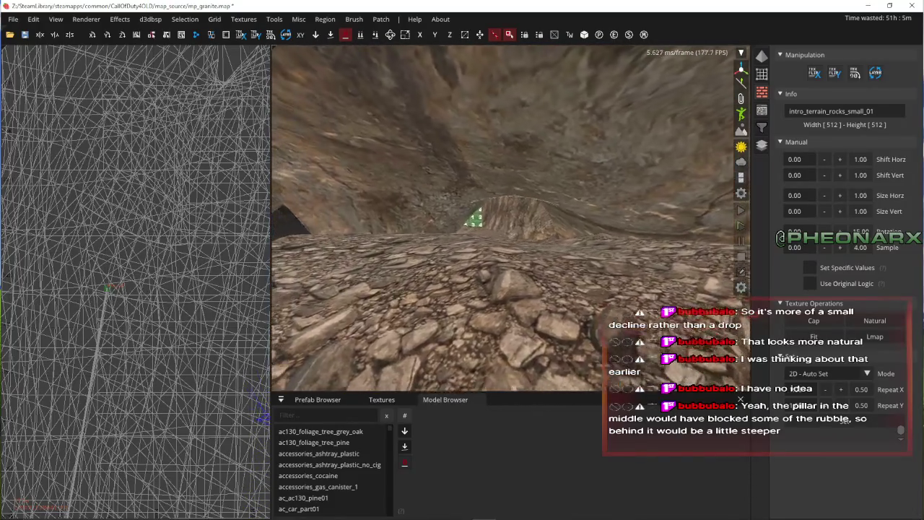
key("w")
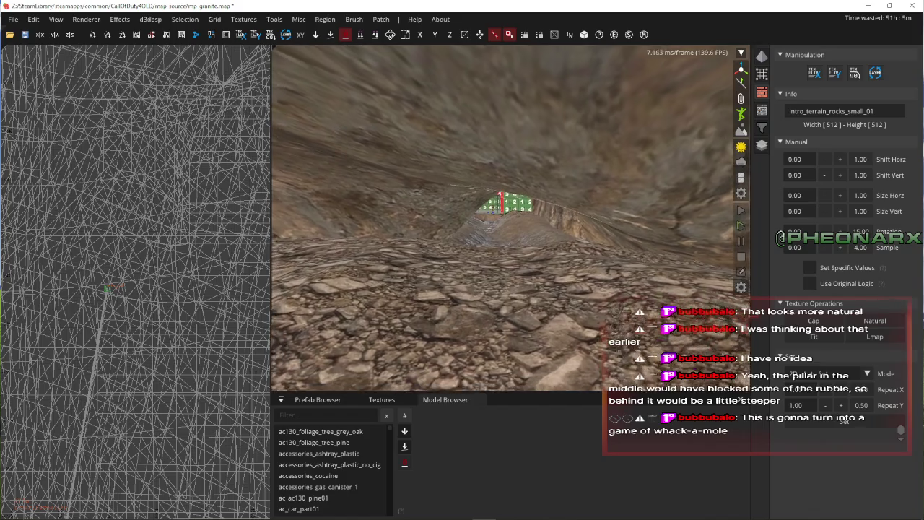
key("s")
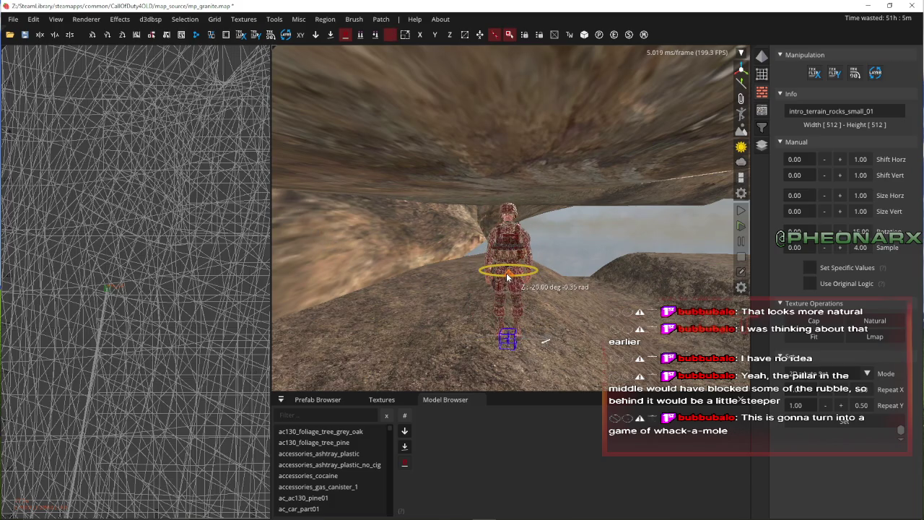
key("w")
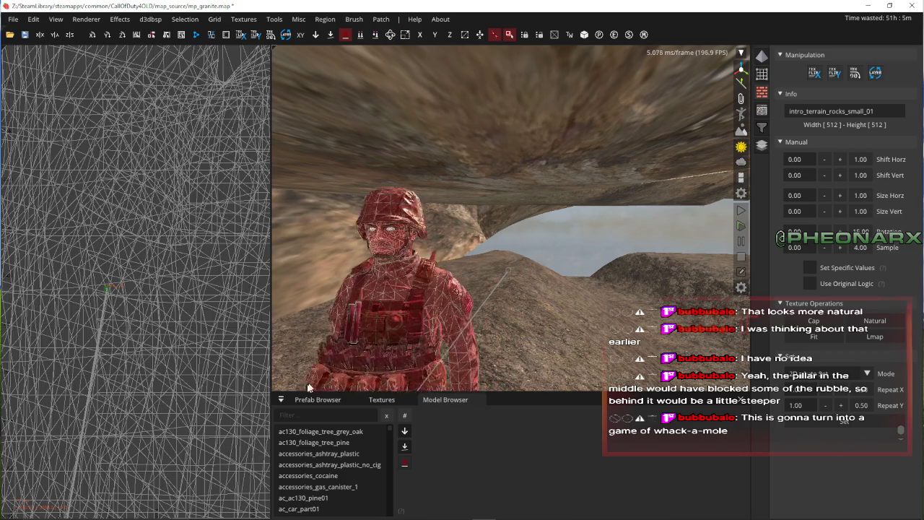
key("a")
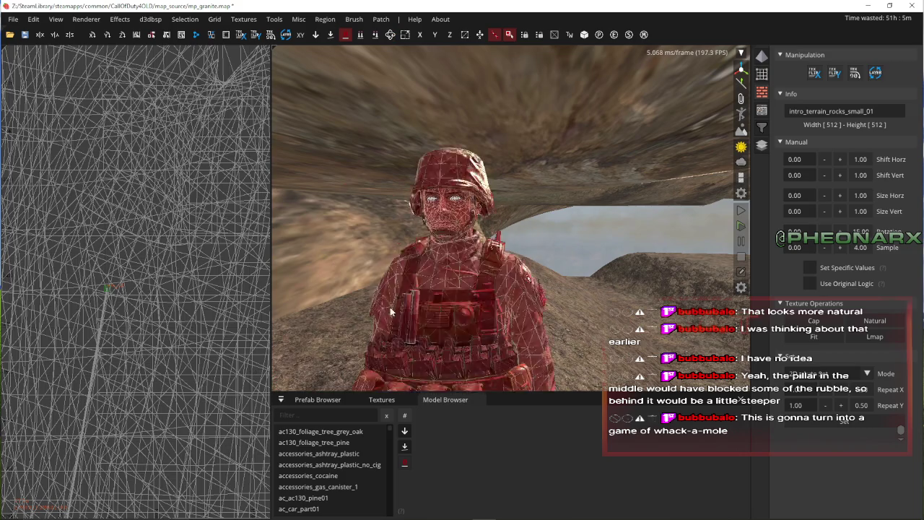
key("a")
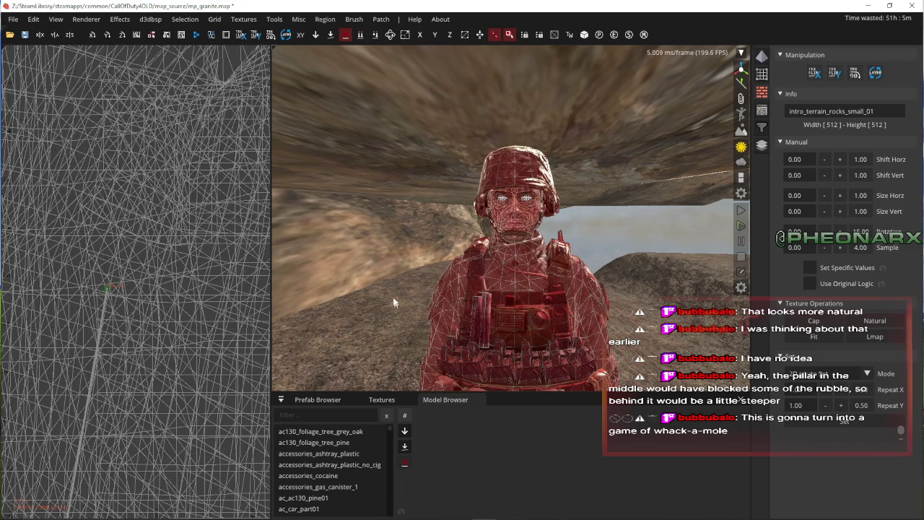
- Check the grid size options without changing them, and deselect the soldier
left_click(214, 19)
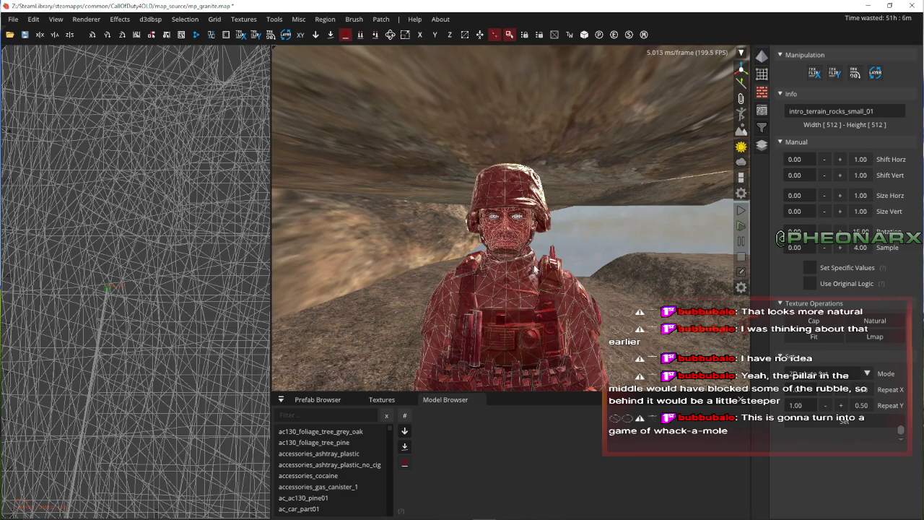
left_click(214, 19)
key("Escape")
key("Escape")
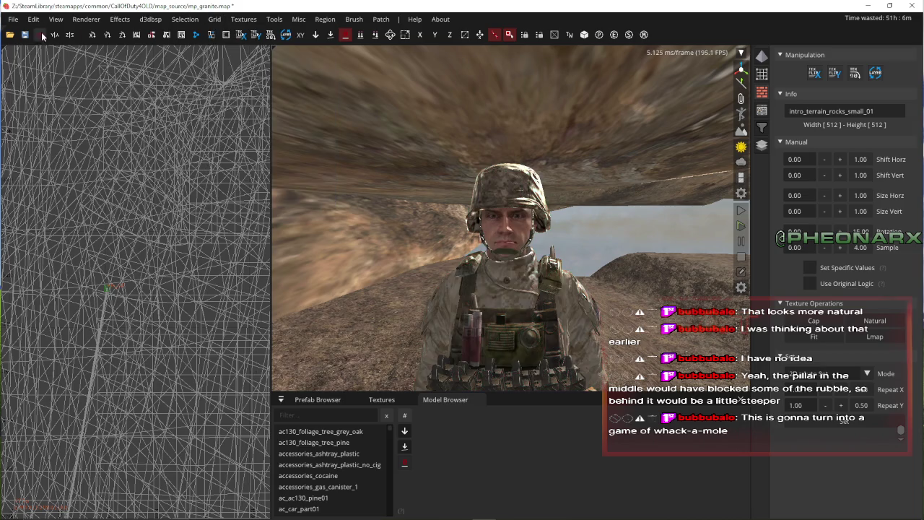
- Save the map, then lower the soldier model 12 units
left_click(29, 36)
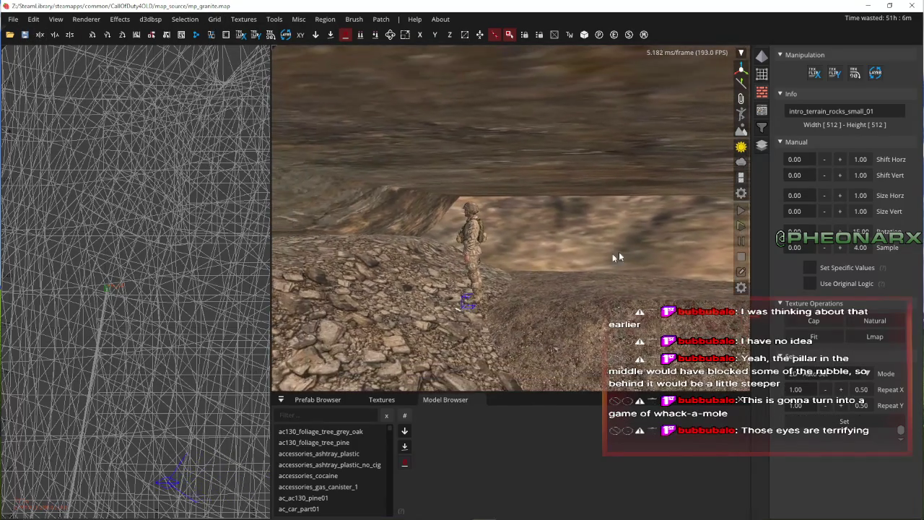
key("w")
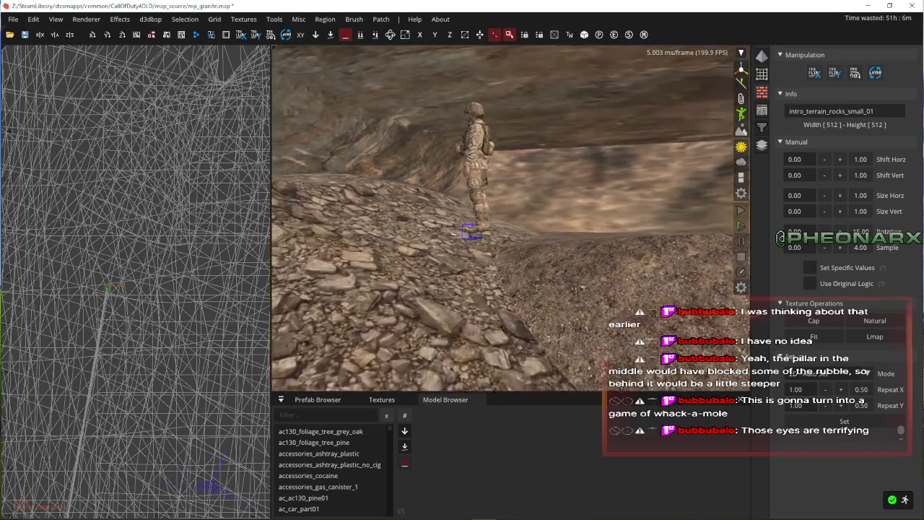
left_click_drag(600, 118, 597, 151)
- Raise the soldier 4 units back onto the rubble slope and deselect it
key("w")
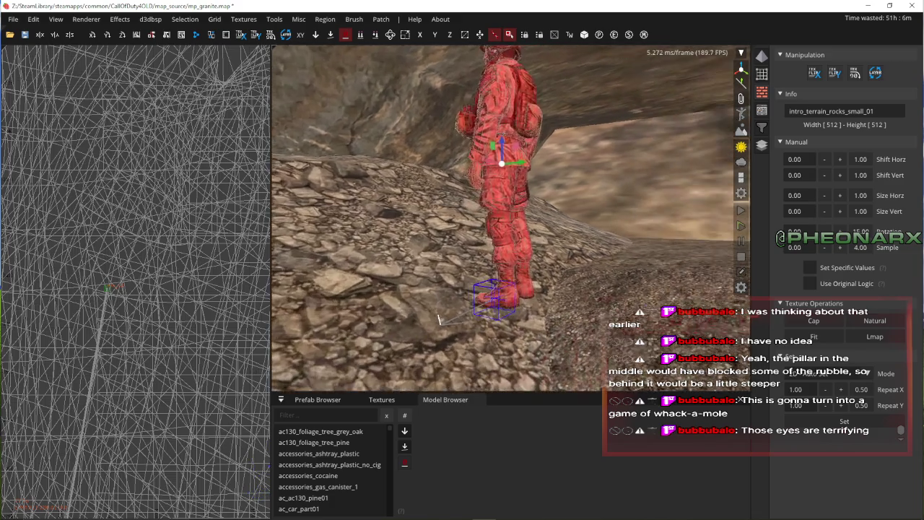
key("d")
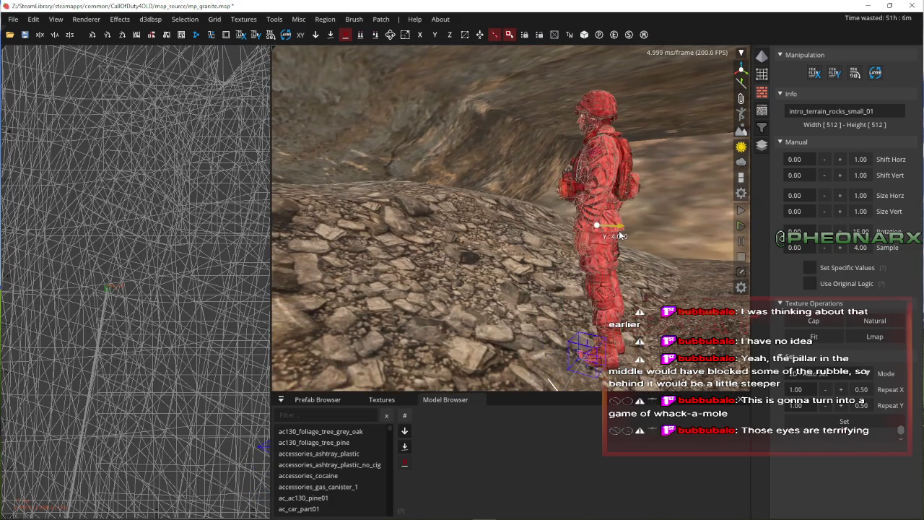
left_click_drag(597, 207, 600, 195)
key("Escape")
key("s")
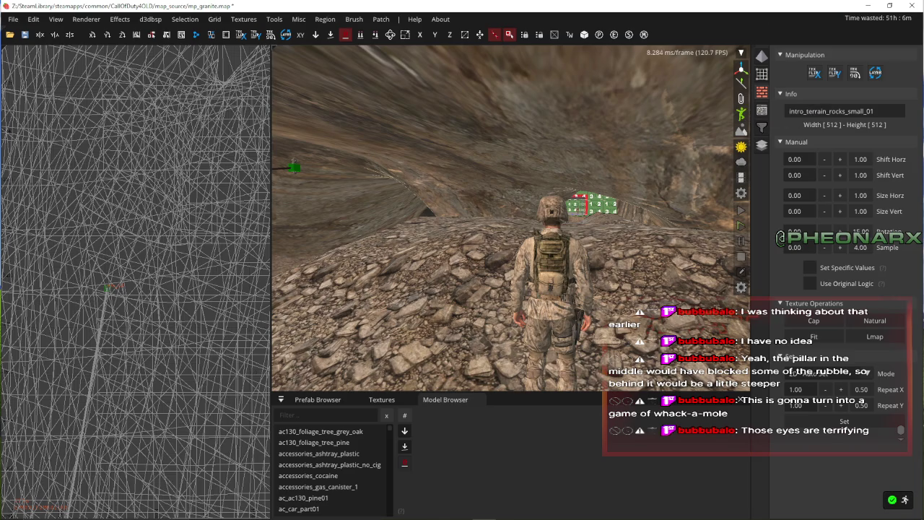
key("d")
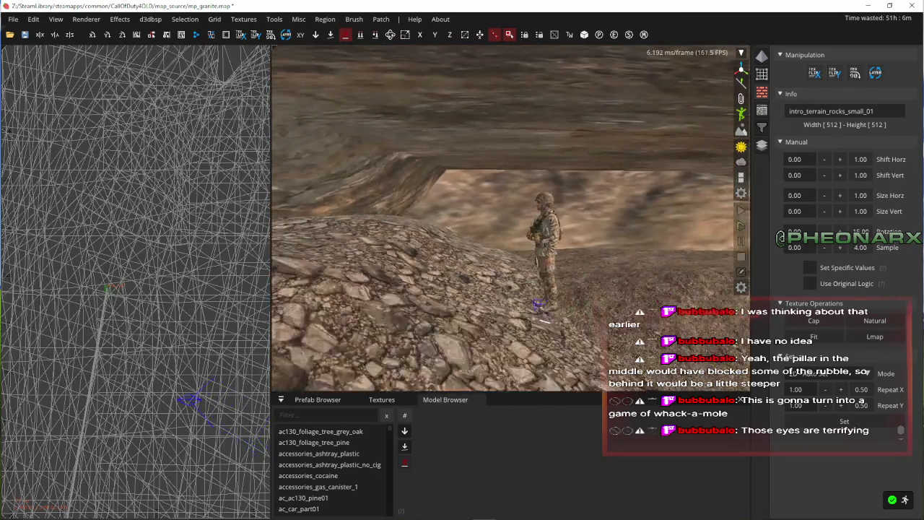
key("d")
key("d")
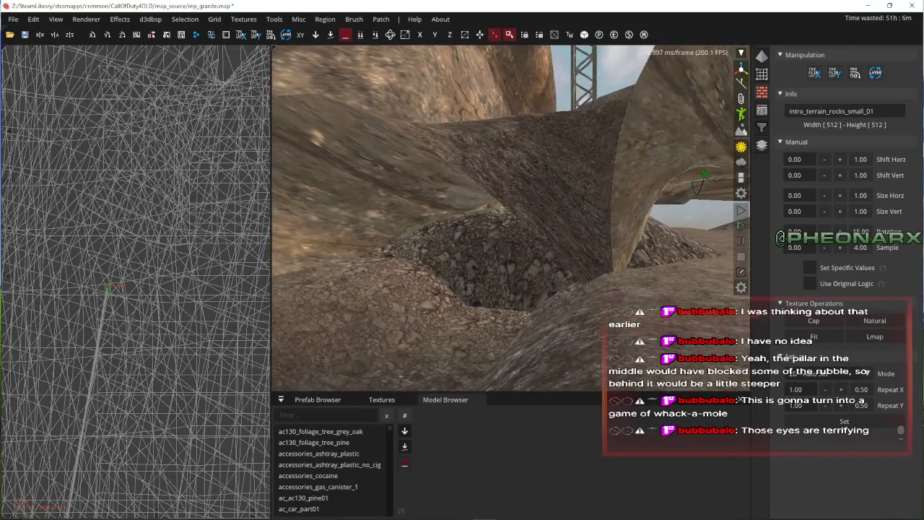
key("s")
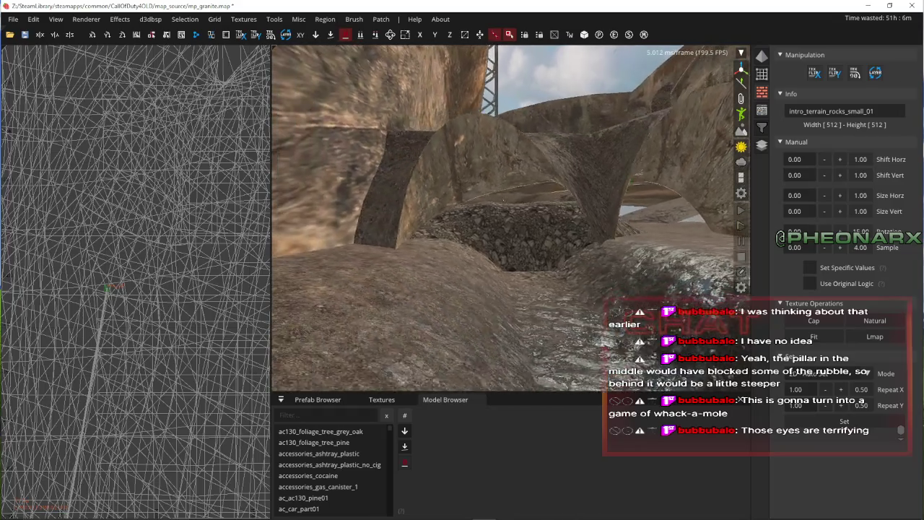
key("w")
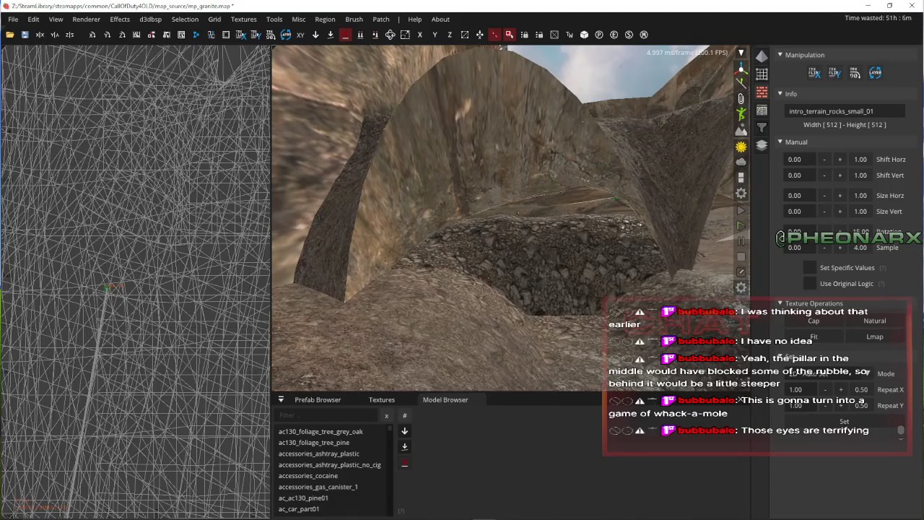
key("w")
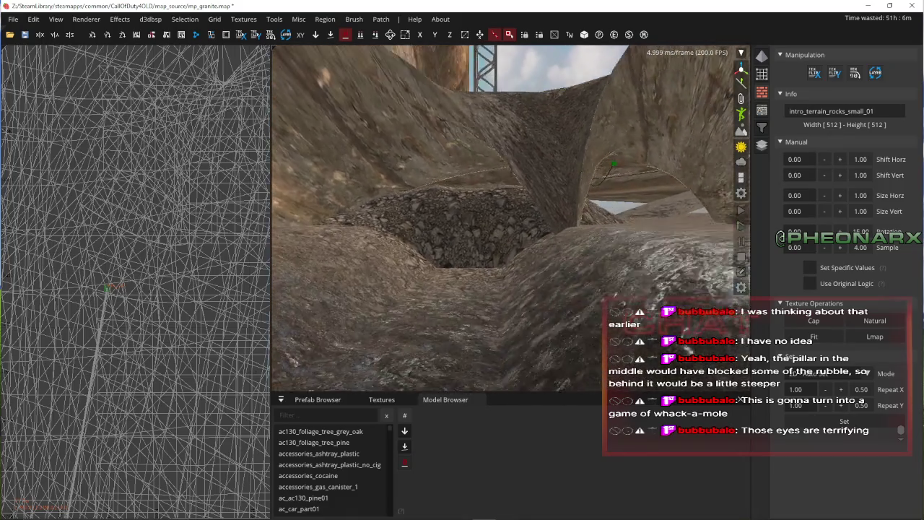
key("s")
key("s")
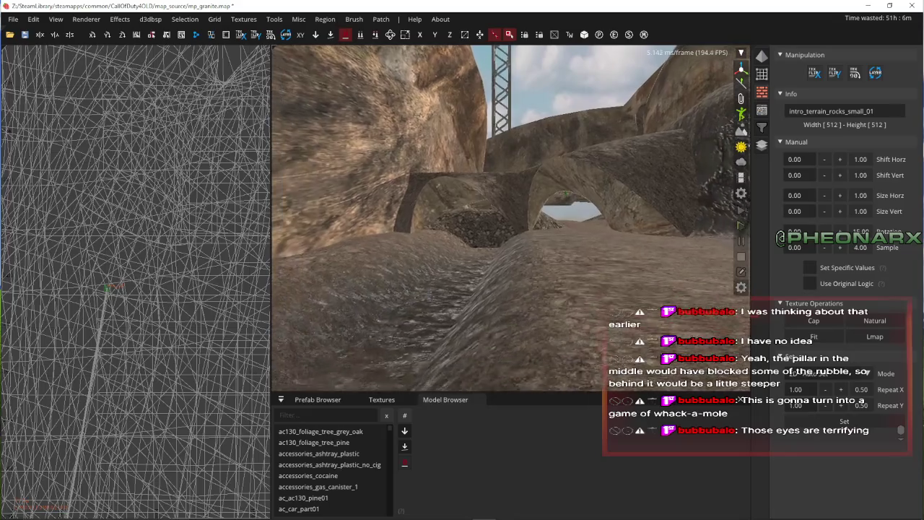
key("s")
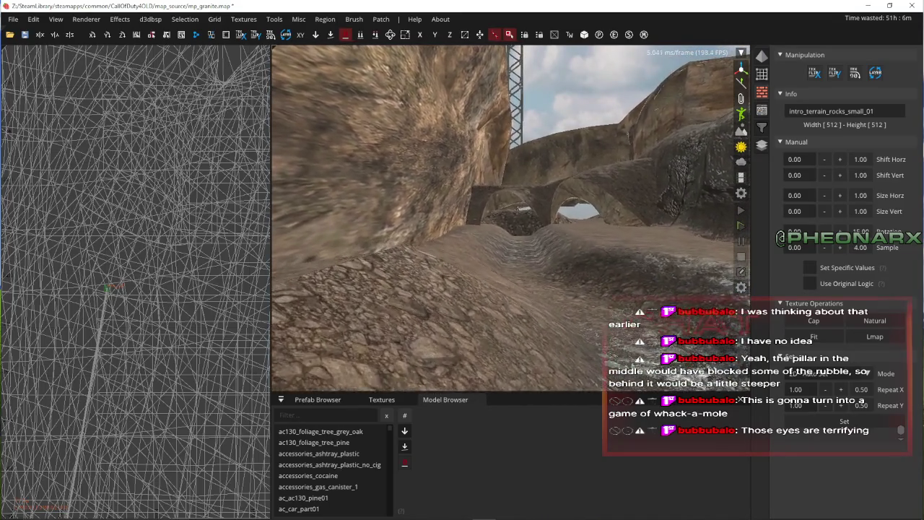
key("s")
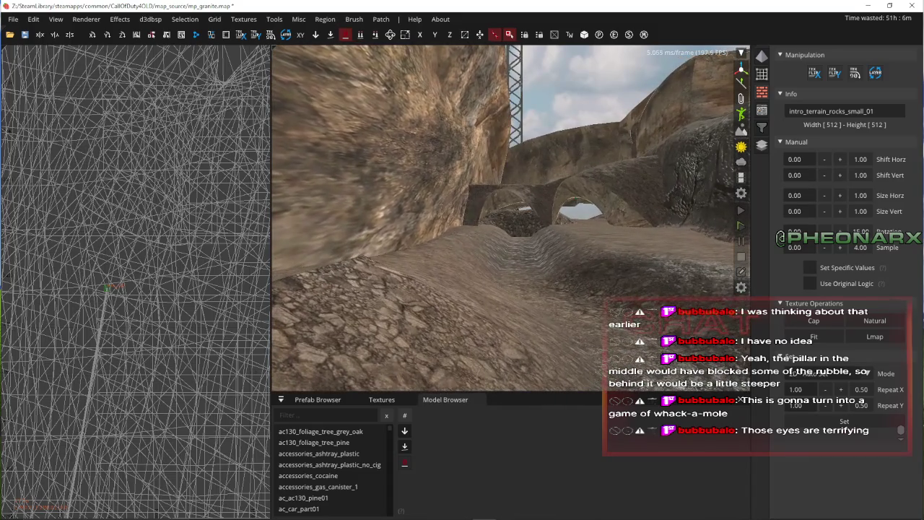
left_click_drag(511, 239, 511, 222)
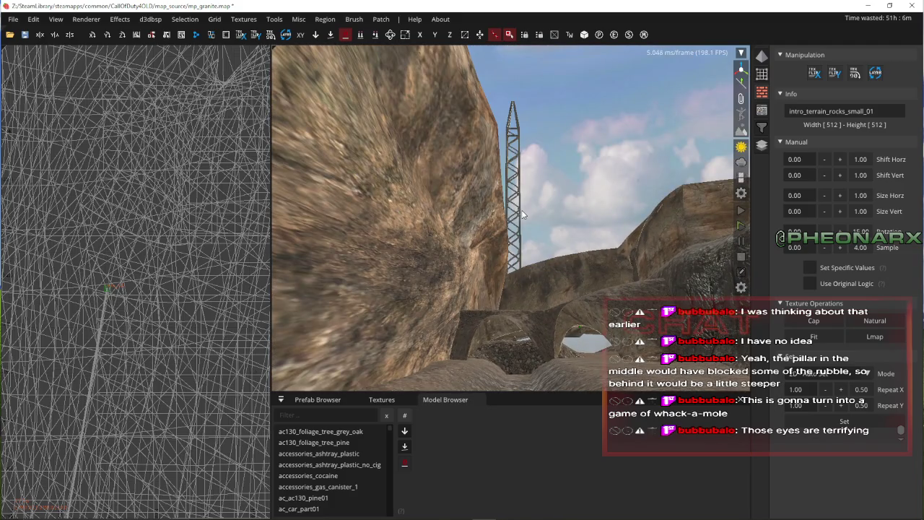
key("Left")
key("w")
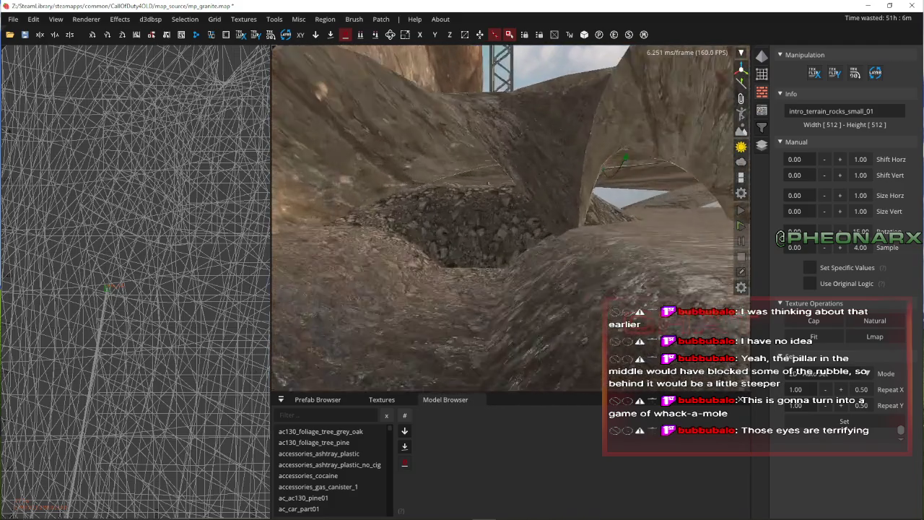
key("w")
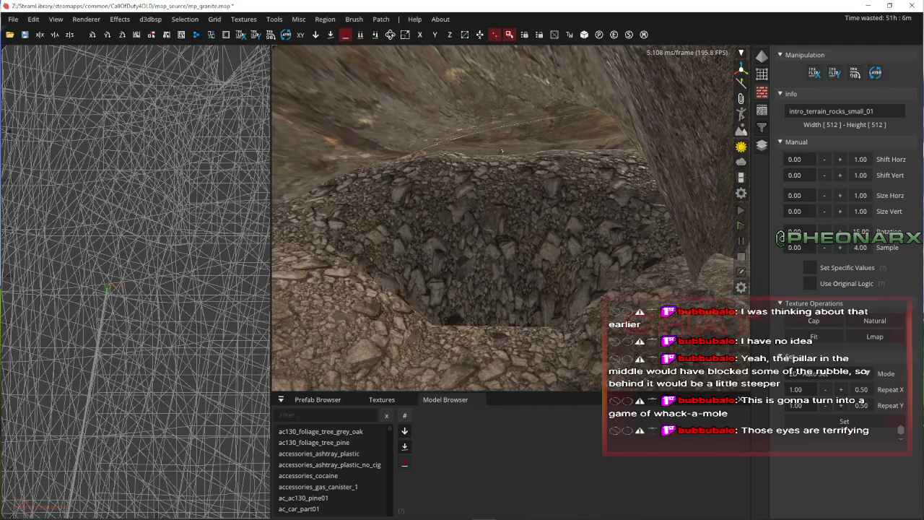
key("s")
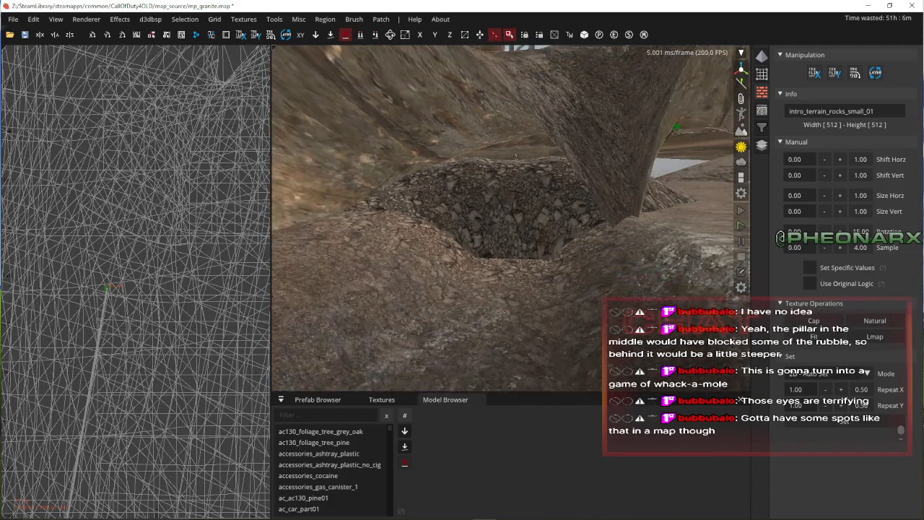
key("a")
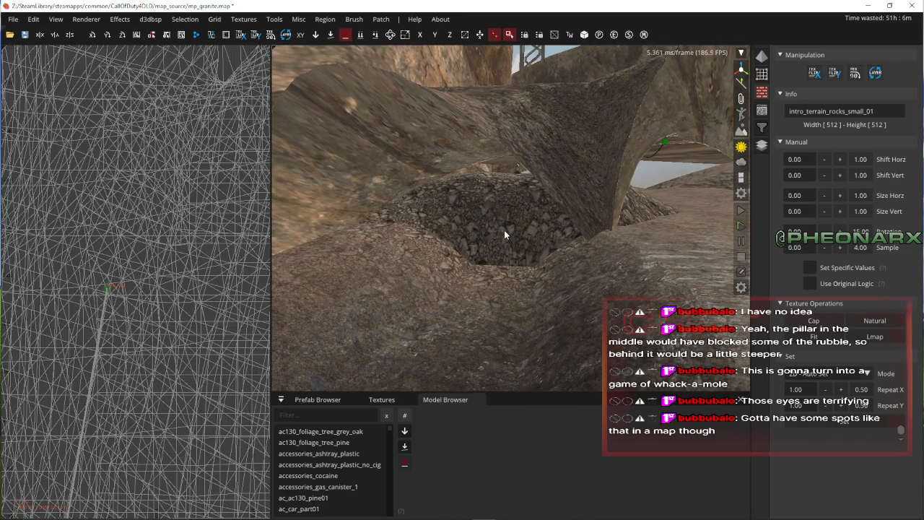
key("s")
key("Right")
key("Up")
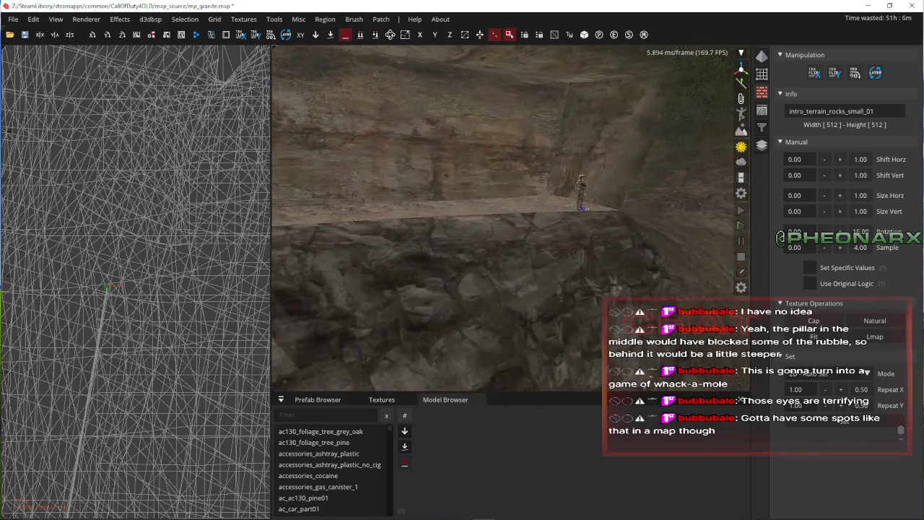
key("Up")
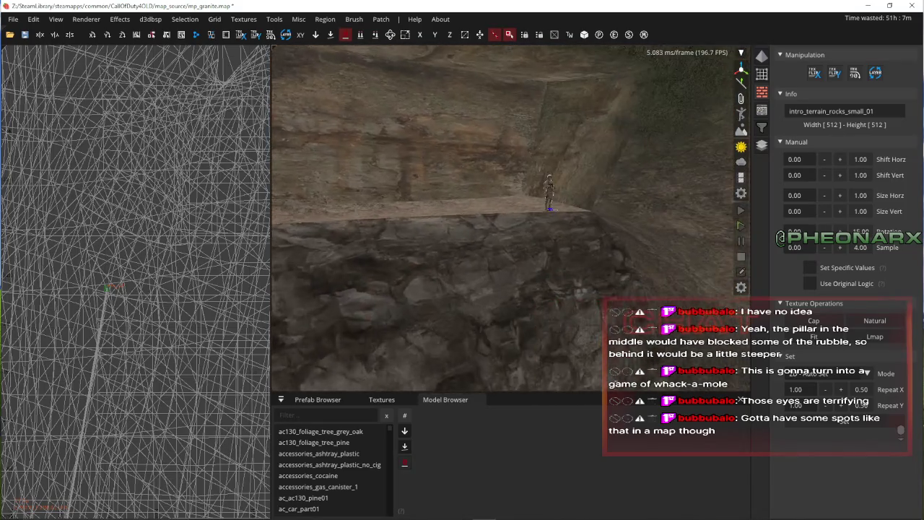
key("Up")
key("Left")
key("Left")
key("Up")
key("Up")
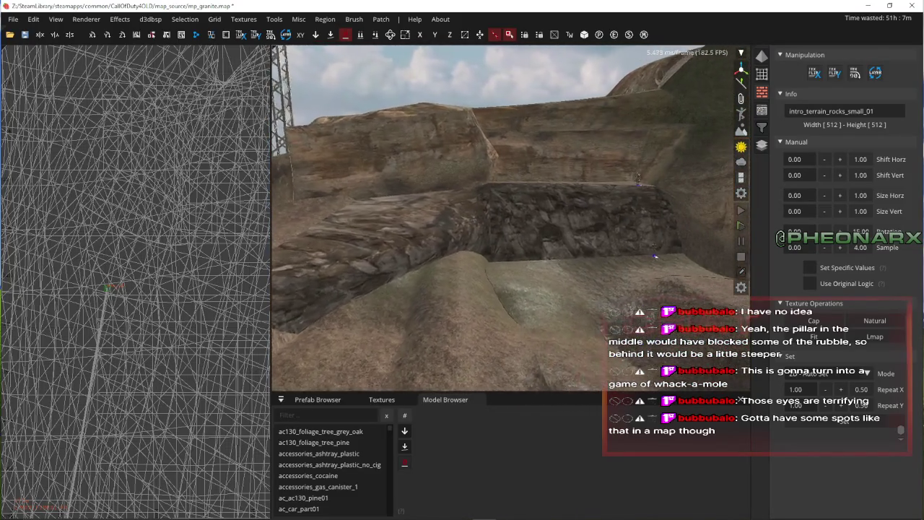
key("Right")
key("Up")
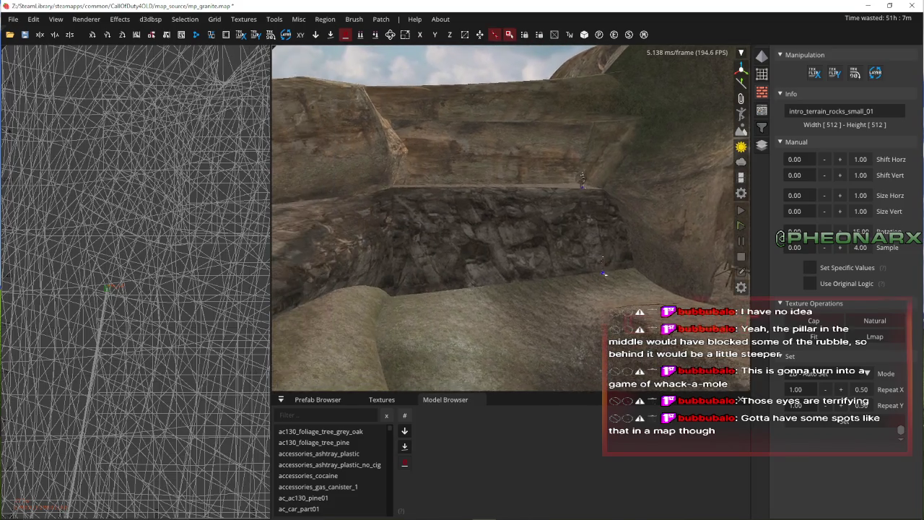
key("Up")
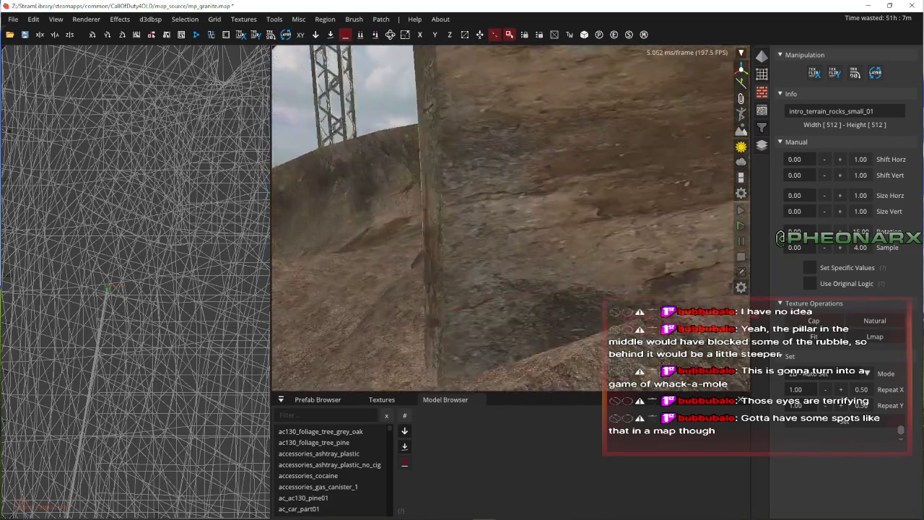
key("Up")
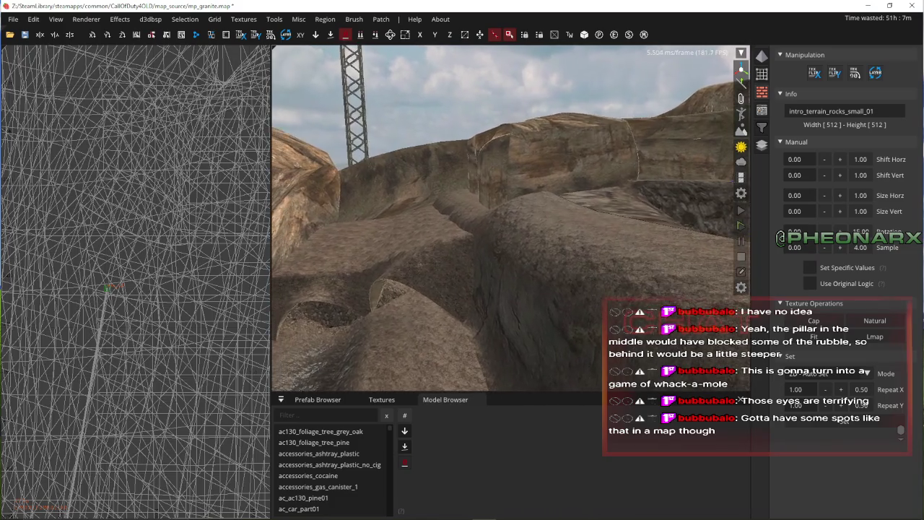
key("Up")
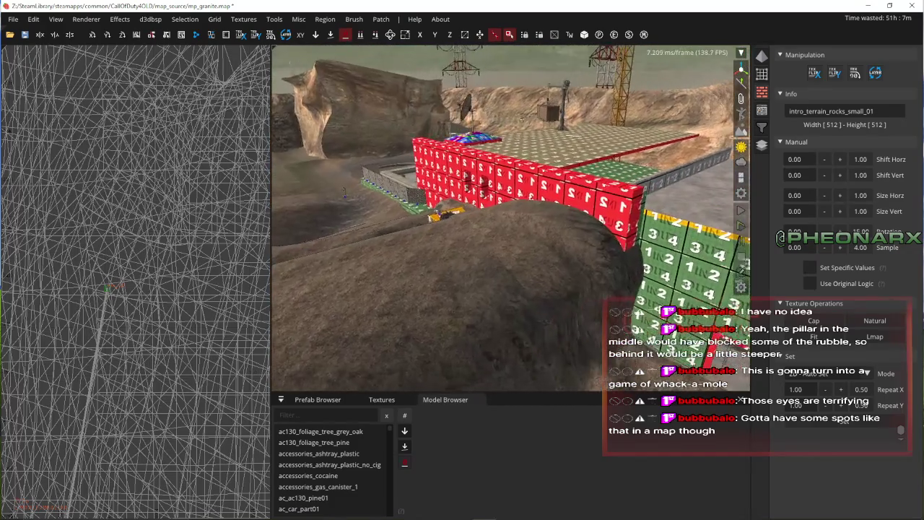
key("Up")
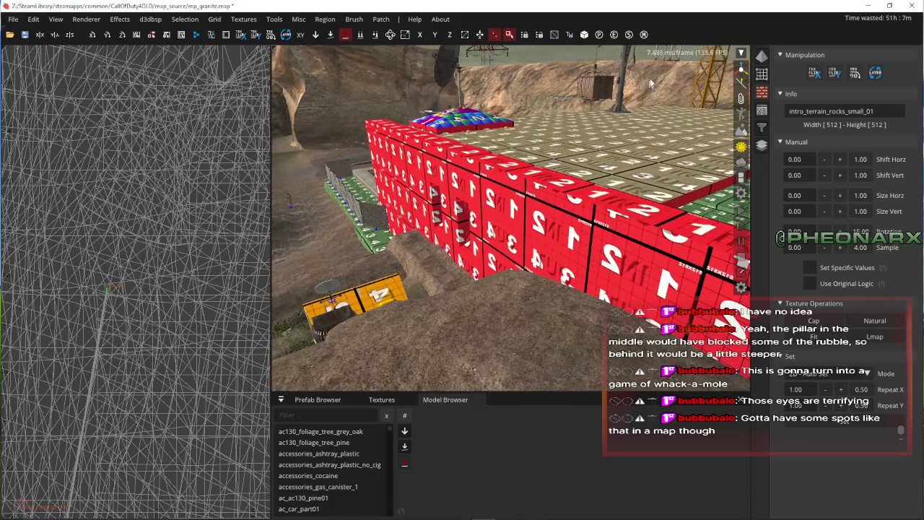
key("Left")
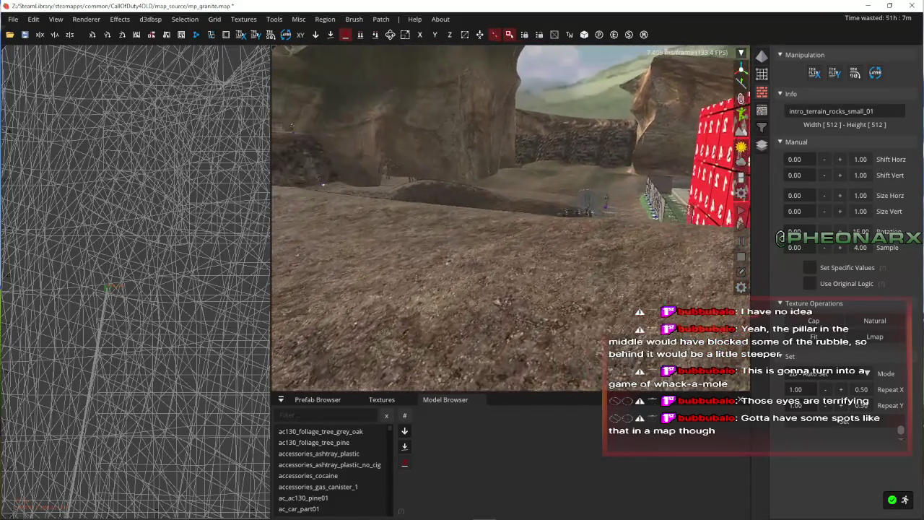
key("Up")
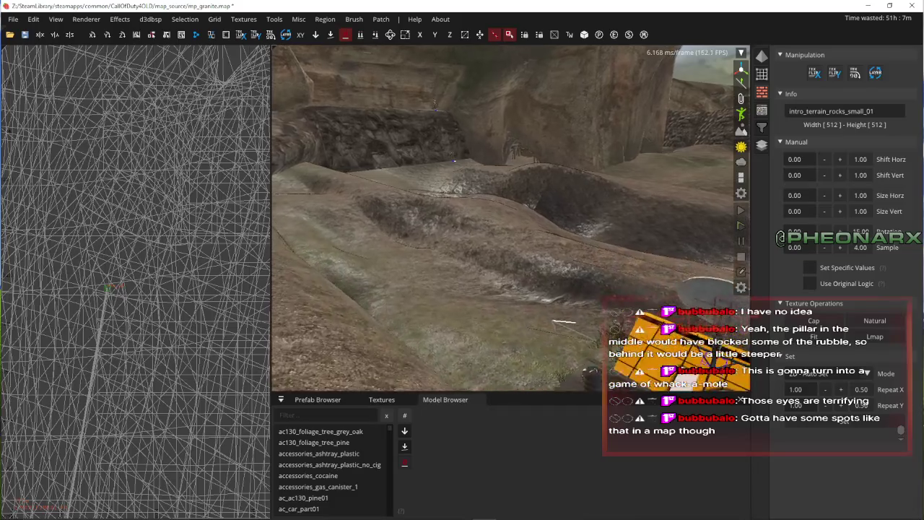
key("Up")
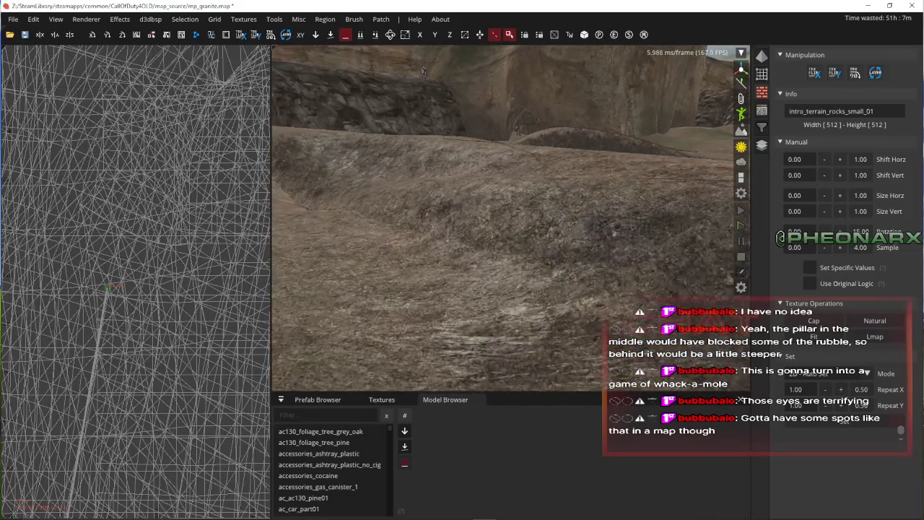
key("Up")
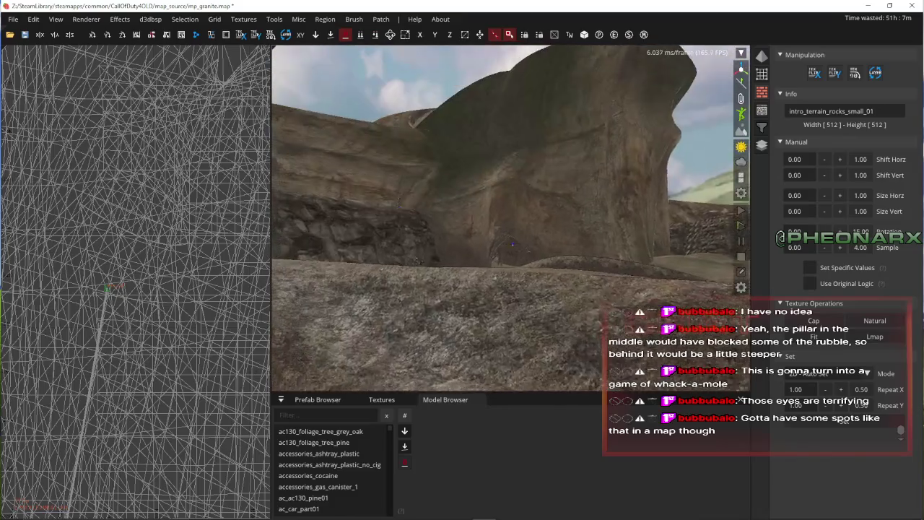
key("Up")
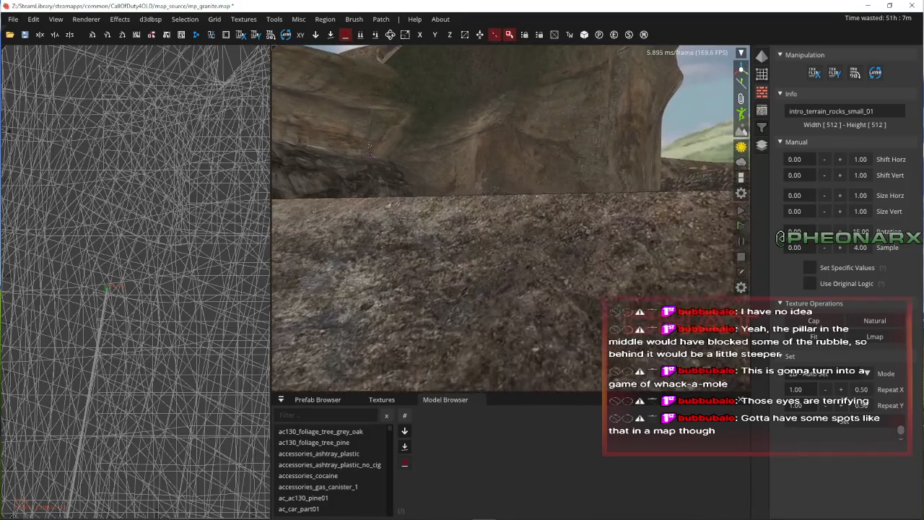
key("Up")
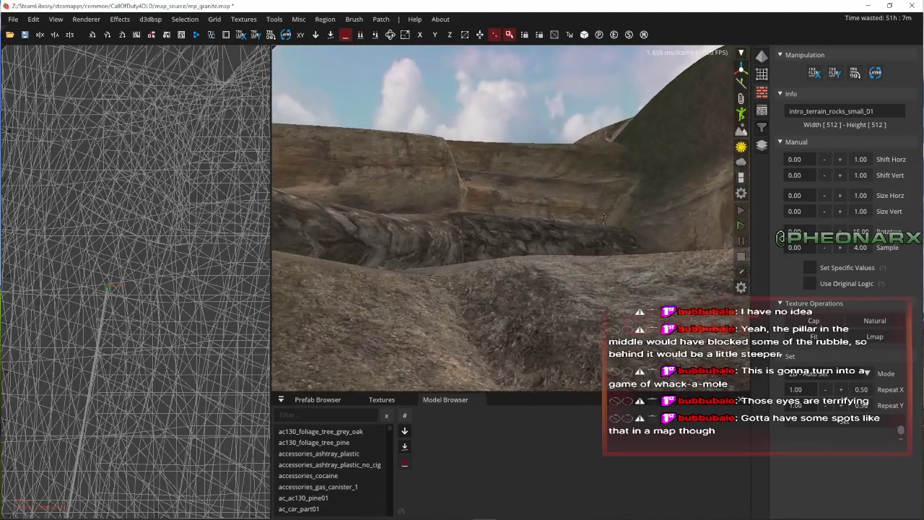
key("Up")
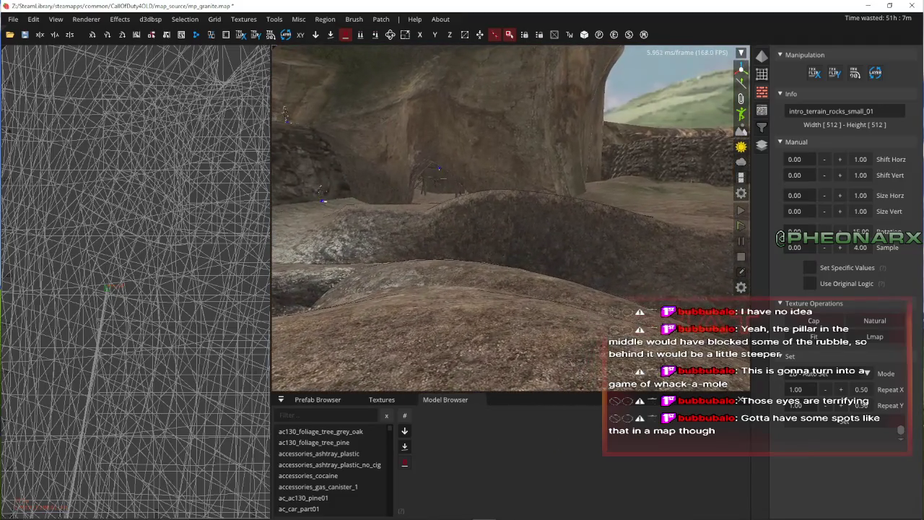
right_click(511, 218)
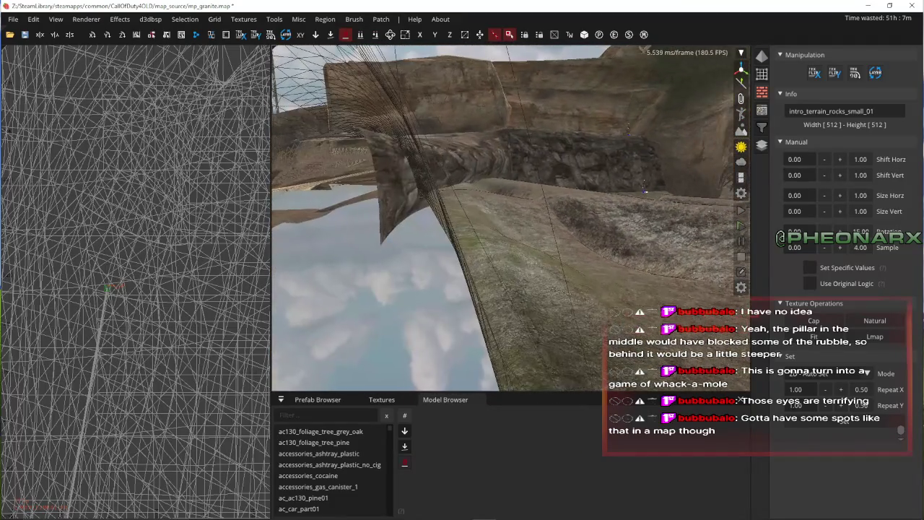
key("Up")
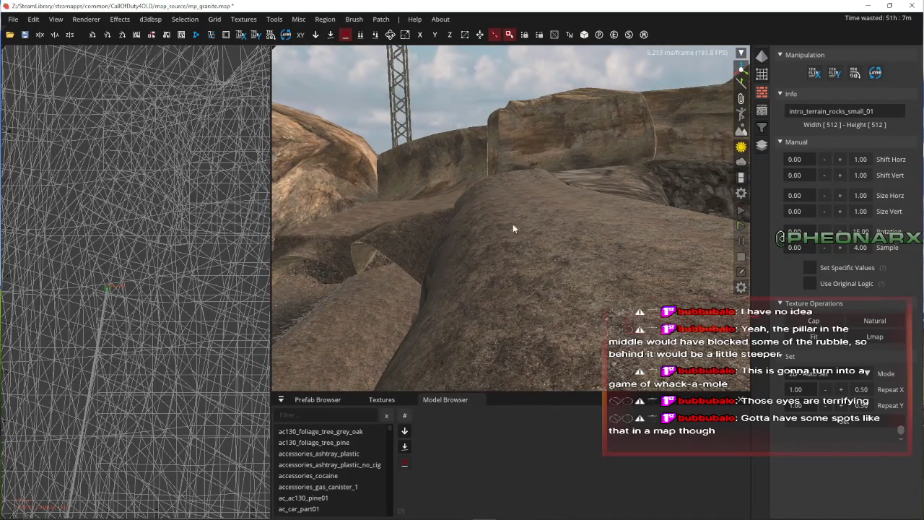
right_click(450, 250)
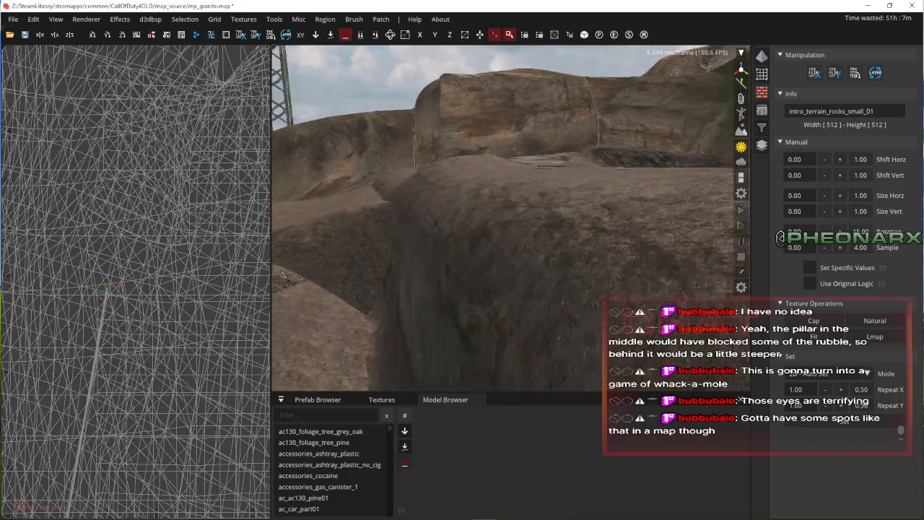
key("Up")
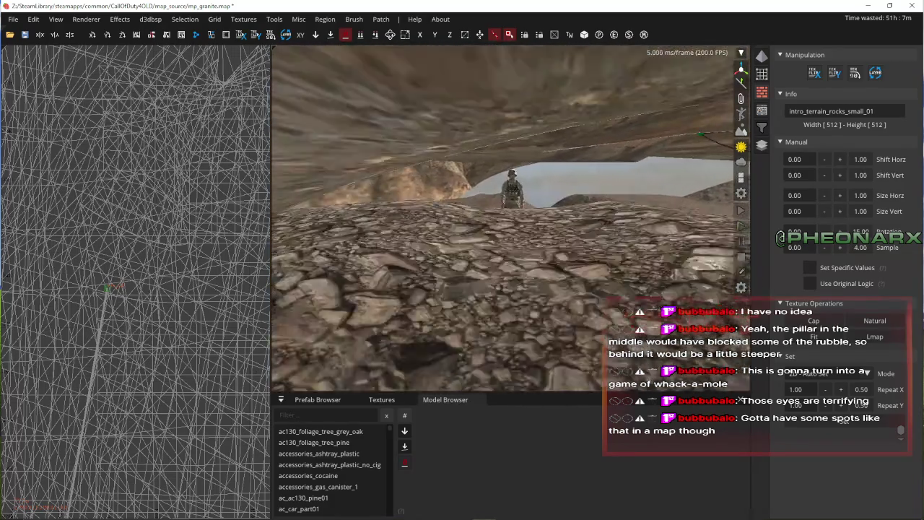
right_click(609, 239)
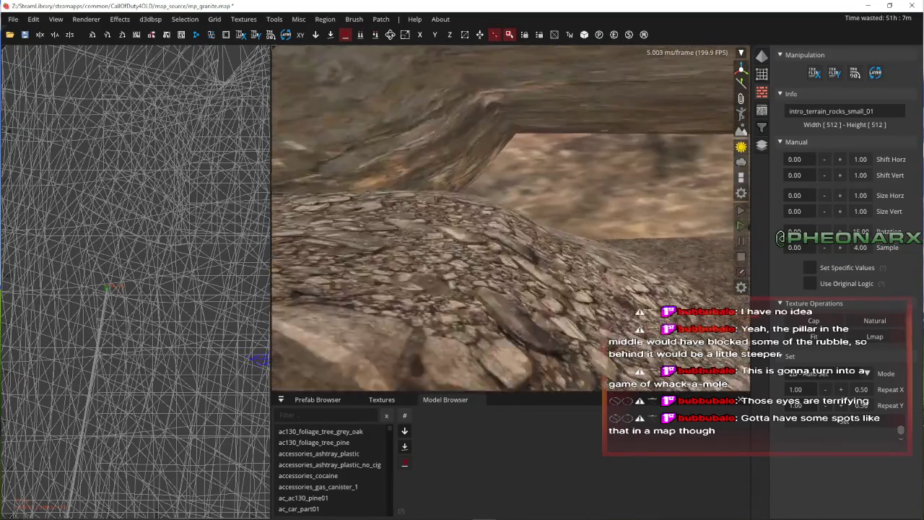
key("Down")
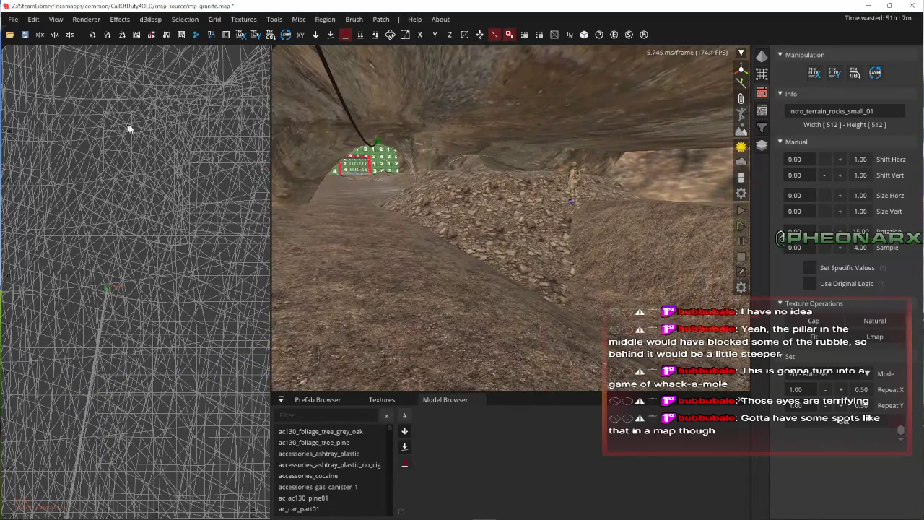
key("Up")
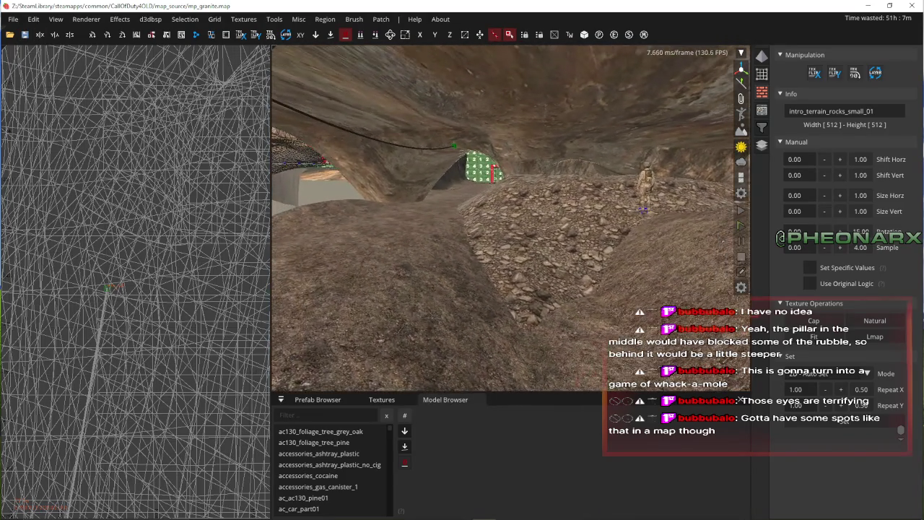
right_click(556, 196)
left_click(740, 148)
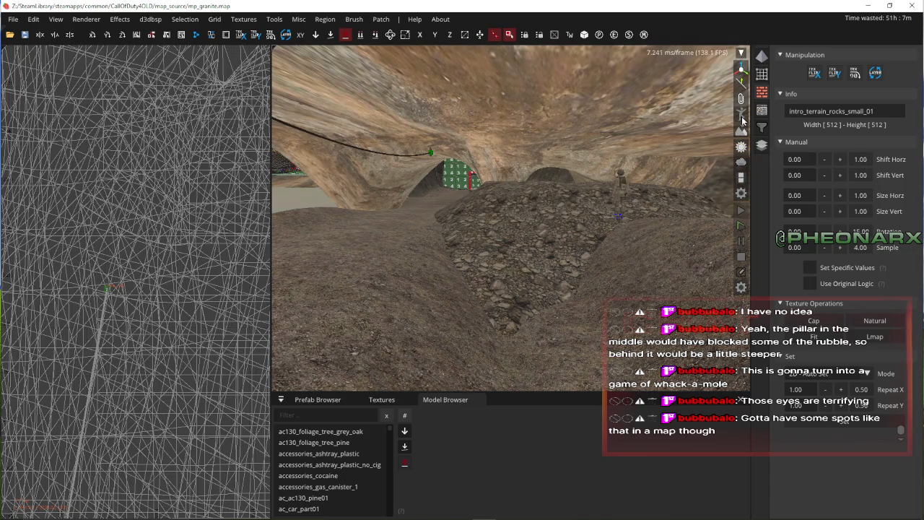
key("Up")
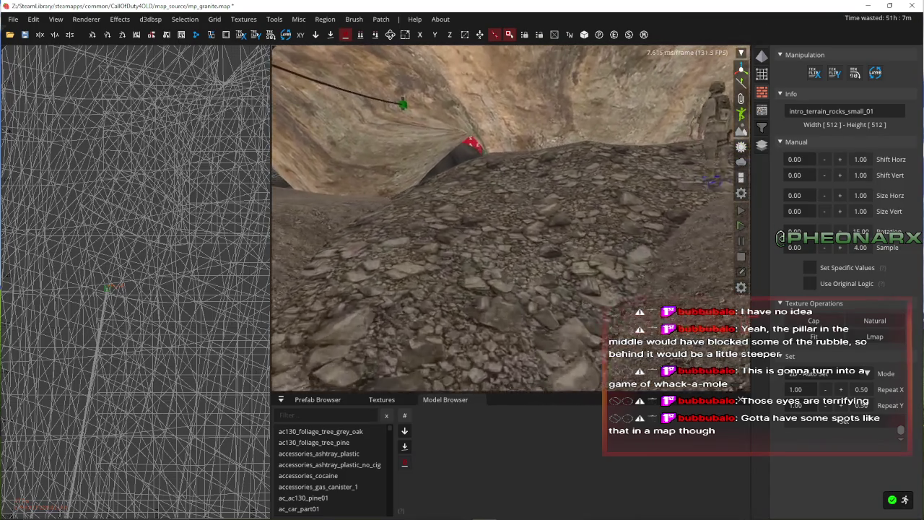
key("Up")
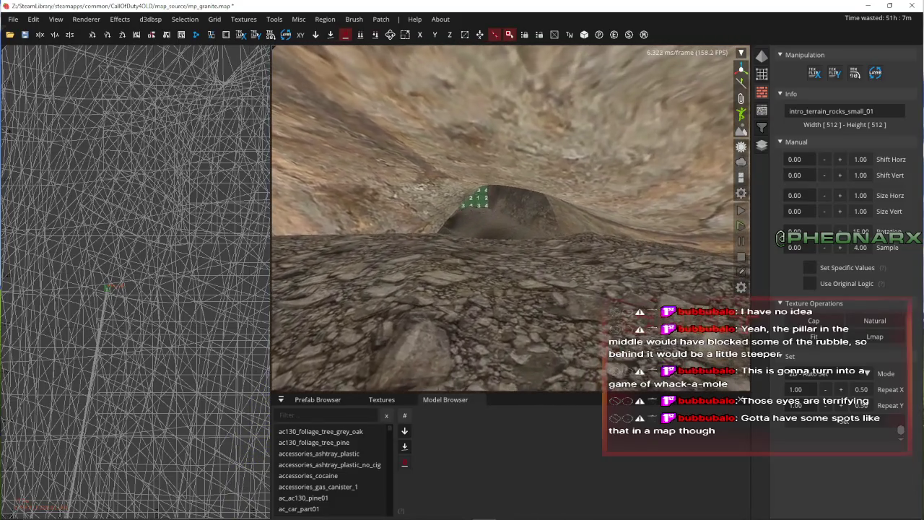
key("Up")
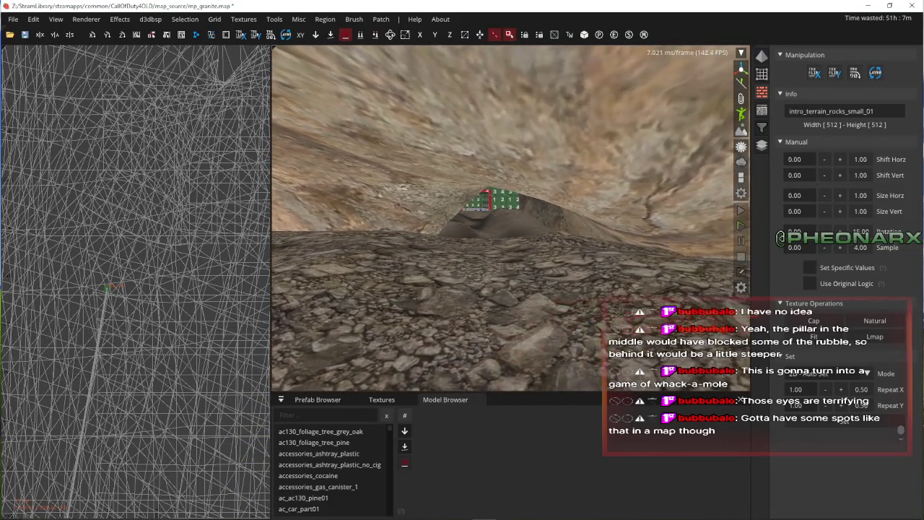
key("Up")
key("Up")
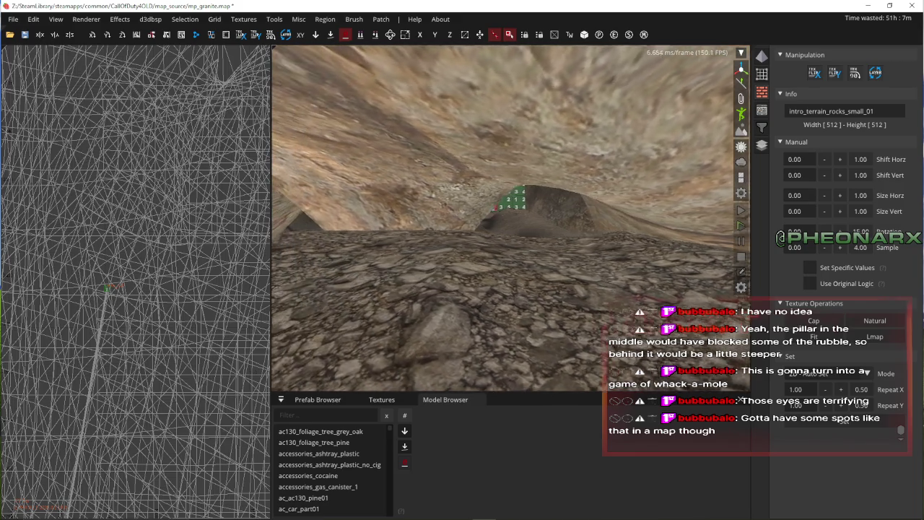
key("Down")
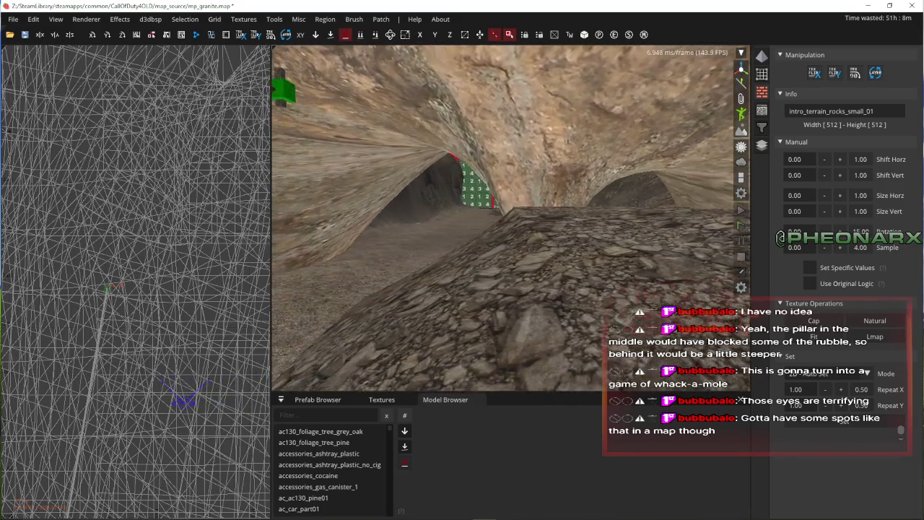
key("Right")
key("Right")
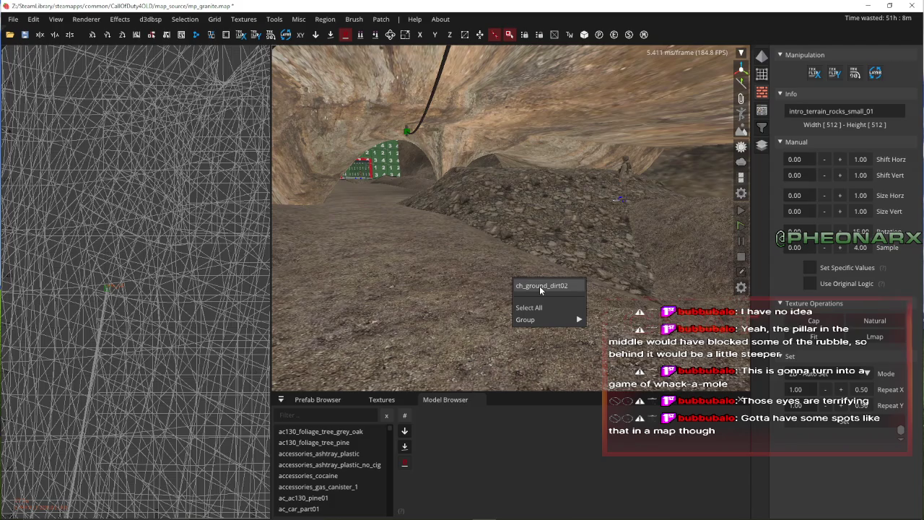
- Retexture the ch_ground_dirt02 terrain with the rocks decal found by searching 'rocks'
left_click(540, 288)
key("Right")
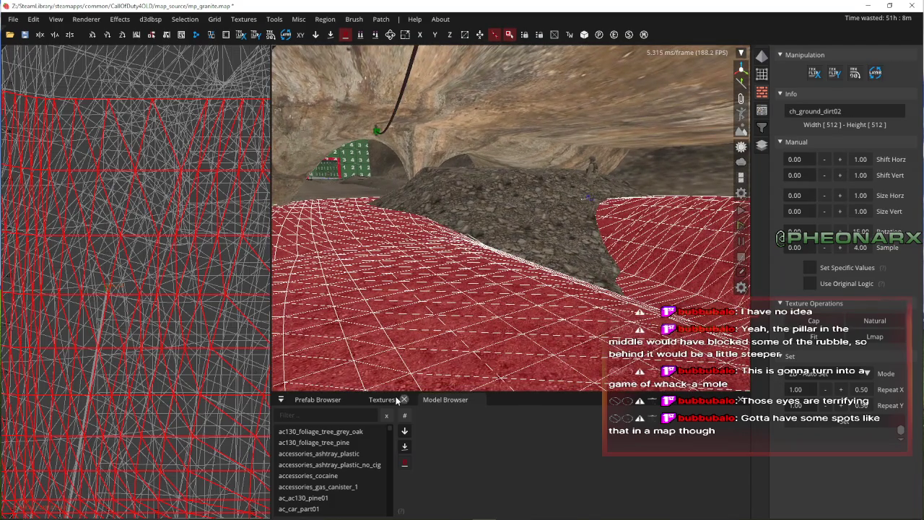
left_click(382, 400)
key("Up")
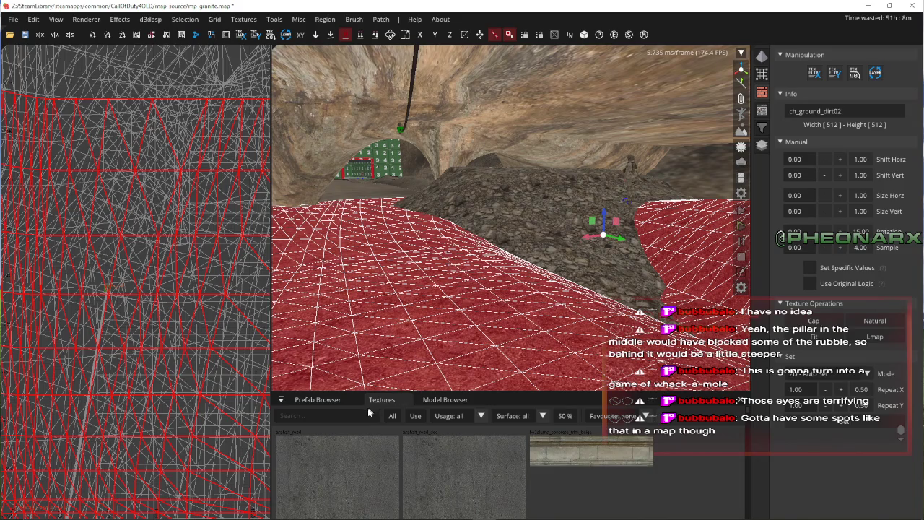
type("r")
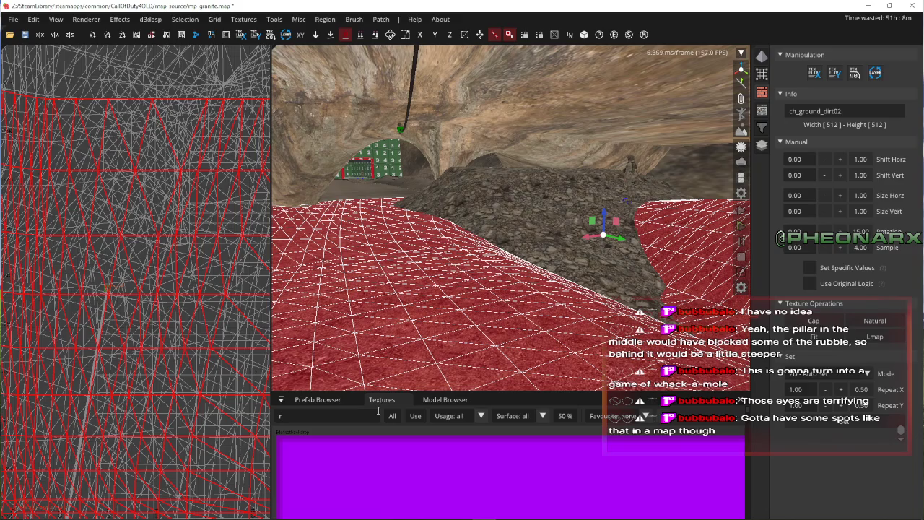
type("ocks")
left_click(587, 465)
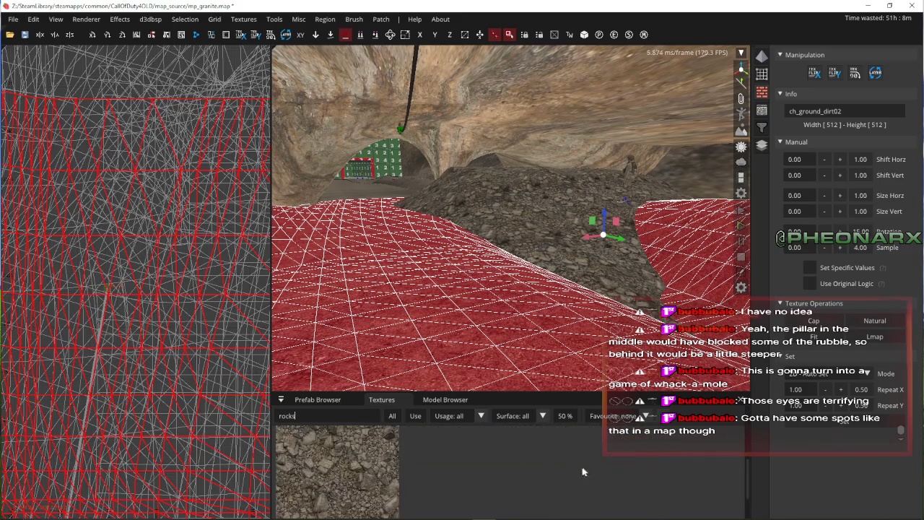
- Trim the decal patch: delete the first two columns, last two rows, and first columns again
right_click(464, 331)
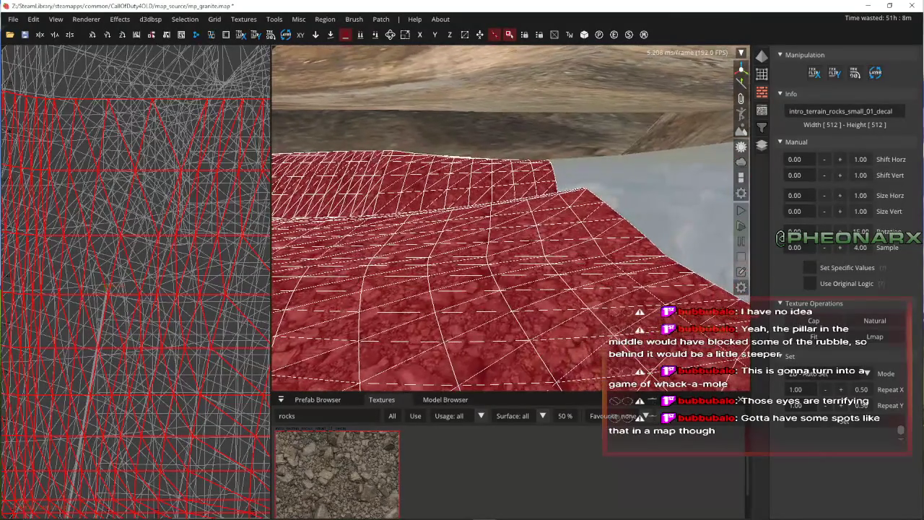
right_click(533, 165)
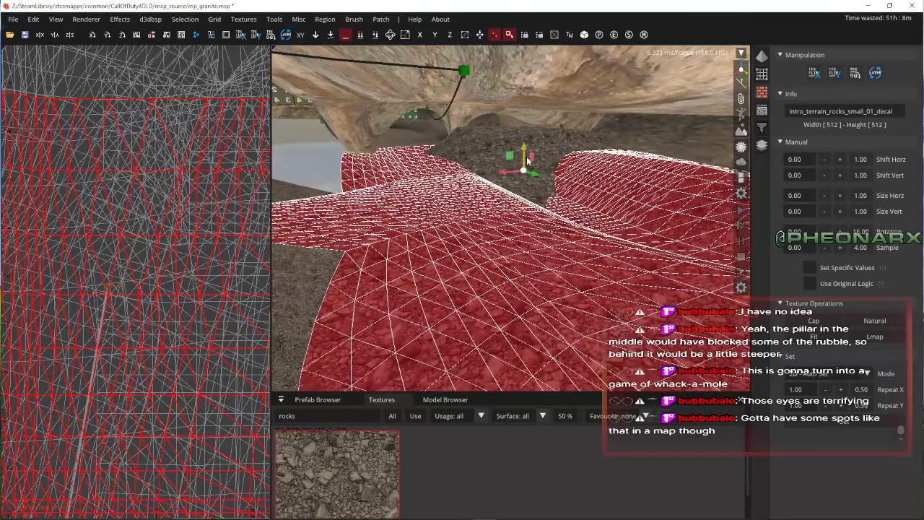
left_click(381, 20)
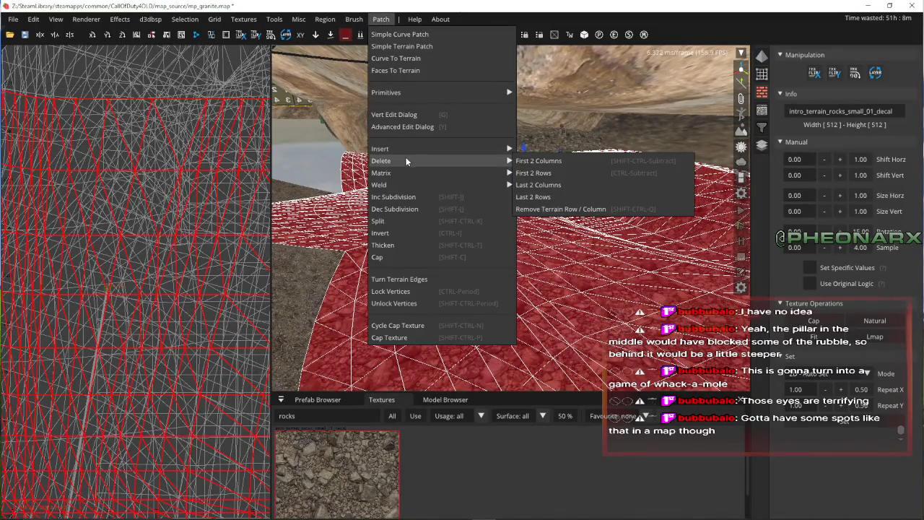
left_click(551, 161)
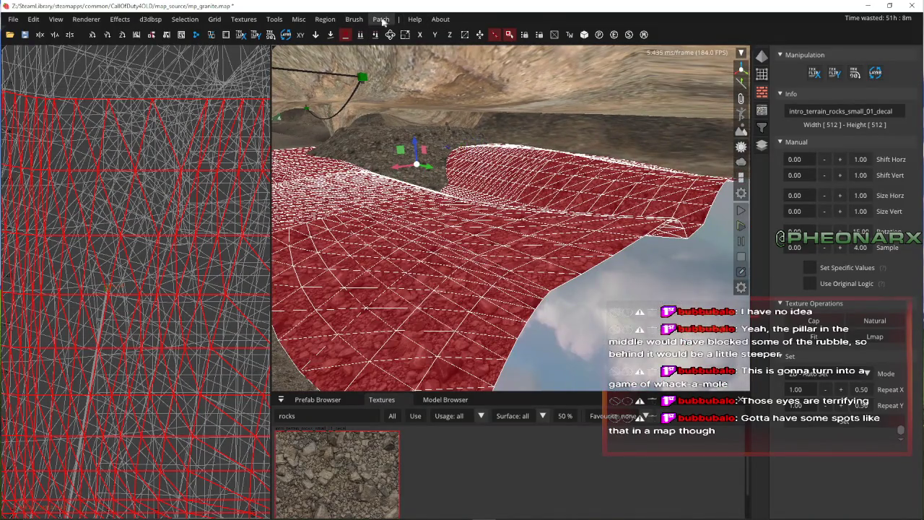
left_click(384, 21)
mouse_move(419, 183)
left_click(551, 196)
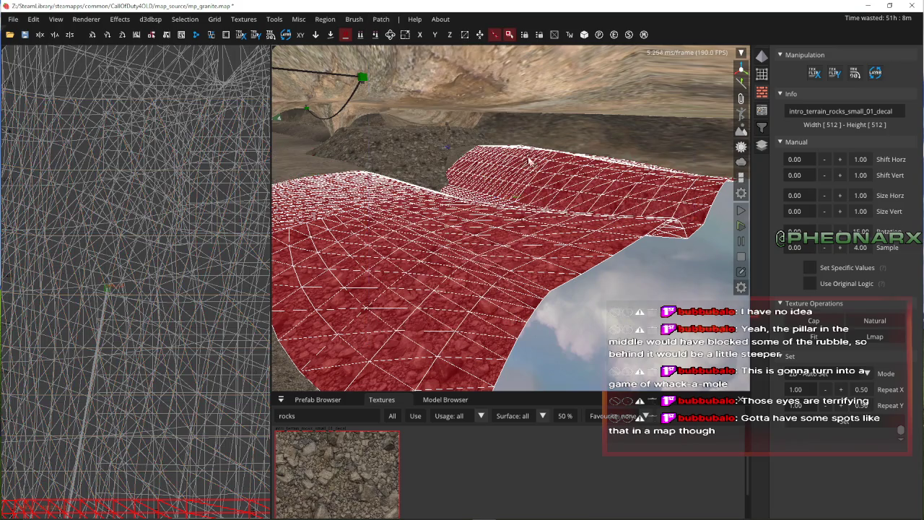
left_click(381, 19)
left_click(532, 165)
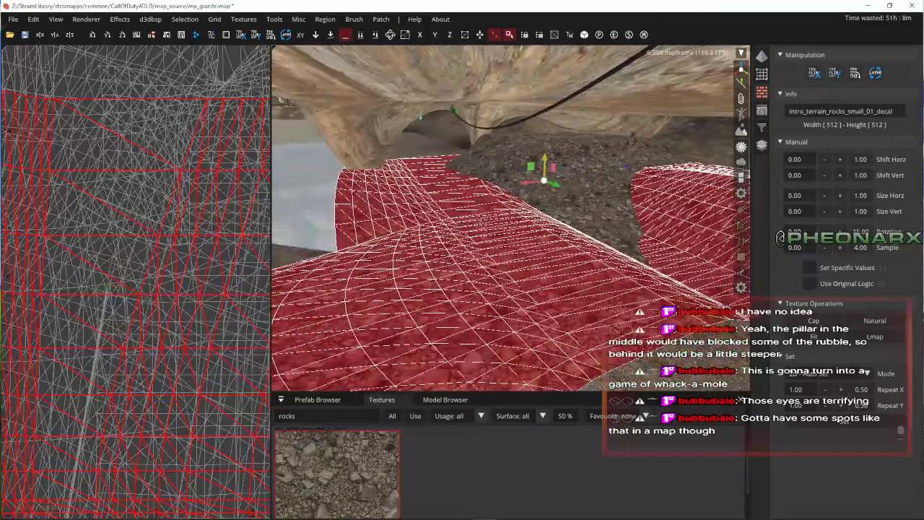
- Pick the dirt terrain, rock decal patch and rubble mound terrain from the selection choices
right_click(540, 171)
right_click(611, 248)
left_click(633, 253)
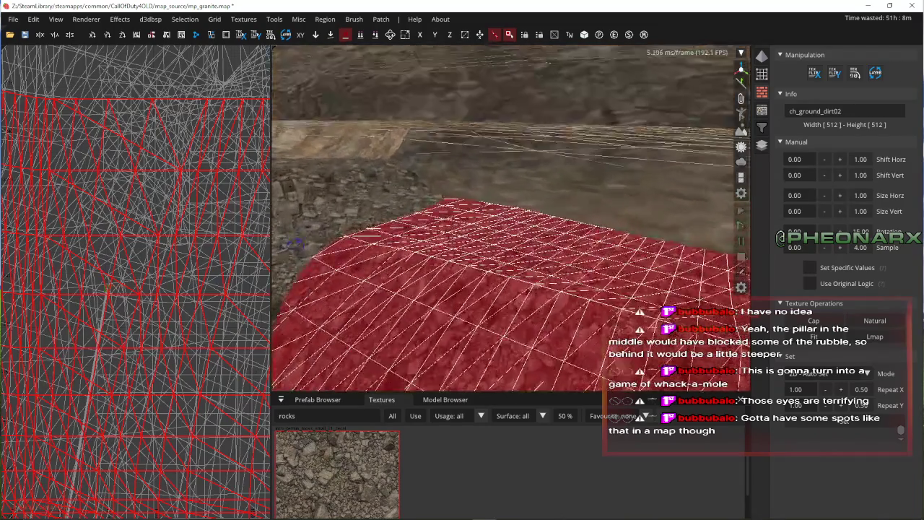
key("Down")
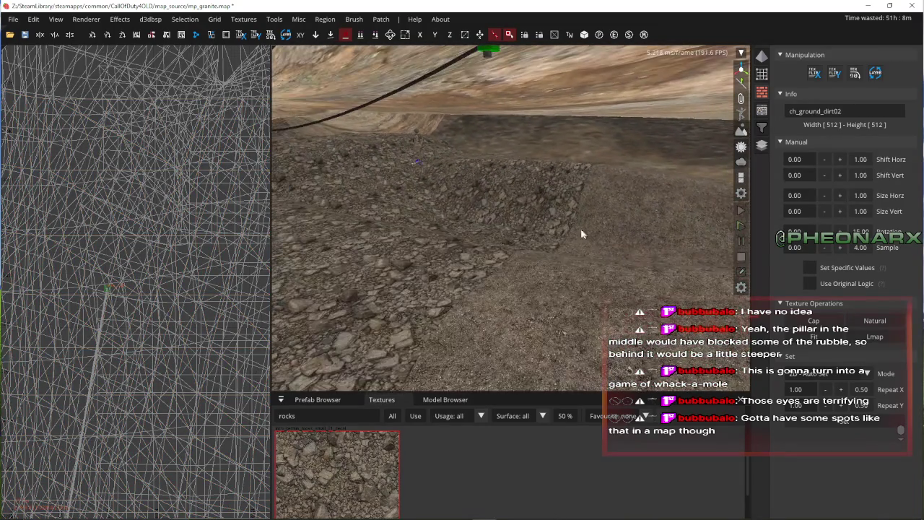
key("Left")
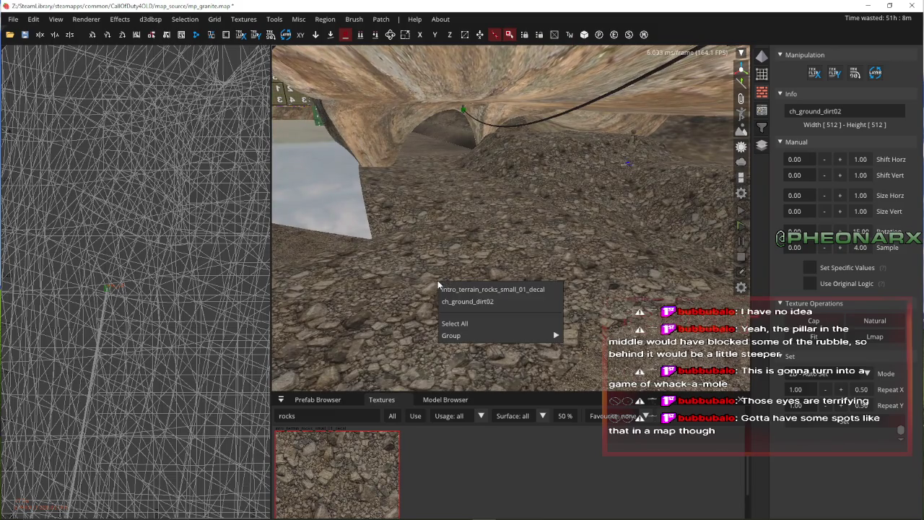
left_click(448, 289)
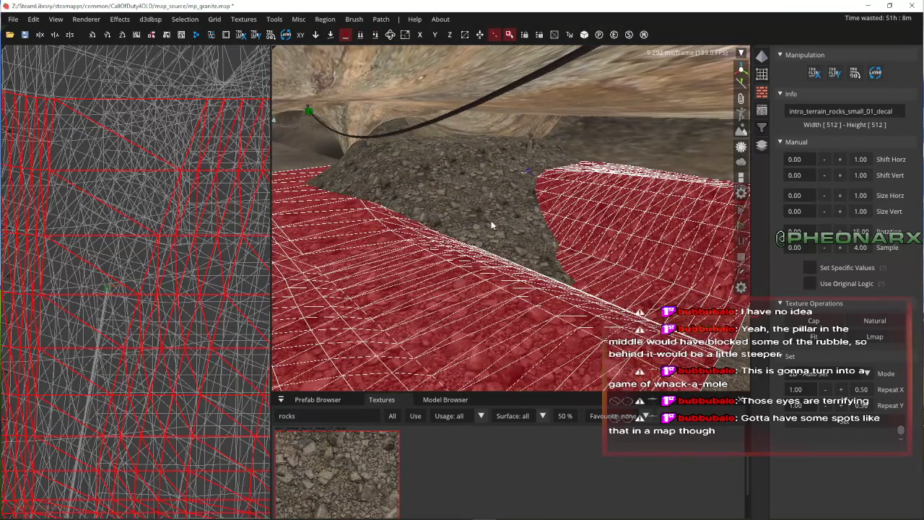
left_click(517, 230)
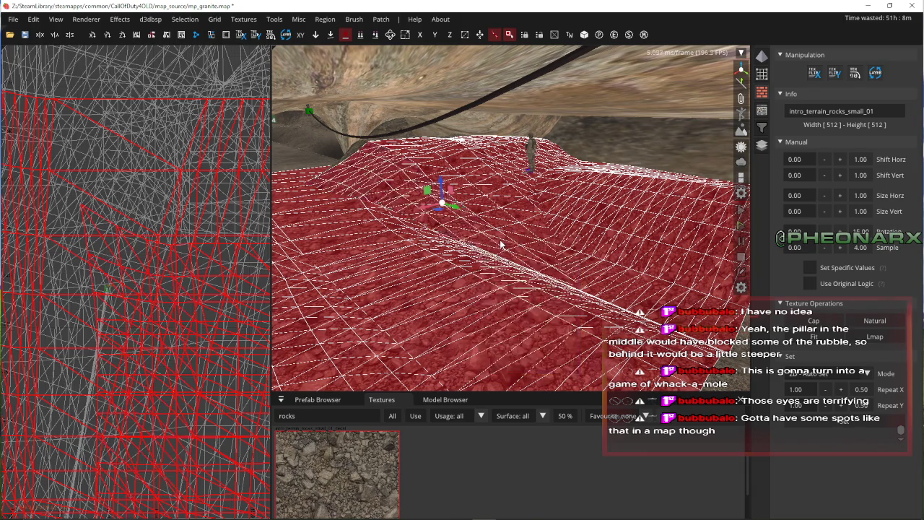
left_click(501, 244)
key("Up")
key("Up")
key("Up")
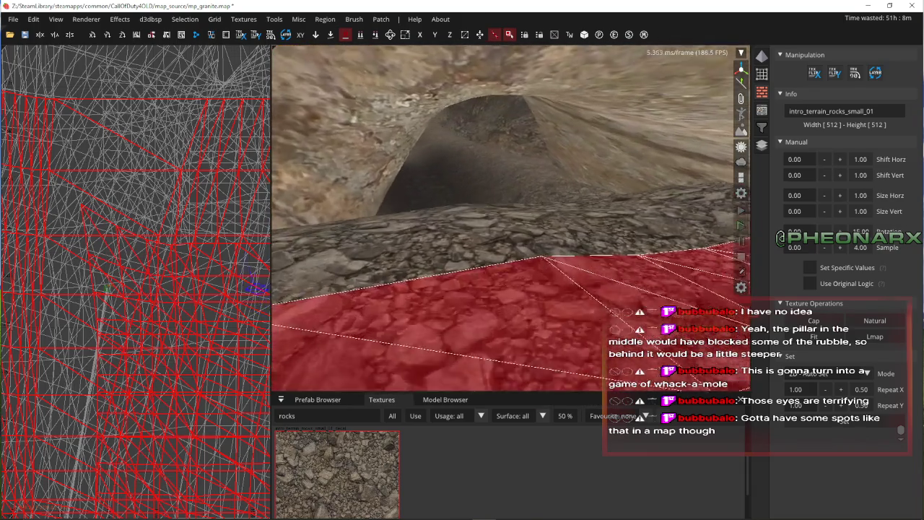
- Select the floor terrain and rock ramp terrain, then clear the selection
right_click(535, 236)
left_click(570, 265)
key("Left")
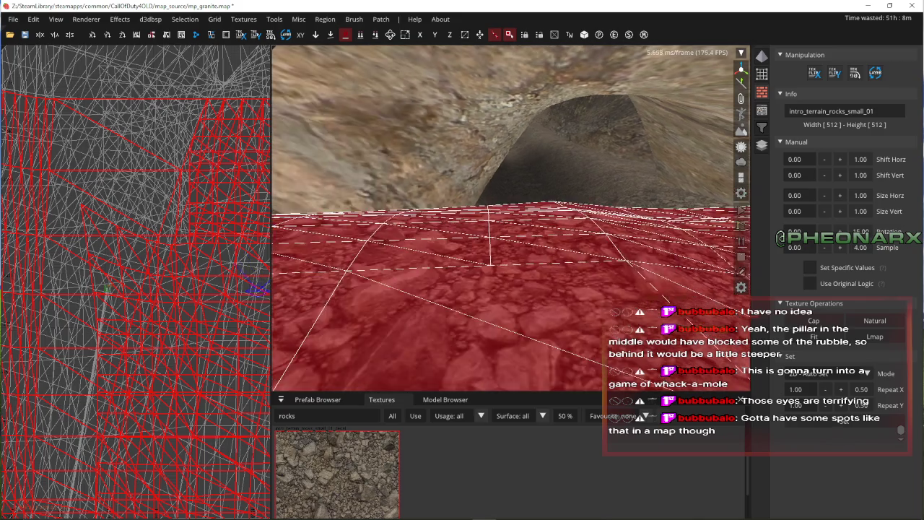
right_click(535, 240)
left_click(569, 233)
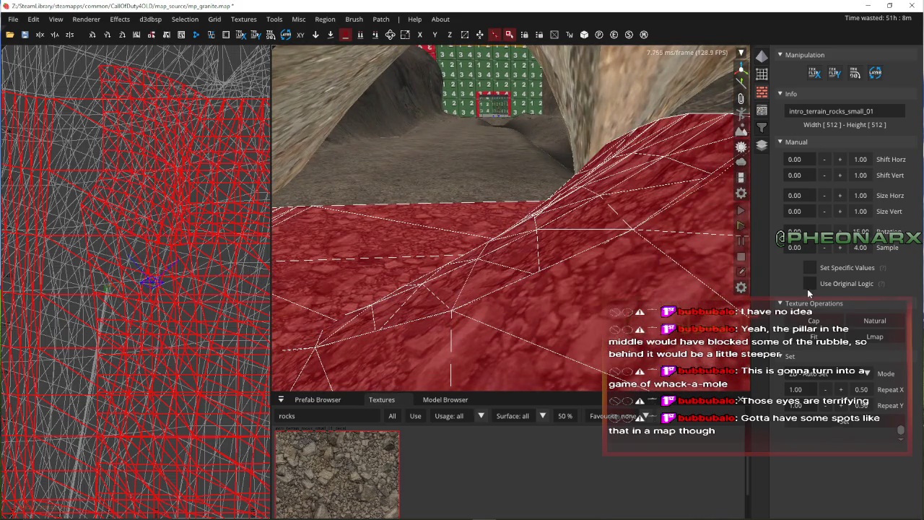
key("Escape")
- Fly toward the rock arch and turn on the sun lighting preview
key("Up")
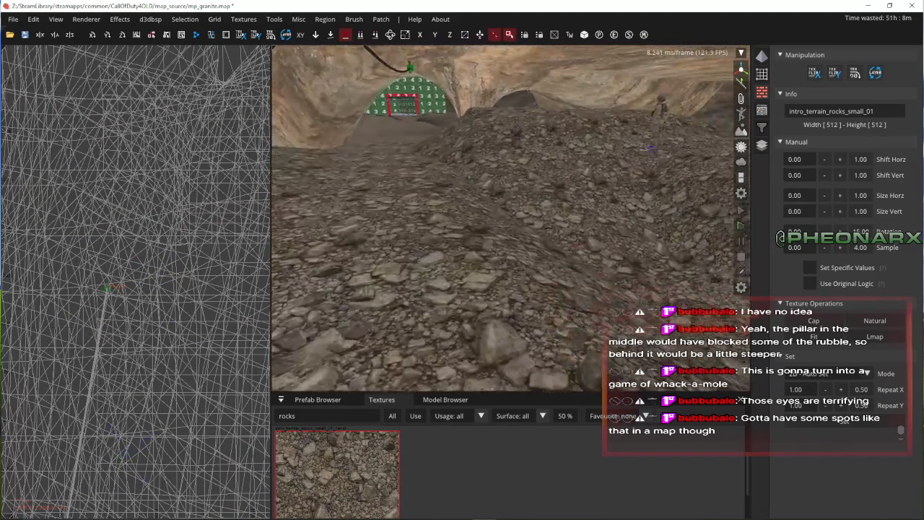
key("Up")
right_click(509, 192)
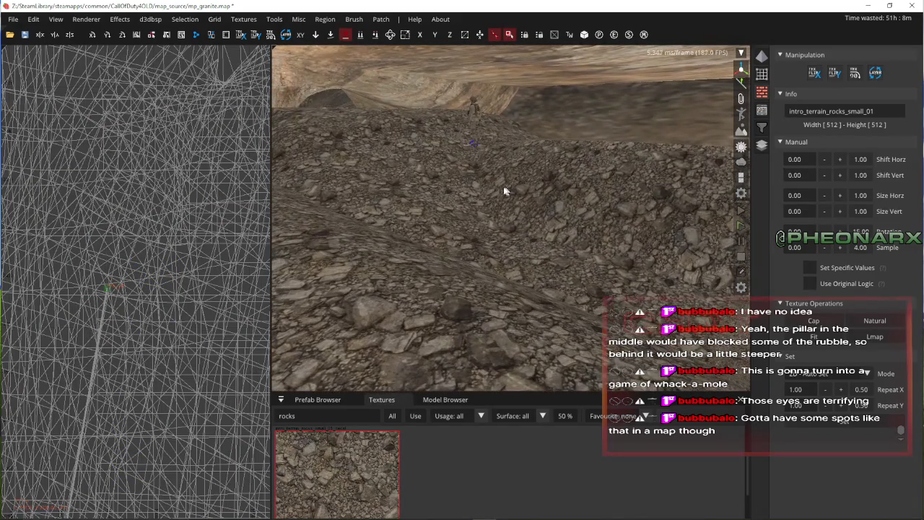
key("Left")
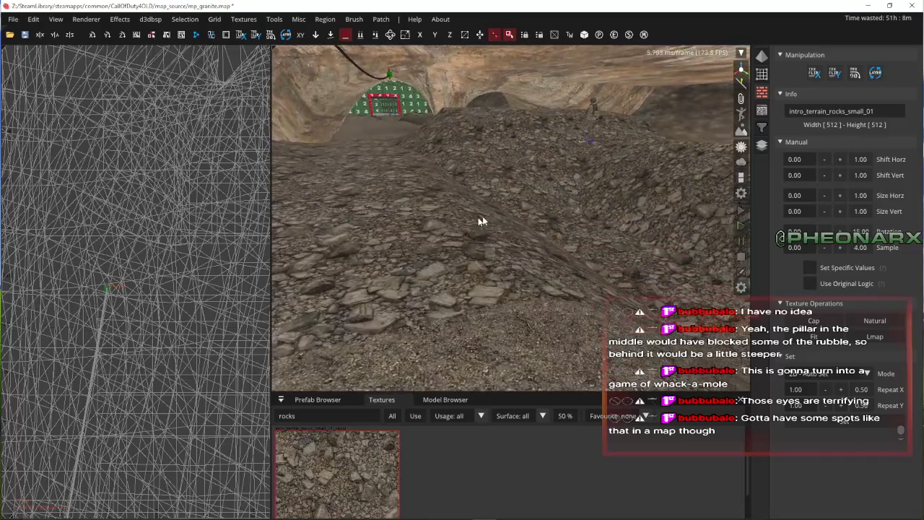
left_click(742, 147)
key("Down")
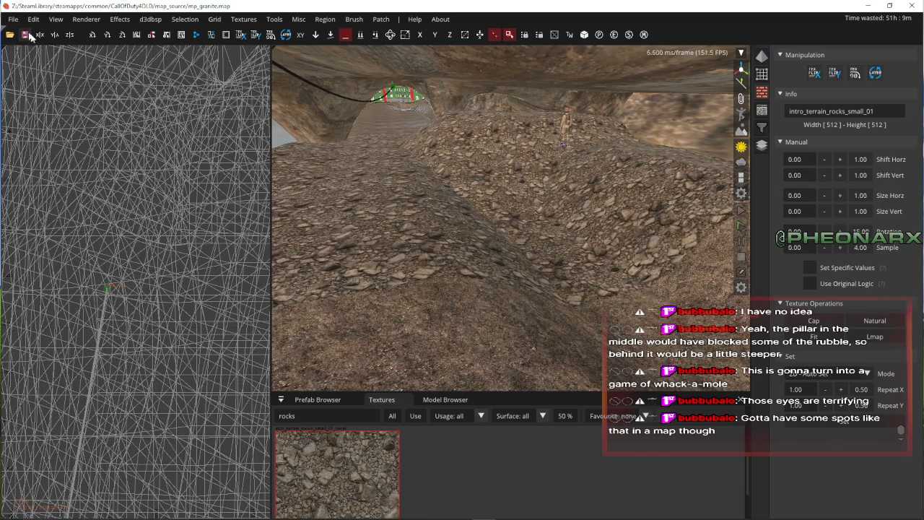
- Select the rock decal patch, open advanced patch editing, and apply the alpha brush to it
left_click(480, 259)
key("Up")
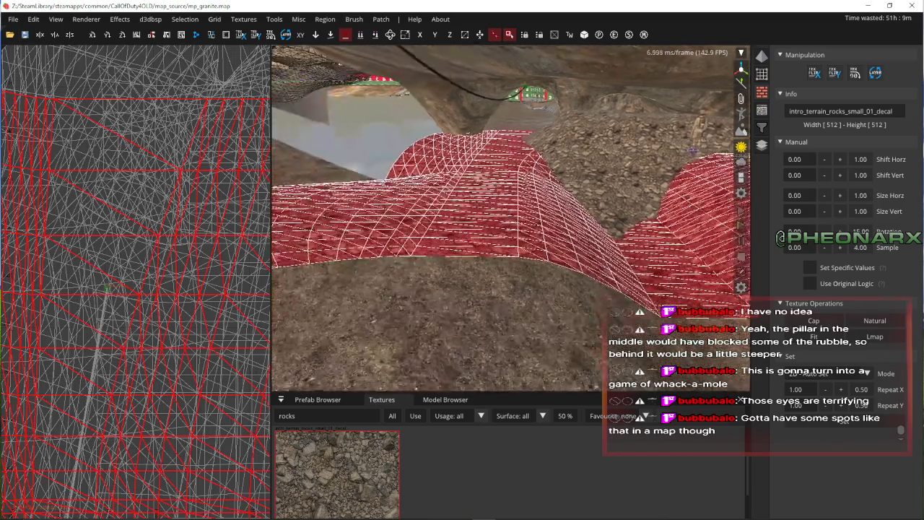
key("v")
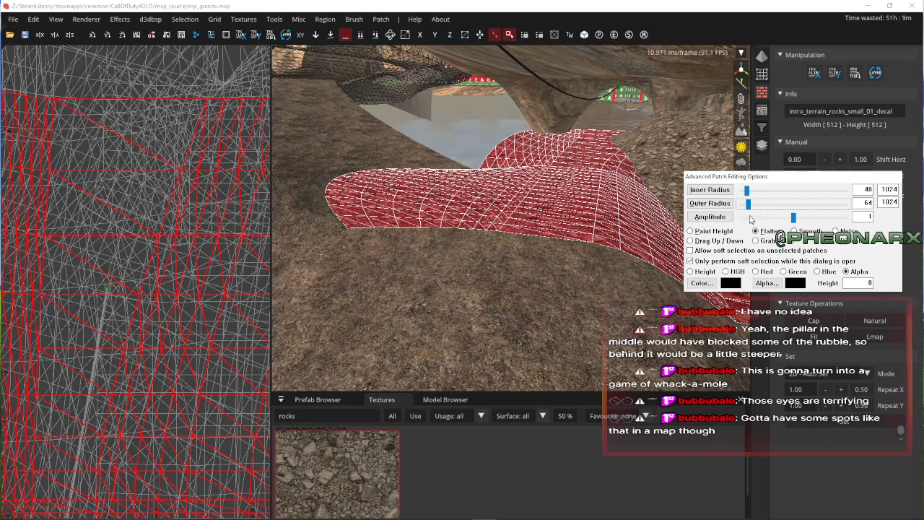
right_click(398, 180)
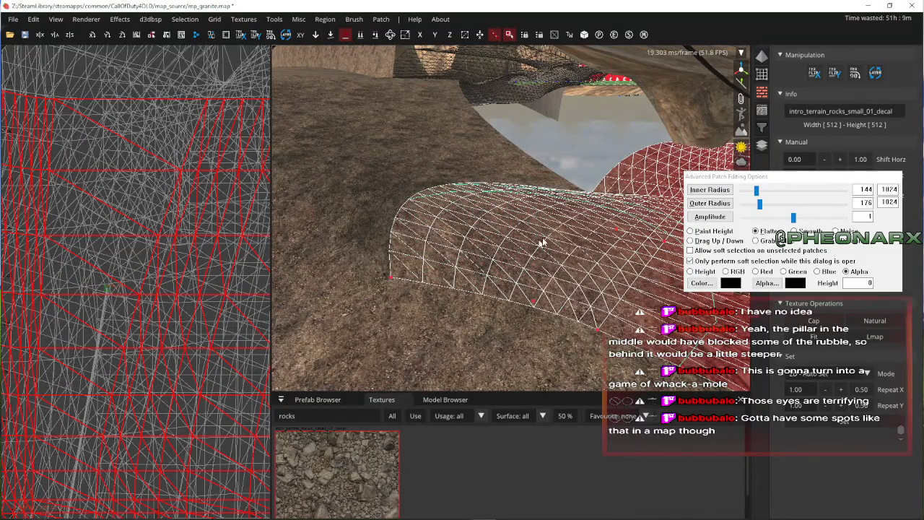
key("Up")
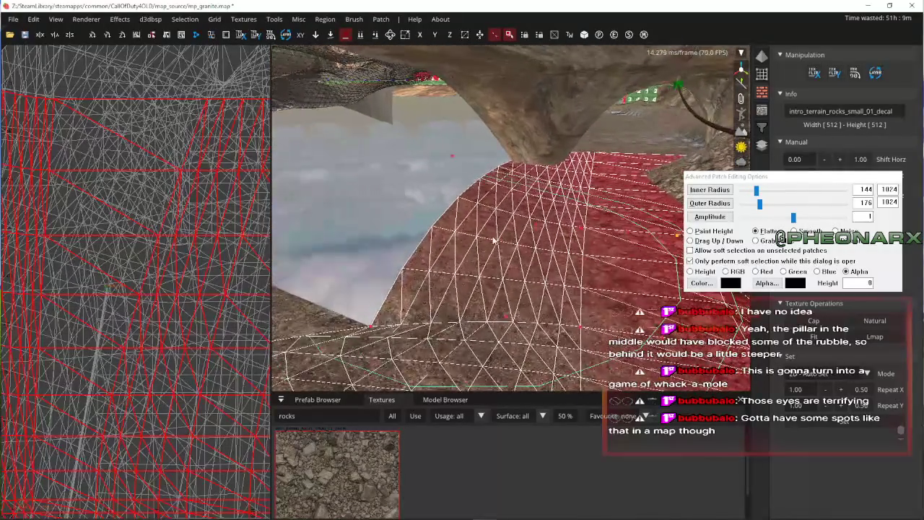
right_click(553, 143)
left_click(574, 231)
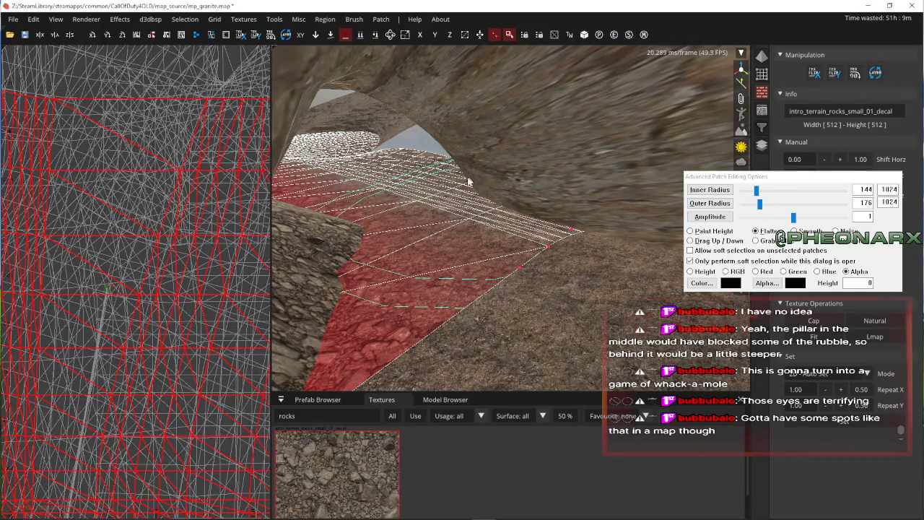
- Fly around the red-tinted painted patch to inspect it, then deselect it
key("Up")
key("Up")
key("Up")
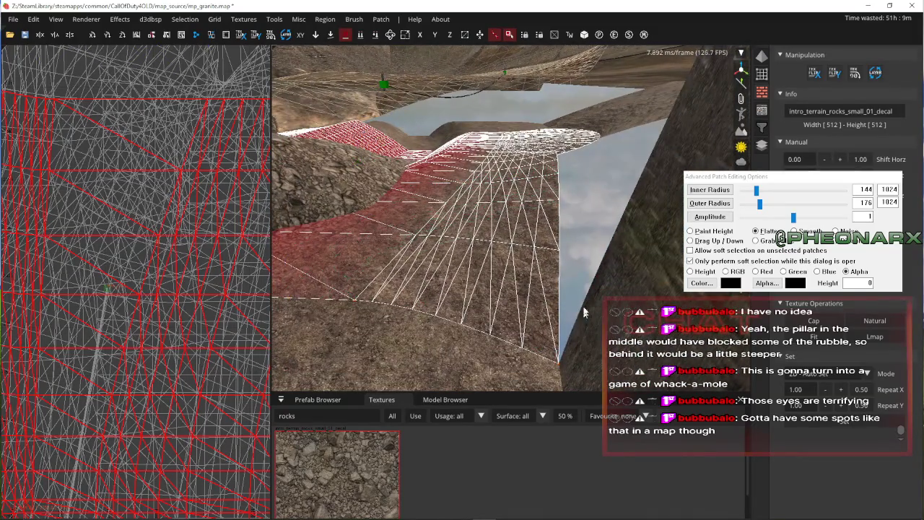
key("Down")
key("Down")
key("Down")
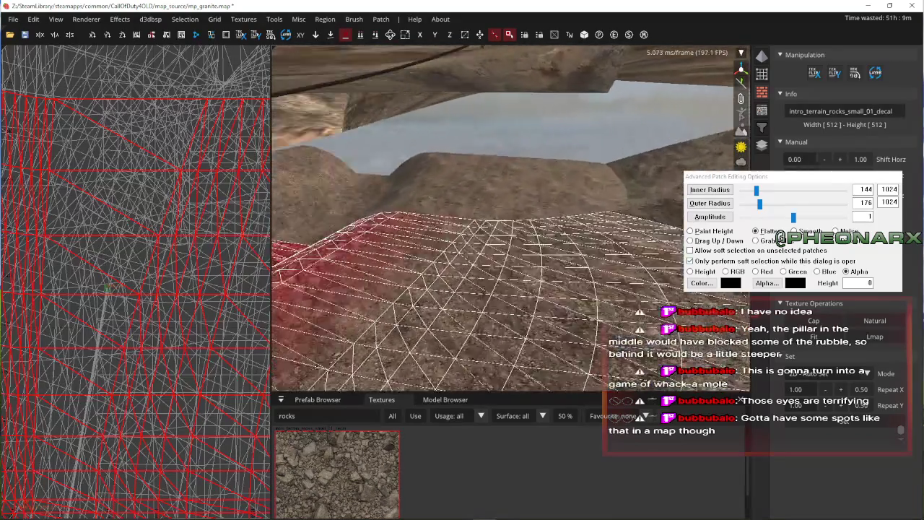
key("Up")
key("Up")
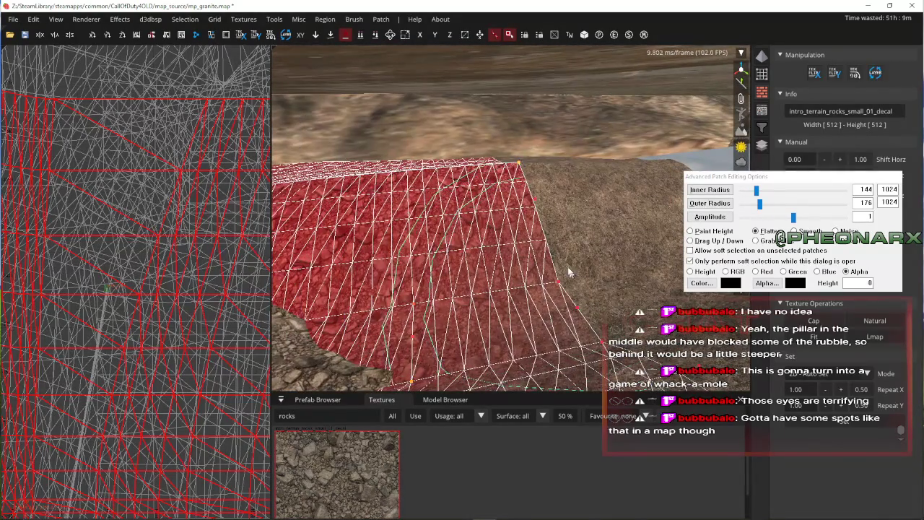
right_click(580, 251)
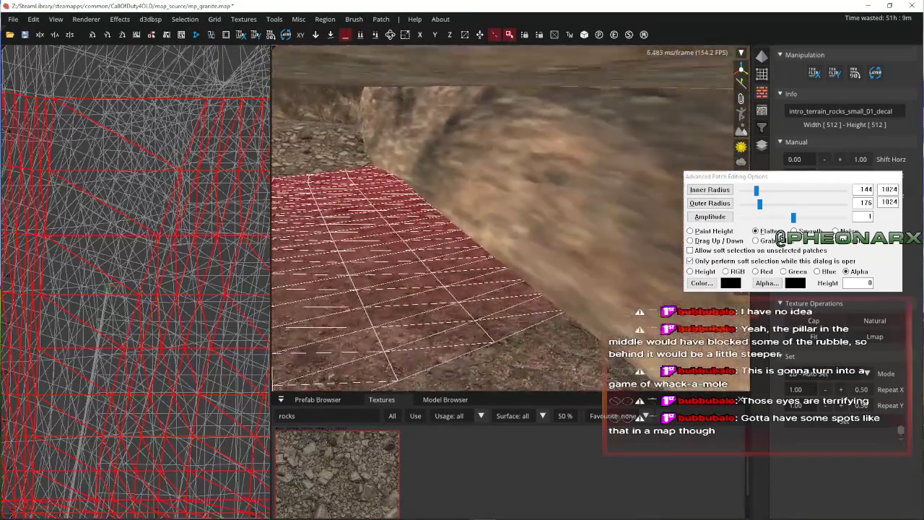
key("Down")
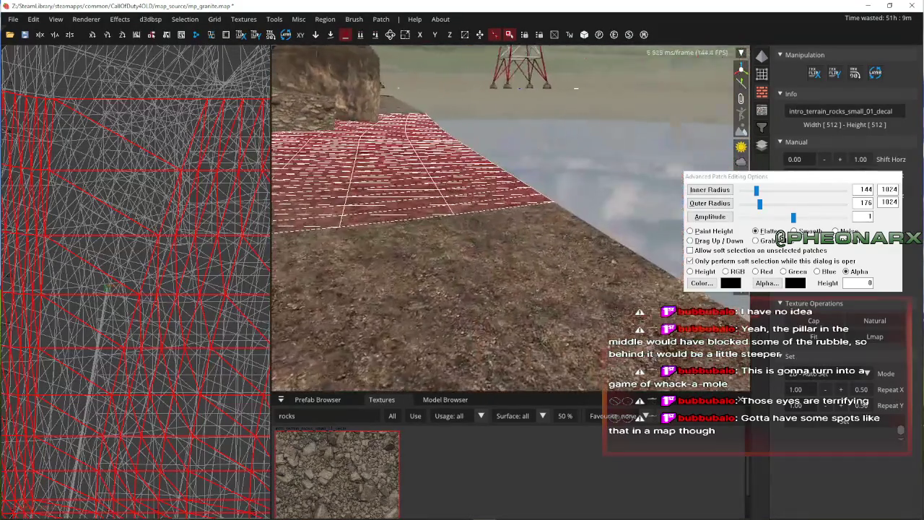
right_click(524, 229)
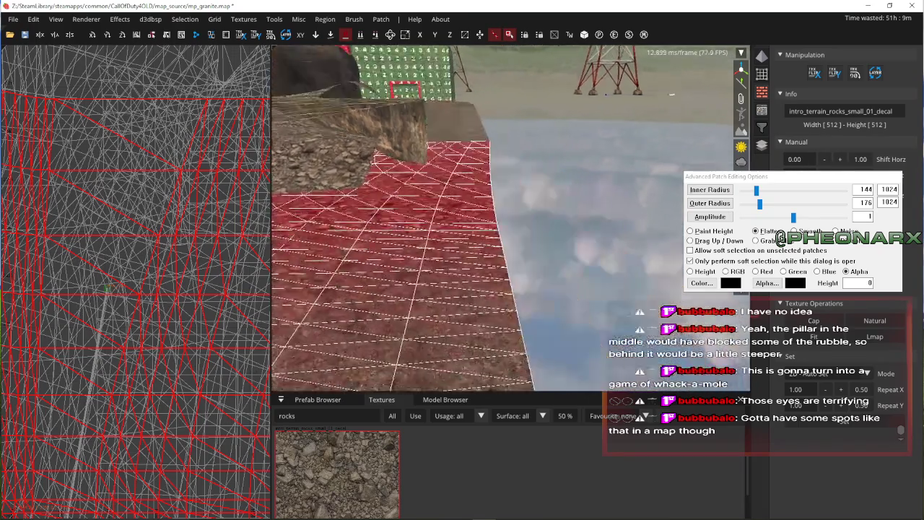
key("Down")
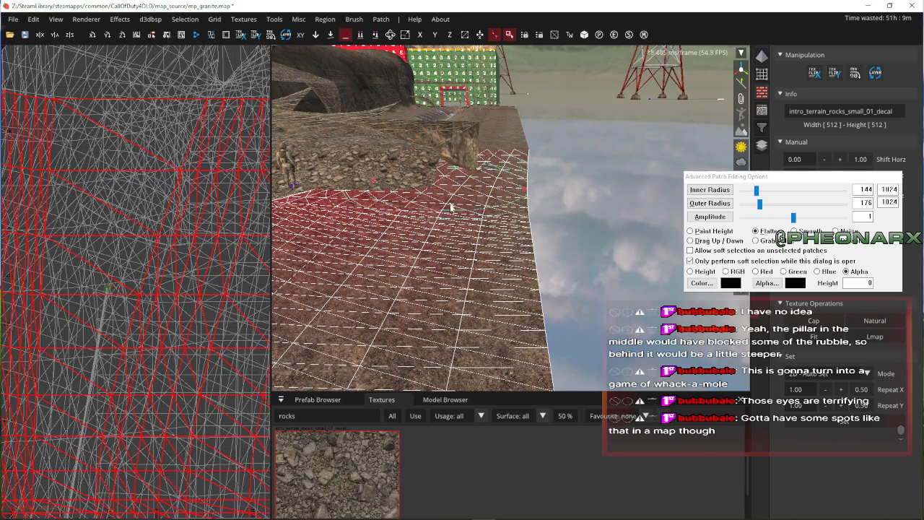
key("Down")
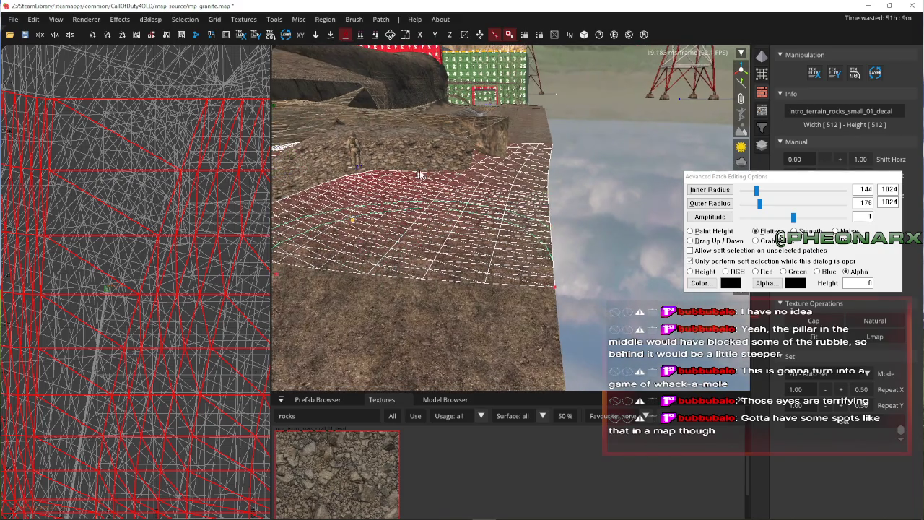
key("Up")
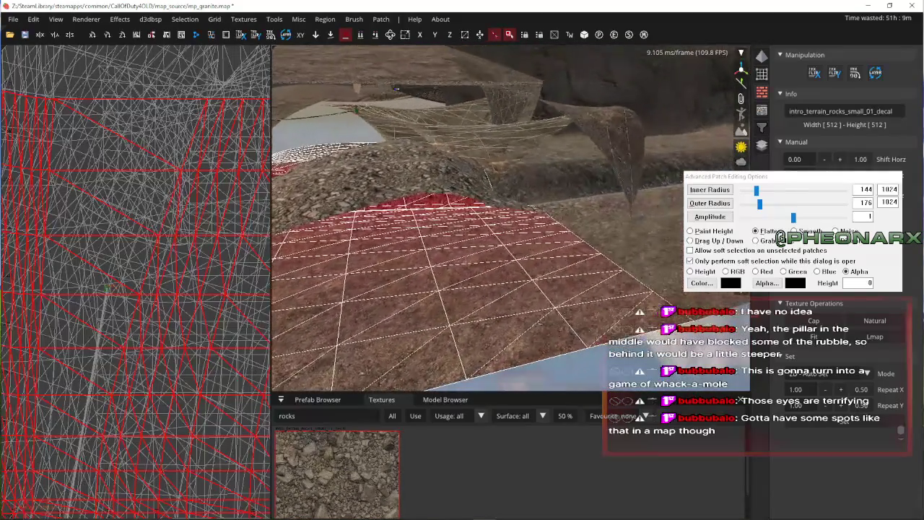
key("Down")
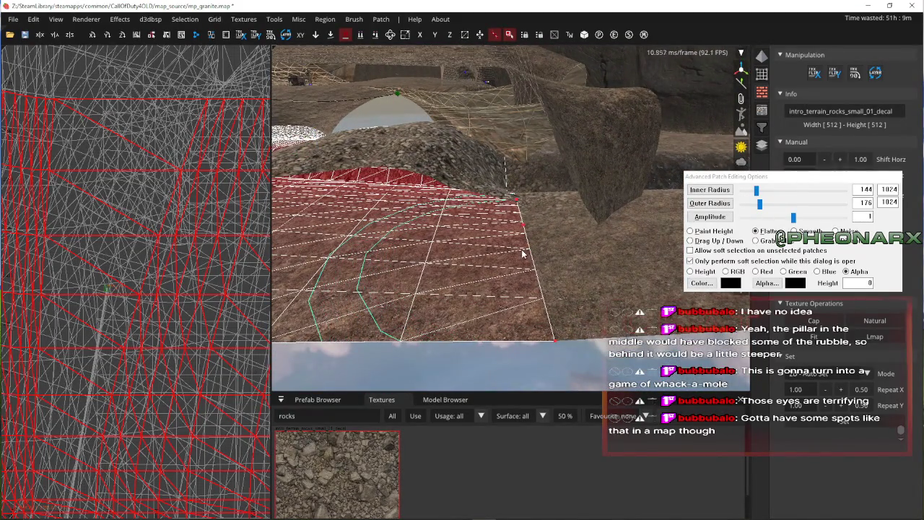
right_click(523, 254)
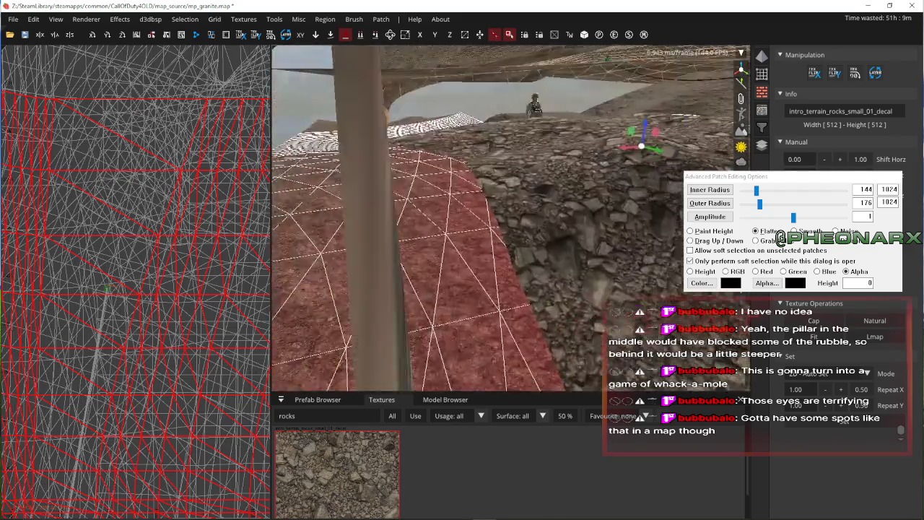
right_click(525, 254)
key("Escape")
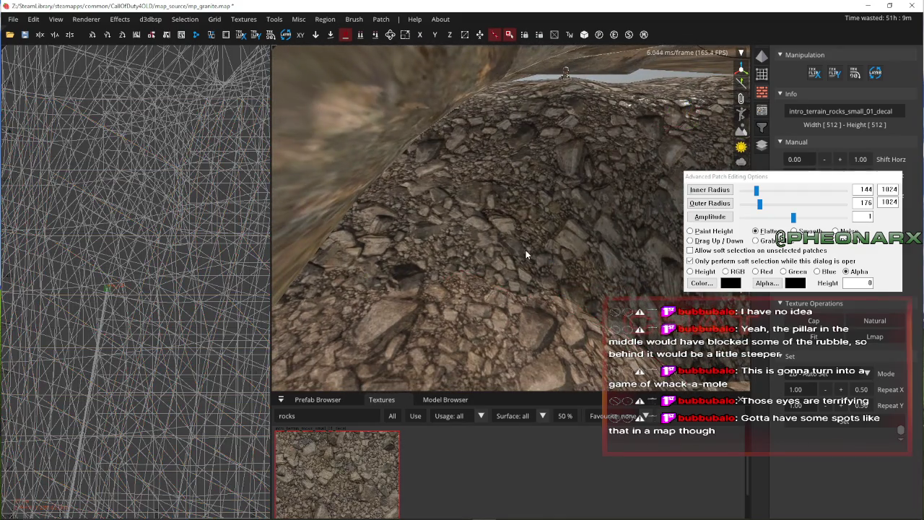
- Reselect all the cave terrain patches and shrink the alpha brush inner radius to 64
right_click(526, 250)
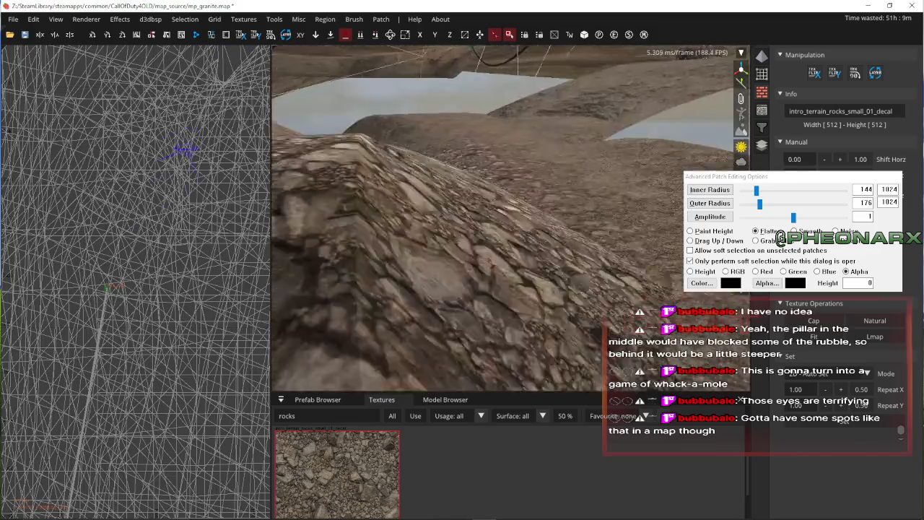
right_click(514, 294)
right_click(533, 284)
left_click(559, 294)
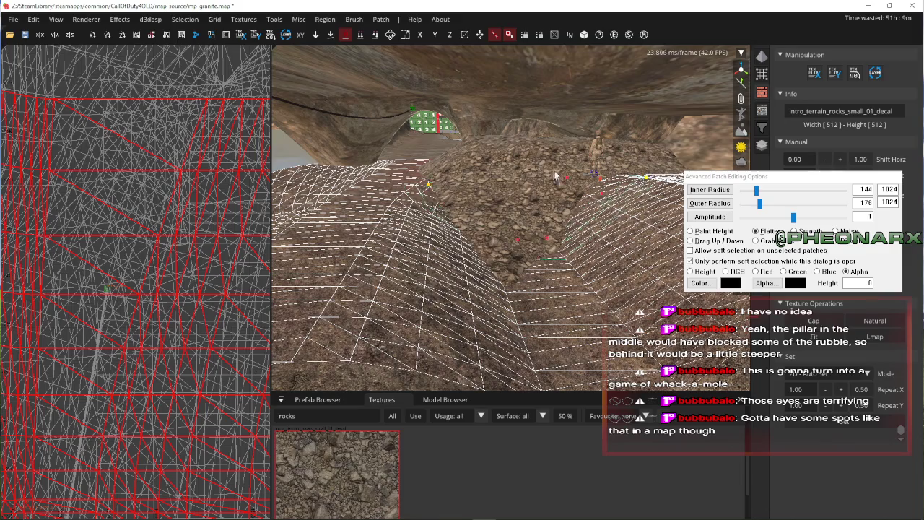
scroll(432, 192, "up", 5)
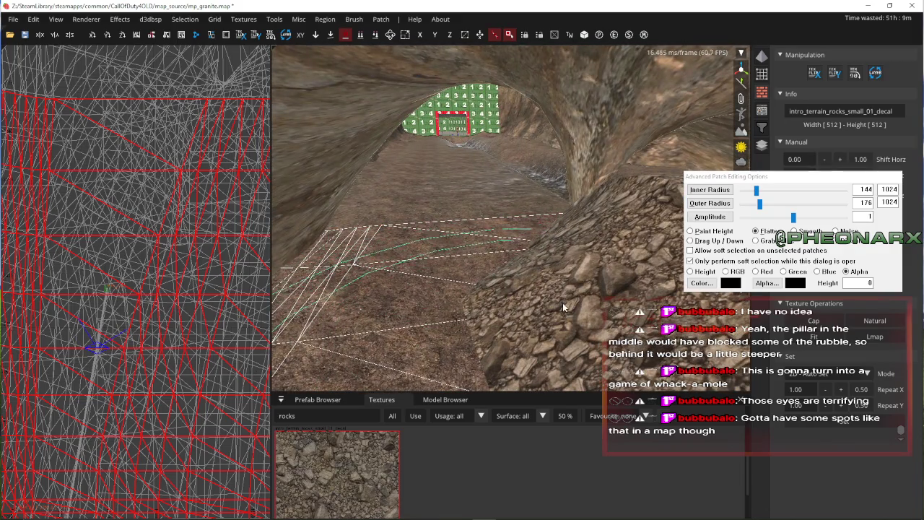
scroll(565, 309, "down", 5)
scroll(519, 293, "down", 5)
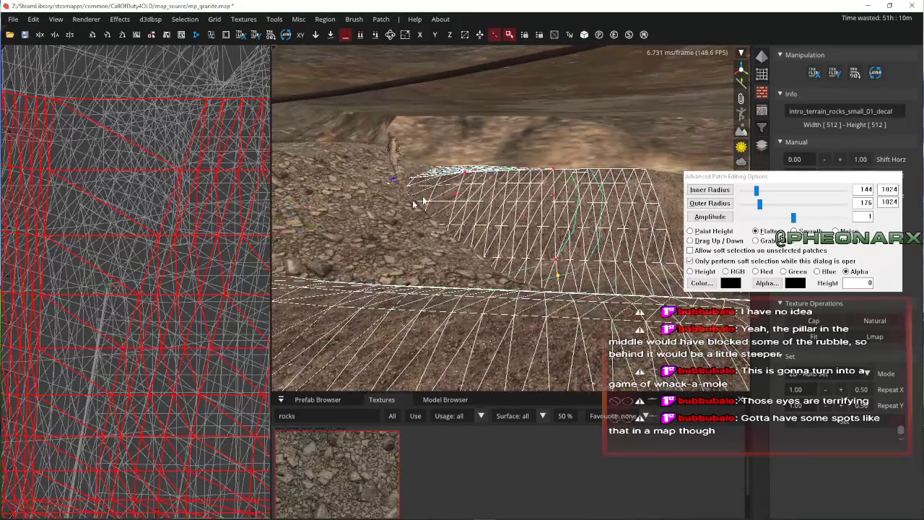
key("Left")
key("Left")
key("Left")
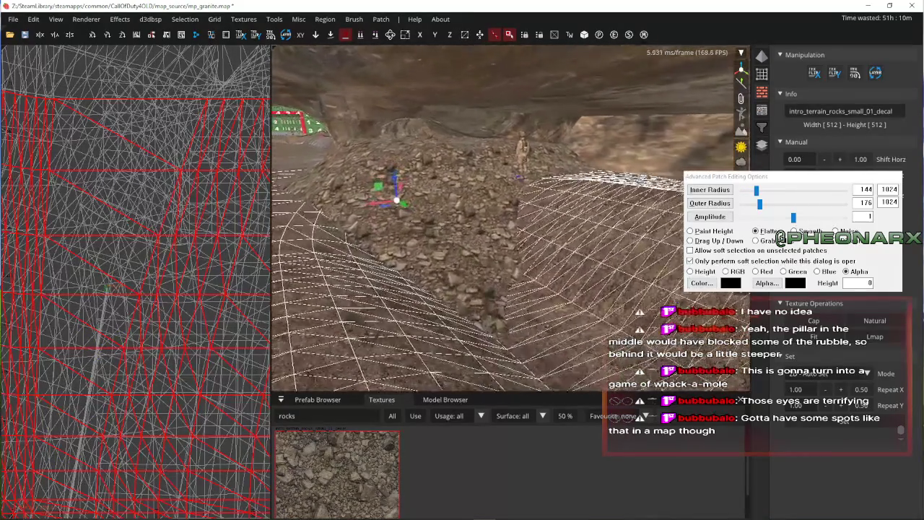
left_click(753, 189)
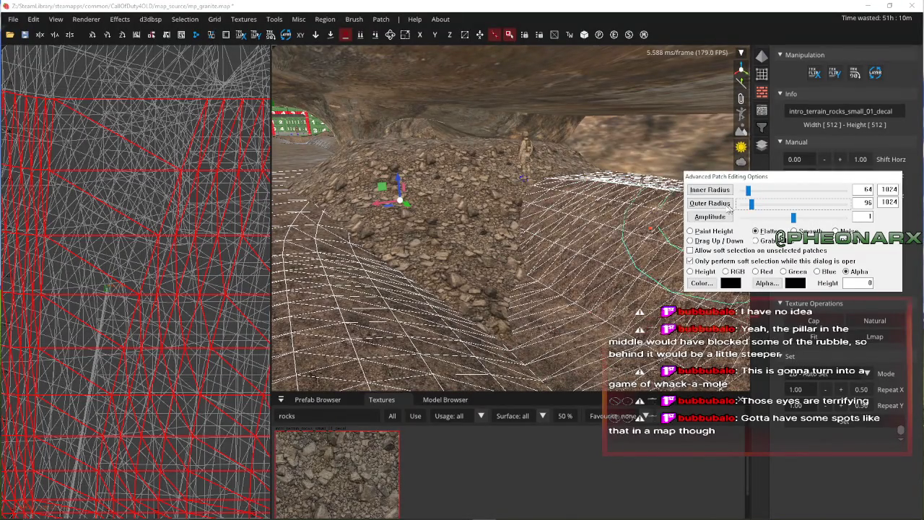
- Paint vertex alpha along the trough toward the rock arch and down the rock slope
right_click(649, 217)
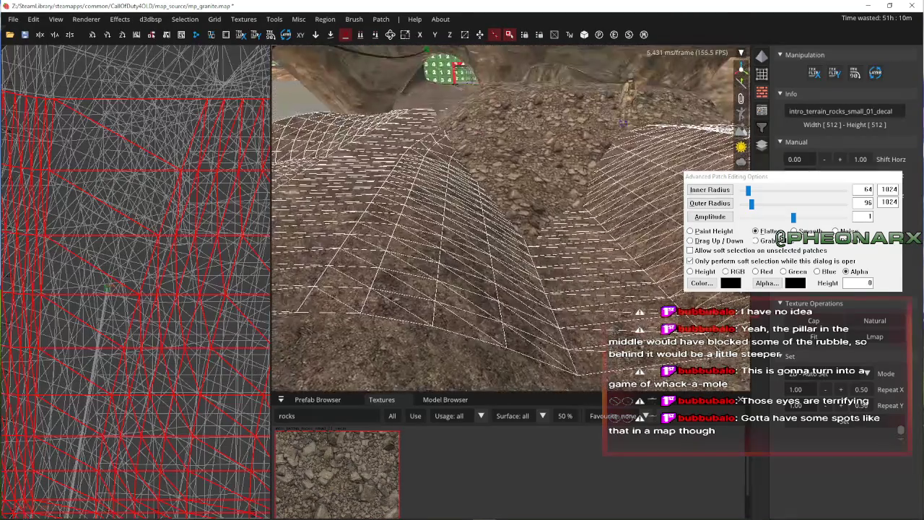
right_click(511, 219)
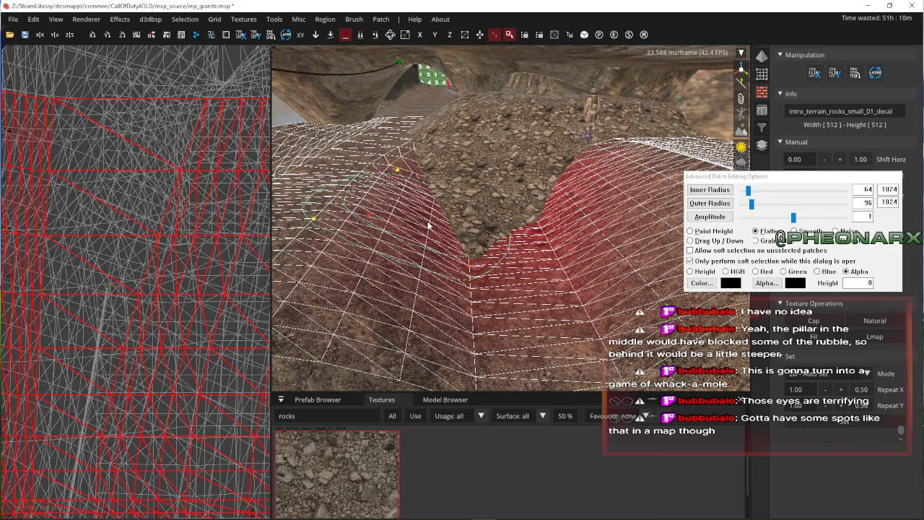
right_click(408, 195)
right_click(511, 230)
right_click(519, 291)
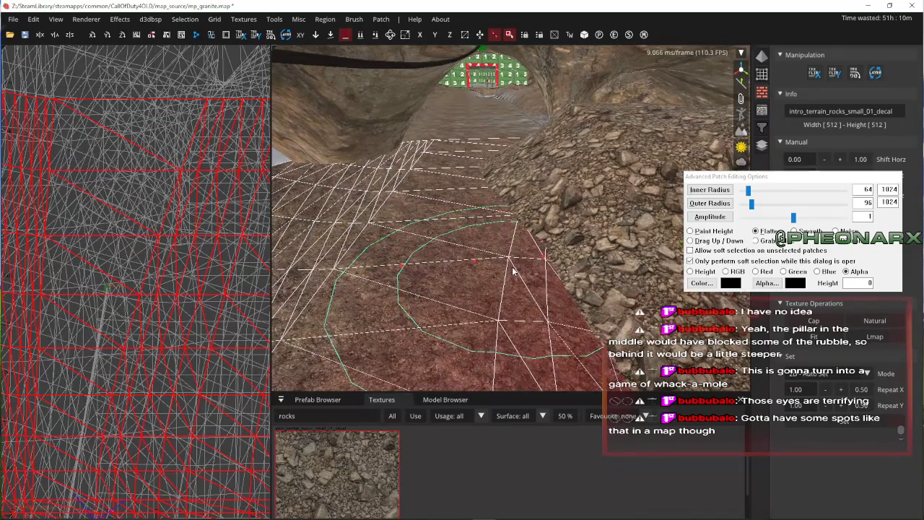
right_click(486, 218)
right_click(505, 218)
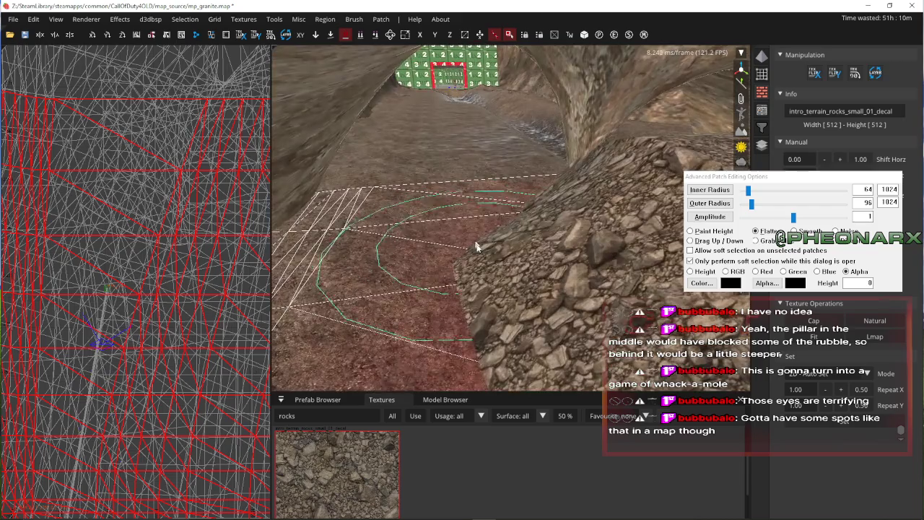
right_click(575, 221)
right_click(548, 253)
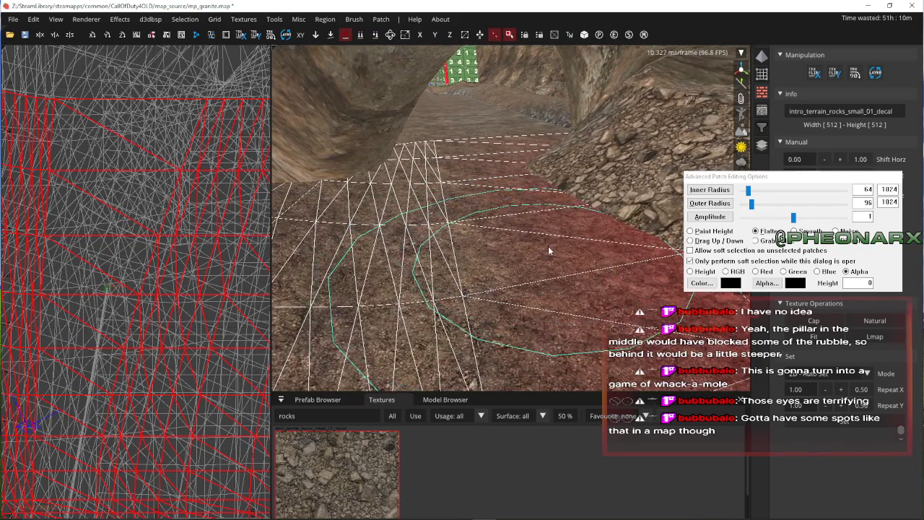
- Paint vertex alpha around the base of the rock pile beneath the overhang
right_click(547, 253)
right_click(433, 282)
right_click(506, 281)
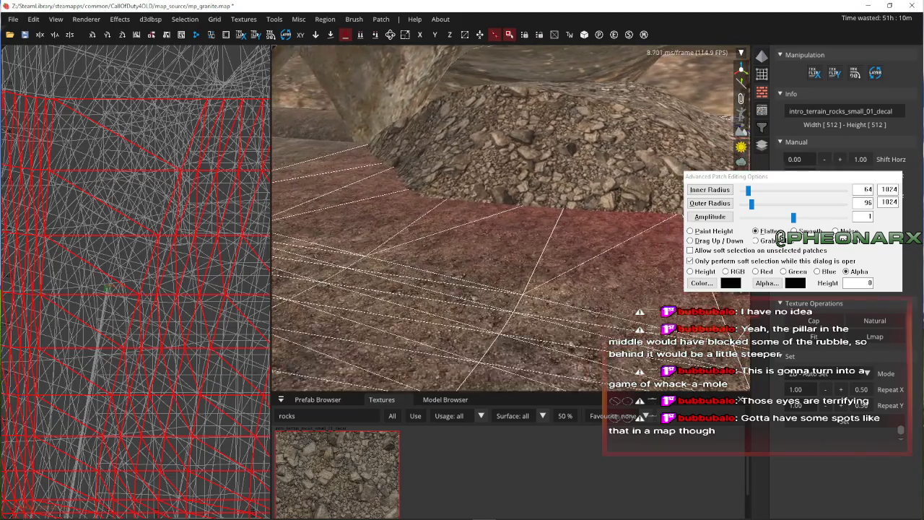
right_click(472, 265)
right_click(472, 265)
right_click(472, 264)
right_click(433, 278)
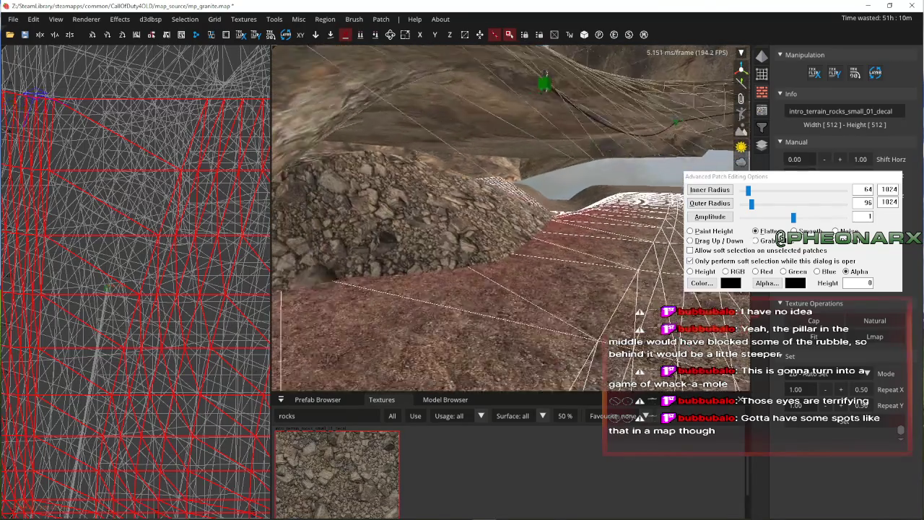
right_click(514, 249)
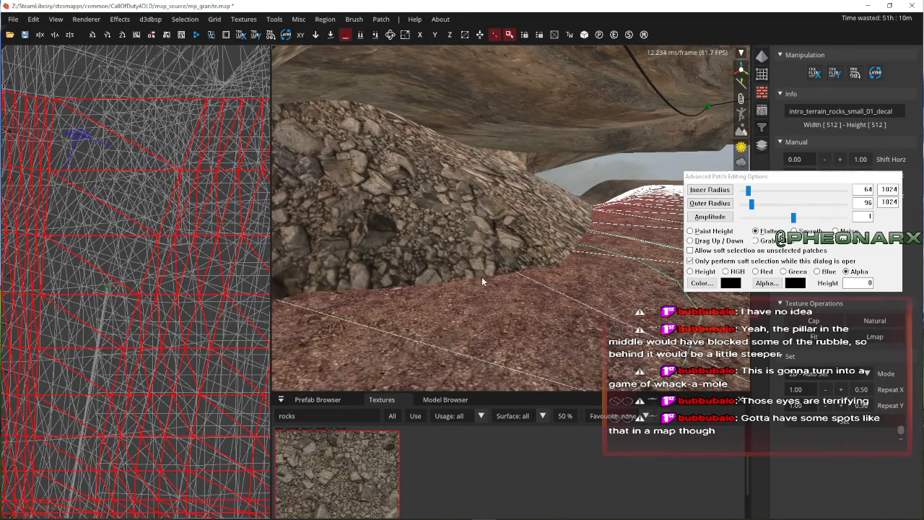
right_click(479, 282)
right_click(524, 278)
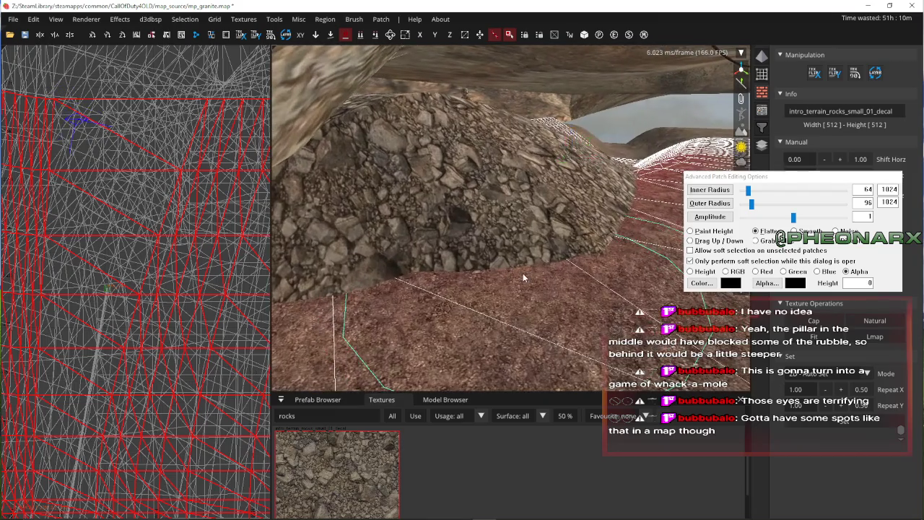